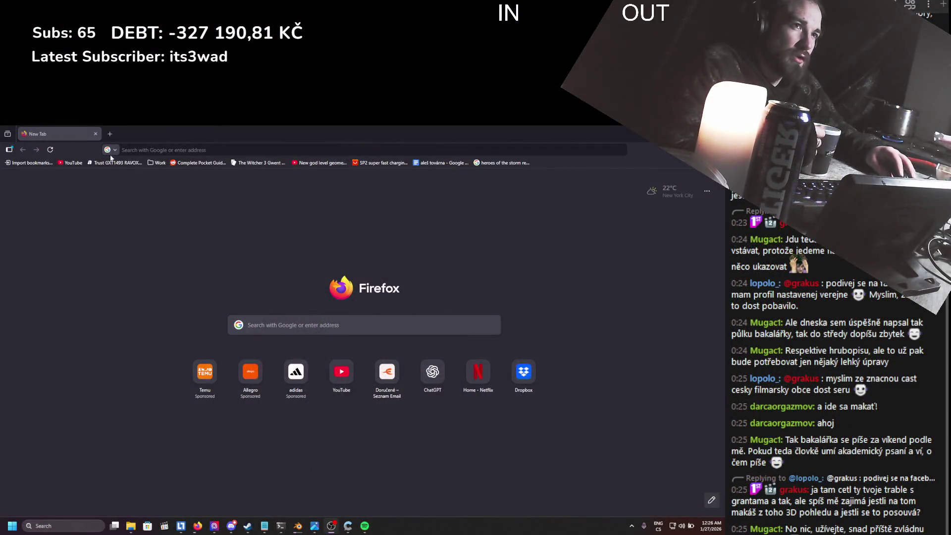
- Rerun the recent 'GODOT 4.6' Google search and open the 'Godot 4.6 Release' result in a new tab
{"action": "type", "text": "godot"}
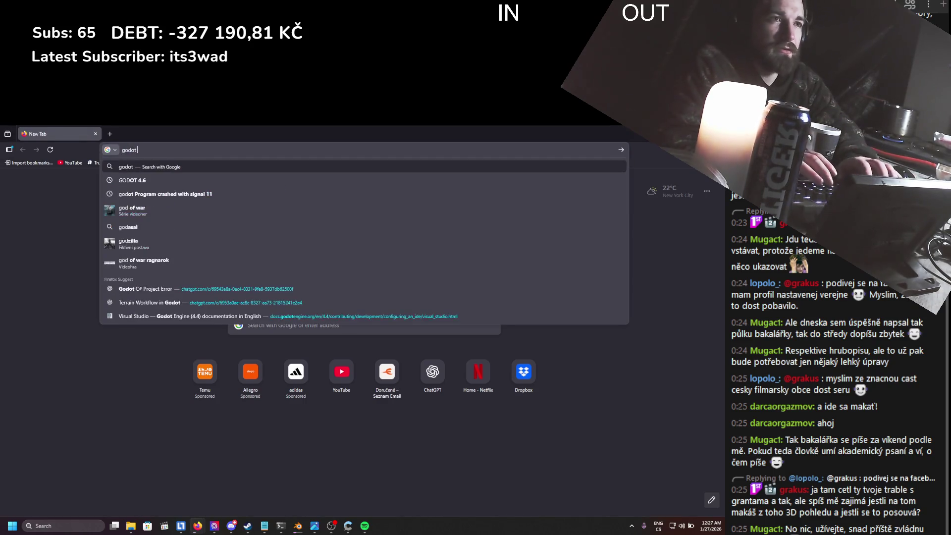
{"action": "key", "text": "Down"}
{"action": "key", "text": "Return"}
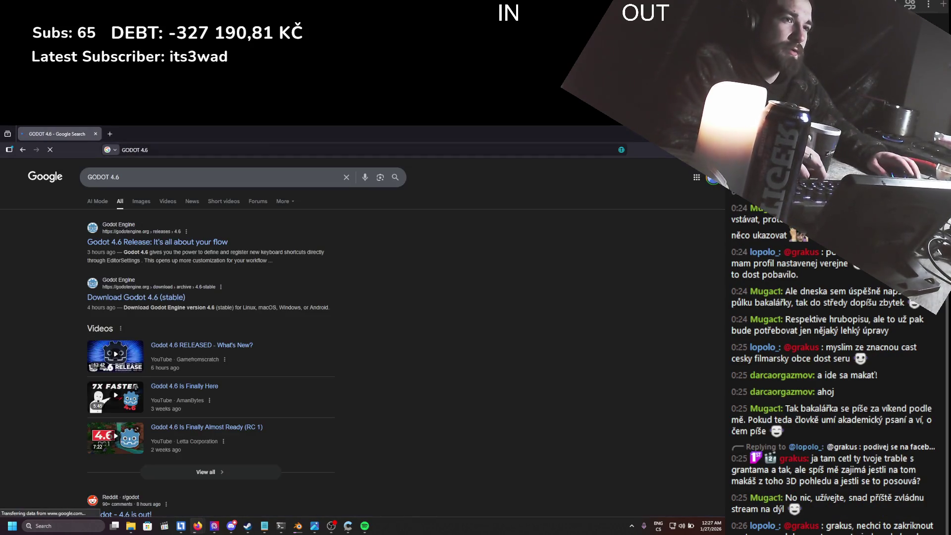
{"action": "middle_click", "coordinate": [157, 243]}
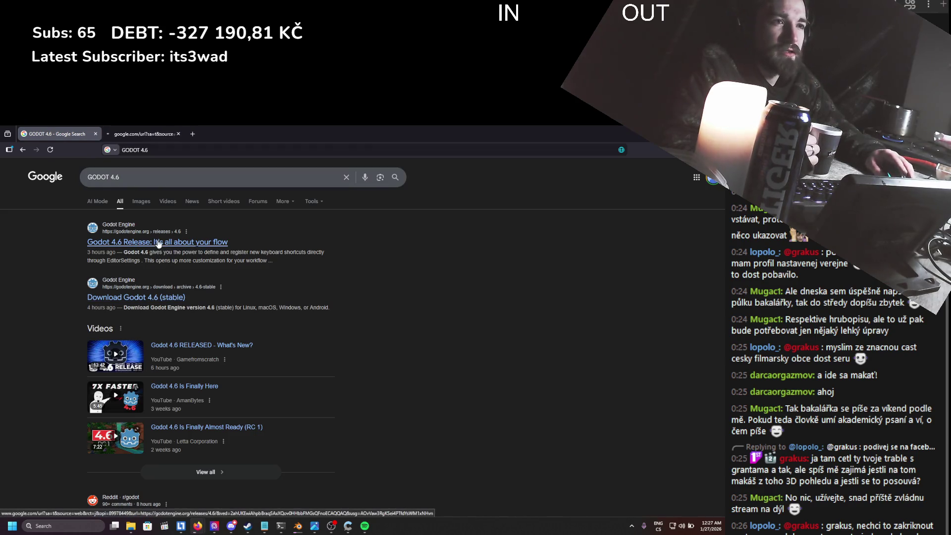
{"action": "left_click", "coordinate": [161, 130]}
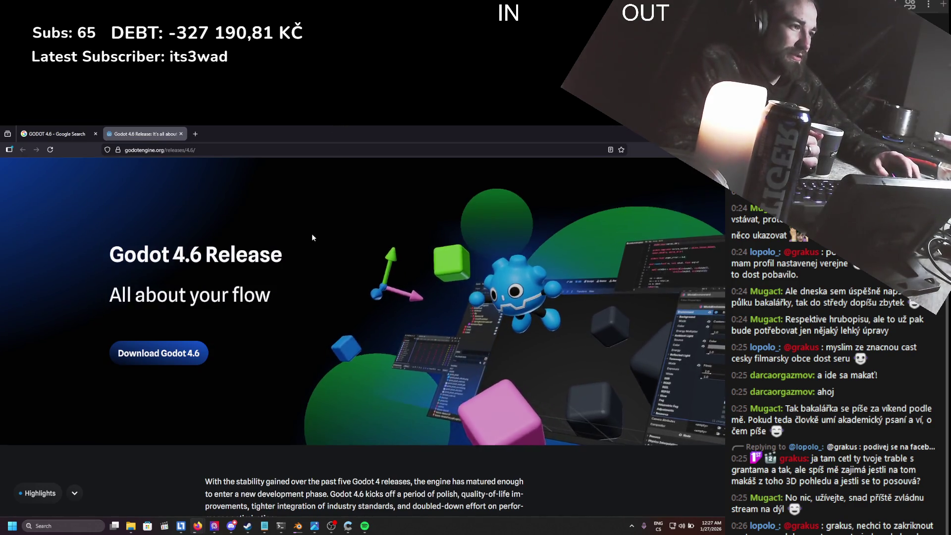
- Scroll down the release notes to the 'Jolt Physics by default' heading and briefly highlight it
{"action": "scroll", "coordinate": [311, 228], "scroll_direction": "down", "scroll_amount": 2}
{"action": "scroll", "coordinate": [313, 219], "scroll_direction": "down", "scroll_amount": 4}
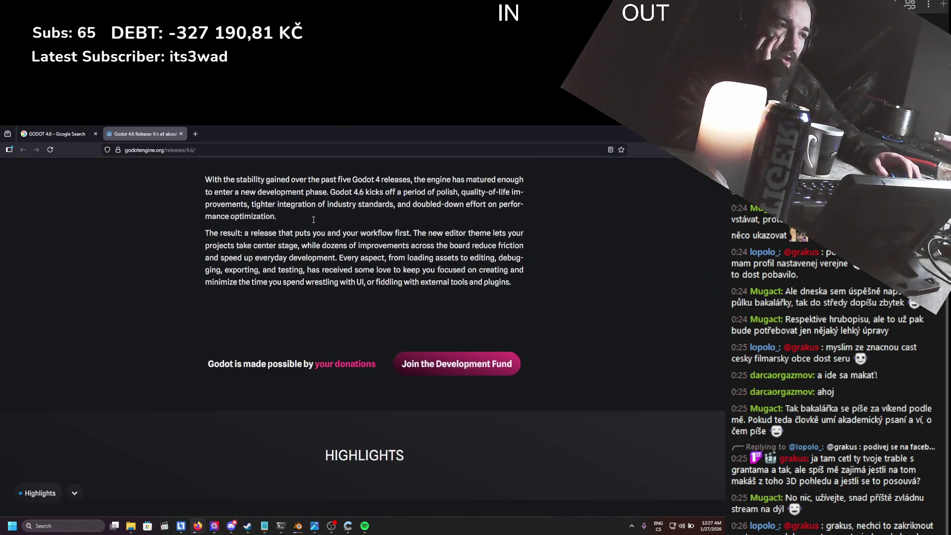
{"action": "scroll", "coordinate": [313, 219], "scroll_direction": "down", "scroll_amount": 5}
{"action": "scroll", "coordinate": [312, 219], "scroll_direction": "up", "scroll_amount": 2}
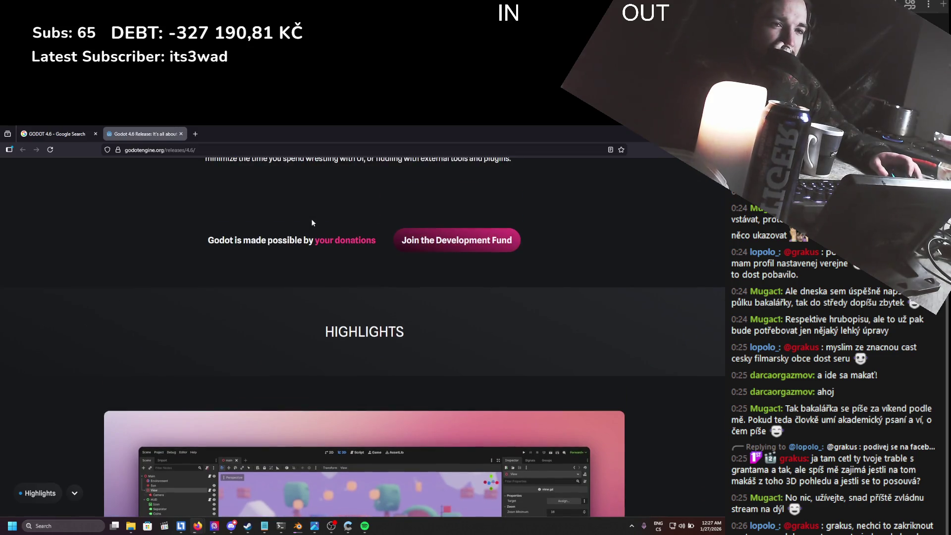
{"action": "scroll", "coordinate": [312, 222], "scroll_direction": "up", "scroll_amount": 2}
{"action": "scroll", "coordinate": [312, 222], "scroll_direction": "down", "scroll_amount": 8}
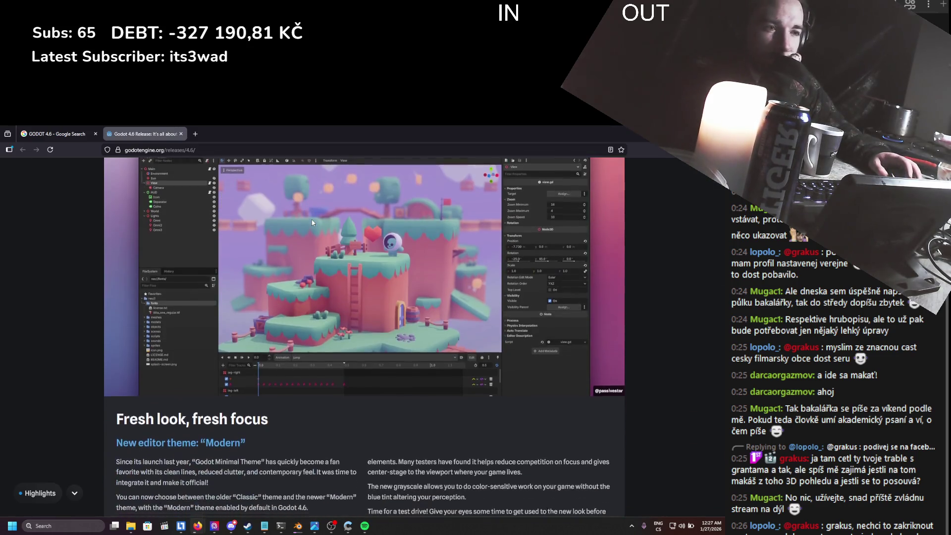
{"action": "scroll", "coordinate": [278, 292], "scroll_direction": "up", "scroll_amount": 2}
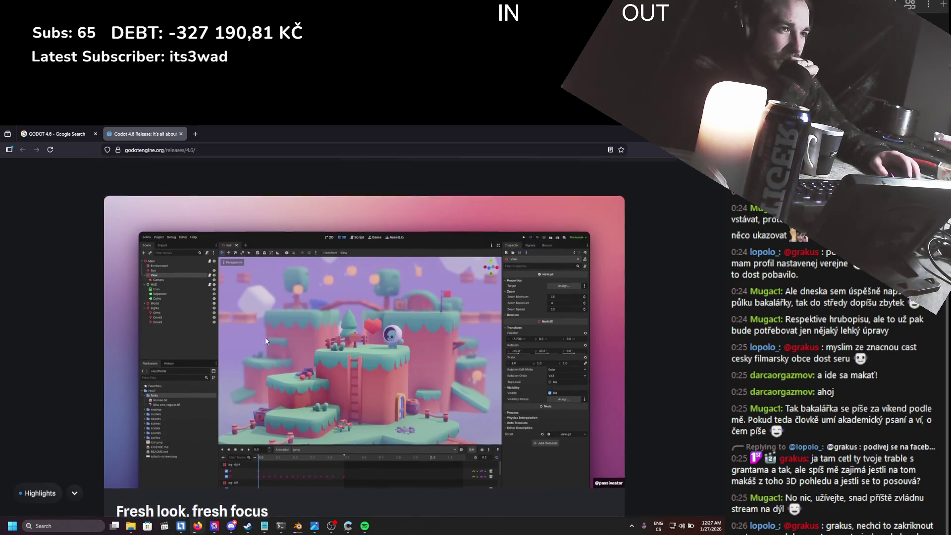
{"action": "scroll", "coordinate": [325, 330], "scroll_direction": "down", "scroll_amount": 1}
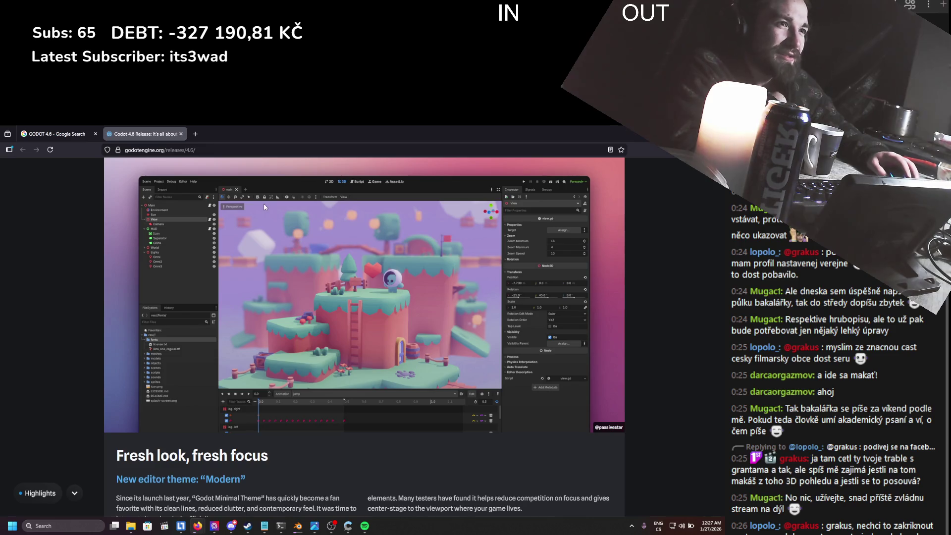
{"action": "scroll", "coordinate": [265, 208], "scroll_direction": "down", "scroll_amount": 6}
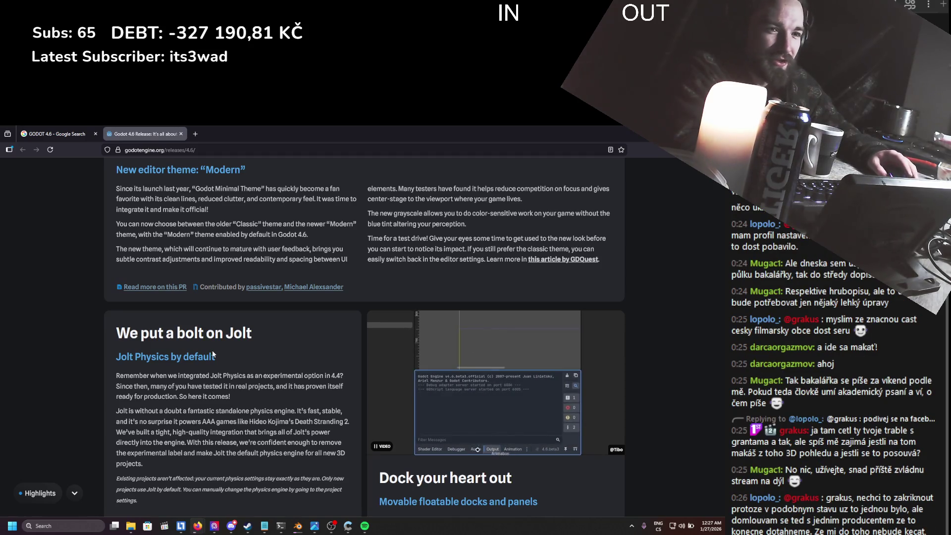
{"action": "scroll", "coordinate": [216, 349], "scroll_direction": "down", "scroll_amount": 1}
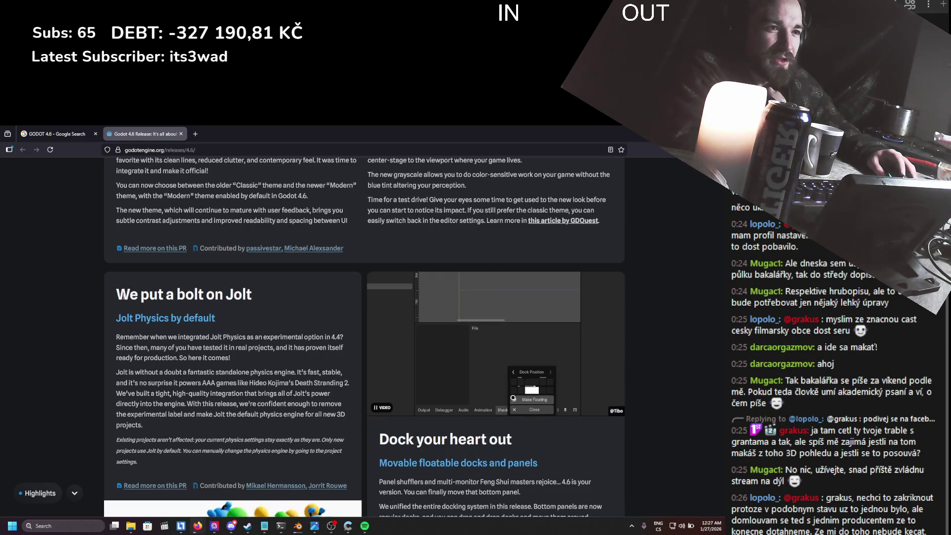
{"action": "mouse_move", "coordinate": [117, 318]}
{"action": "left_mouse_down"}
{"action": "mouse_move", "coordinate": [207, 337]}
{"action": "mouse_move", "coordinate": [235, 322]}
{"action": "mouse_move", "coordinate": [218, 320]}
{"action": "left_mouse_up"}
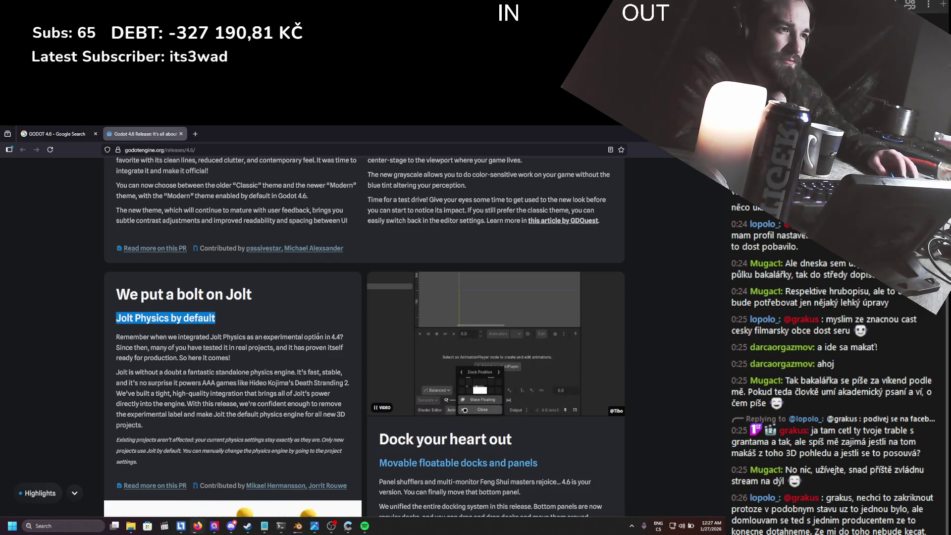
{"action": "left_click", "coordinate": [238, 338]}
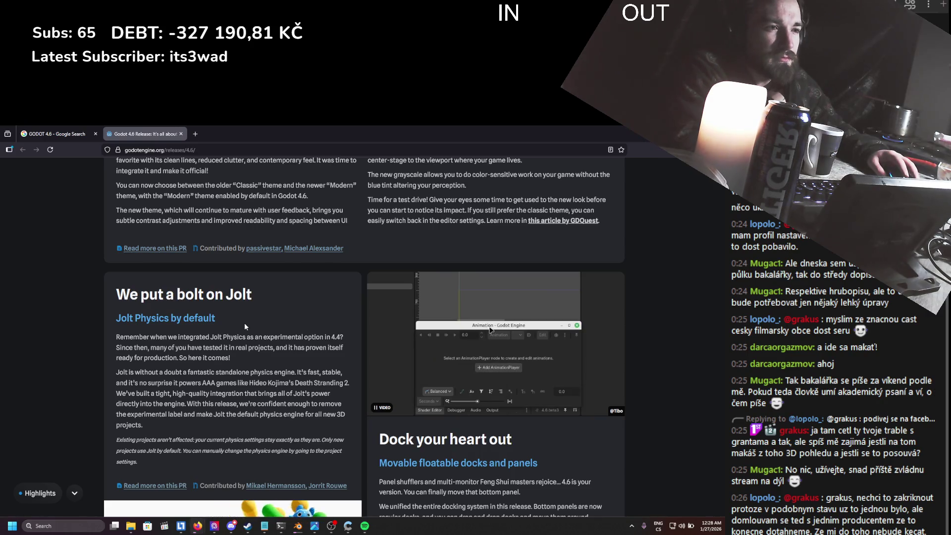
- Scroll past the IK, SSR reflections and GDQuest sections to the Core heading on unique Node IDs
{"action": "scroll", "coordinate": [245, 322], "scroll_direction": "down", "scroll_amount": 2}
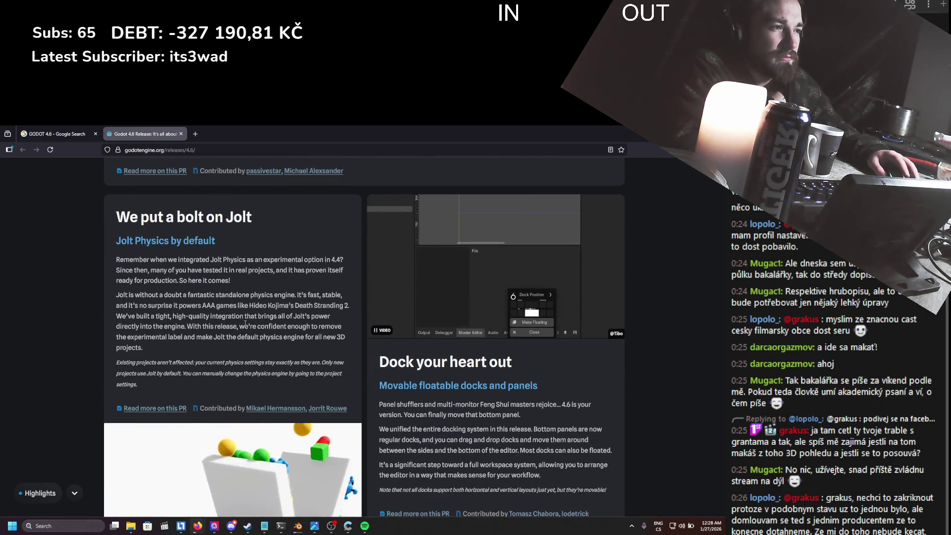
{"action": "scroll", "coordinate": [245, 323], "scroll_direction": "down", "scroll_amount": 1}
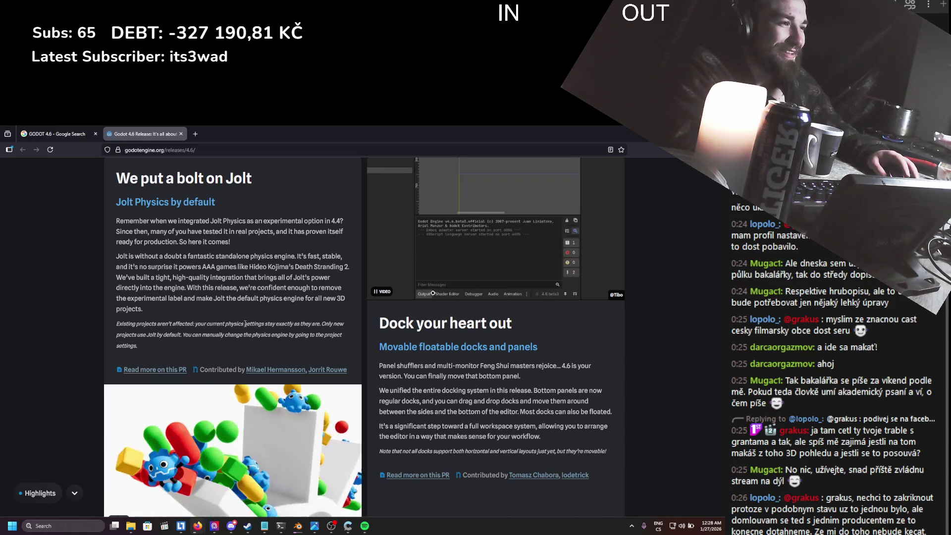
{"action": "scroll", "coordinate": [245, 323], "scroll_direction": "down", "scroll_amount": 1}
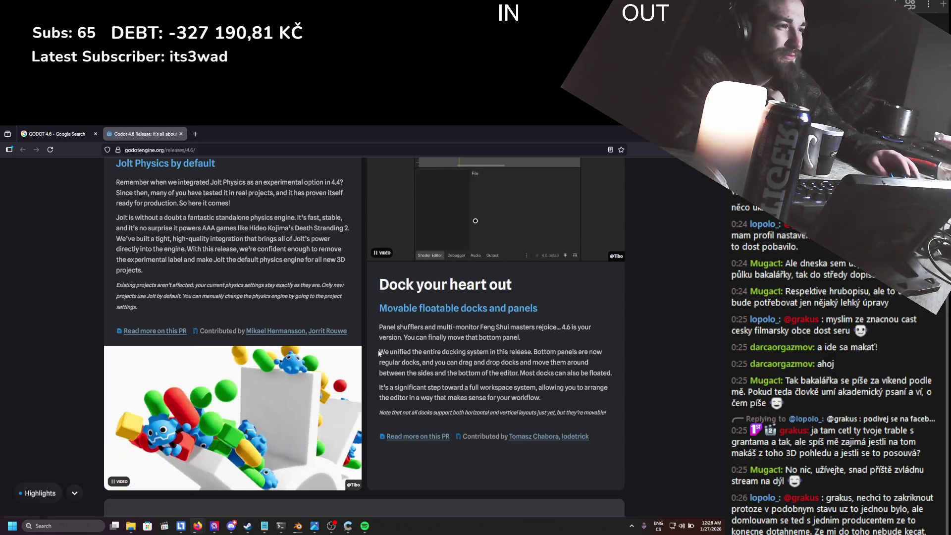
{"action": "scroll", "coordinate": [299, 336], "scroll_direction": "down", "scroll_amount": 7}
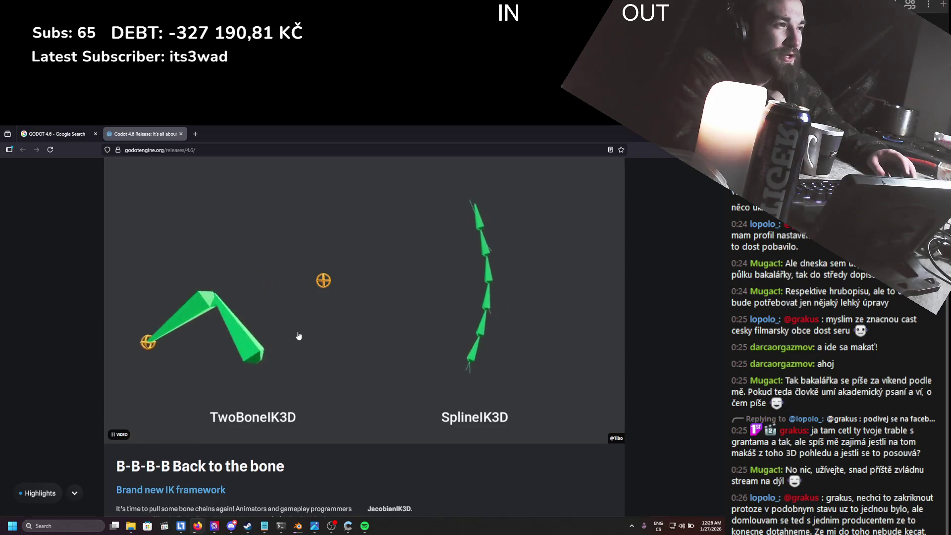
{"action": "scroll", "coordinate": [298, 336], "scroll_direction": "down", "scroll_amount": 2}
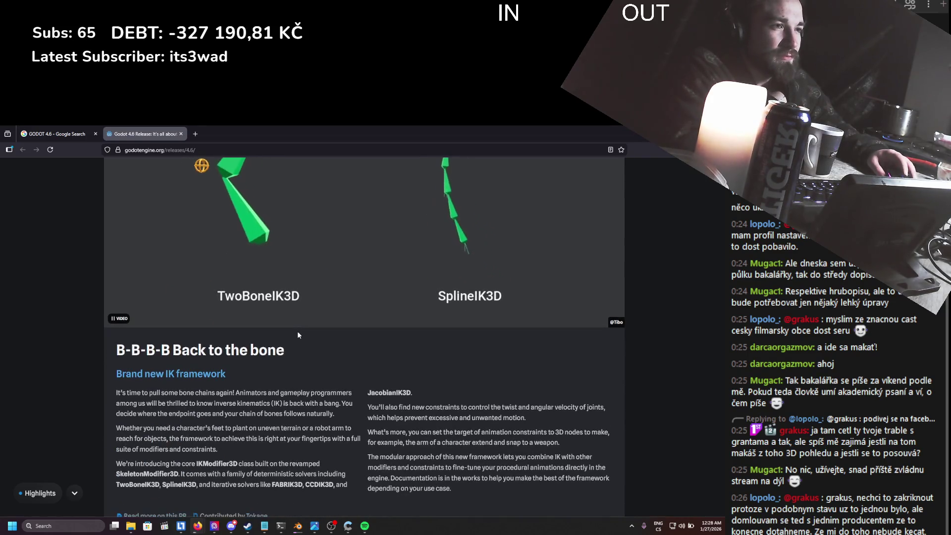
{"action": "scroll", "coordinate": [298, 335], "scroll_direction": "down", "scroll_amount": 3}
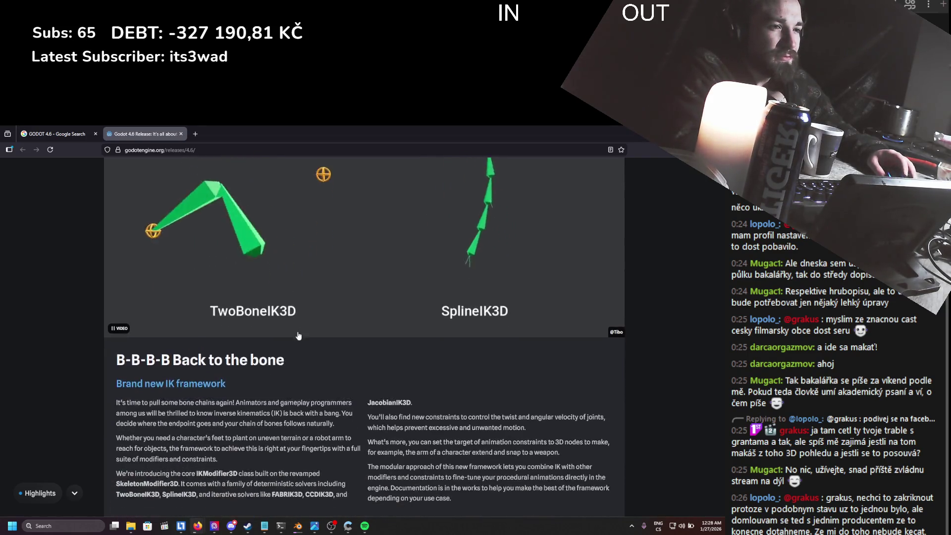
{"action": "scroll", "coordinate": [299, 335], "scroll_direction": "down", "scroll_amount": 2}
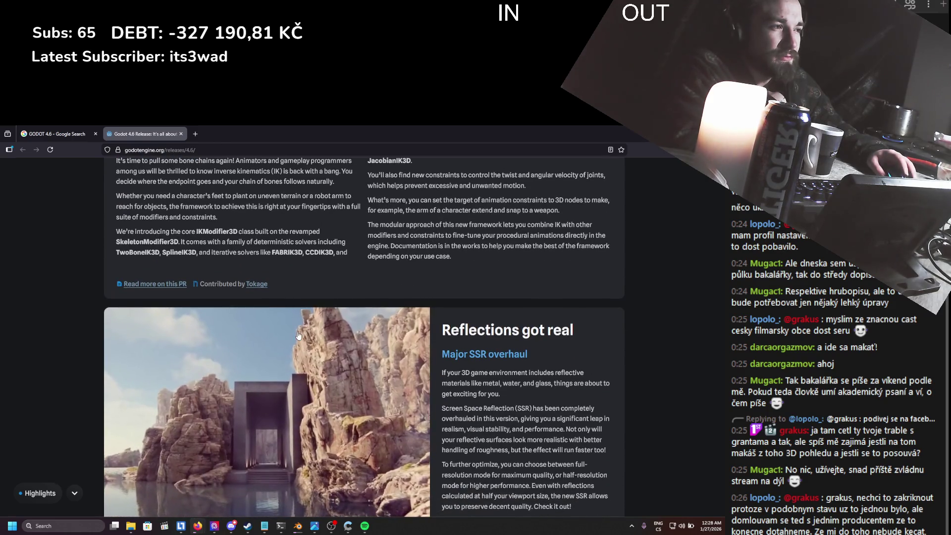
{"action": "scroll", "coordinate": [298, 336], "scroll_direction": "down", "scroll_amount": 1}
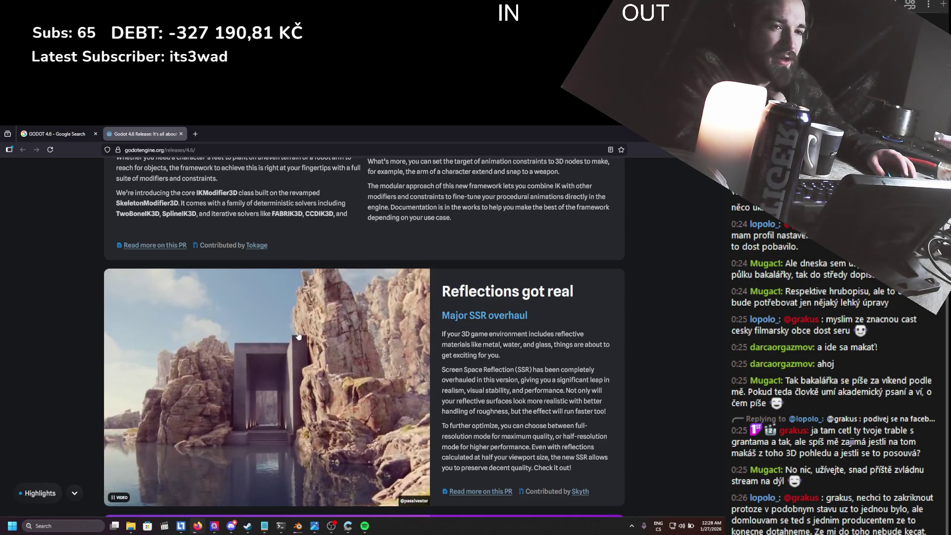
{"action": "scroll", "coordinate": [298, 336], "scroll_direction": "down", "scroll_amount": 3}
{"action": "scroll", "coordinate": [298, 336], "scroll_direction": "down", "scroll_amount": 3}
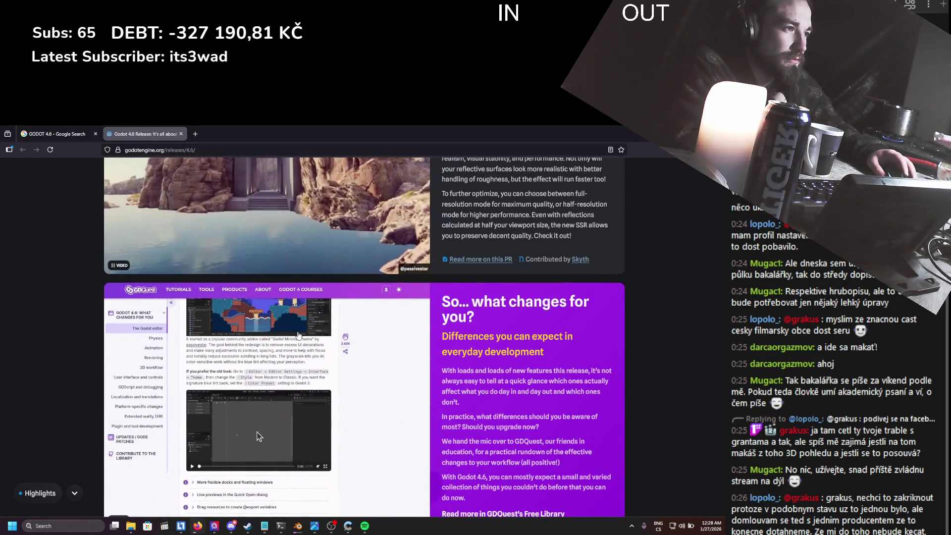
{"action": "scroll", "coordinate": [298, 336], "scroll_direction": "down", "scroll_amount": 2}
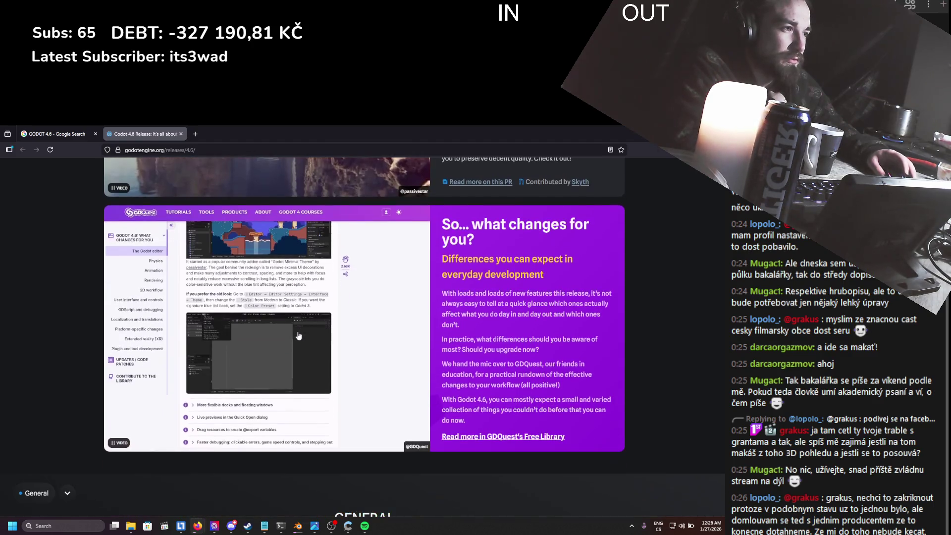
{"action": "scroll", "coordinate": [298, 336], "scroll_direction": "down", "scroll_amount": 10}
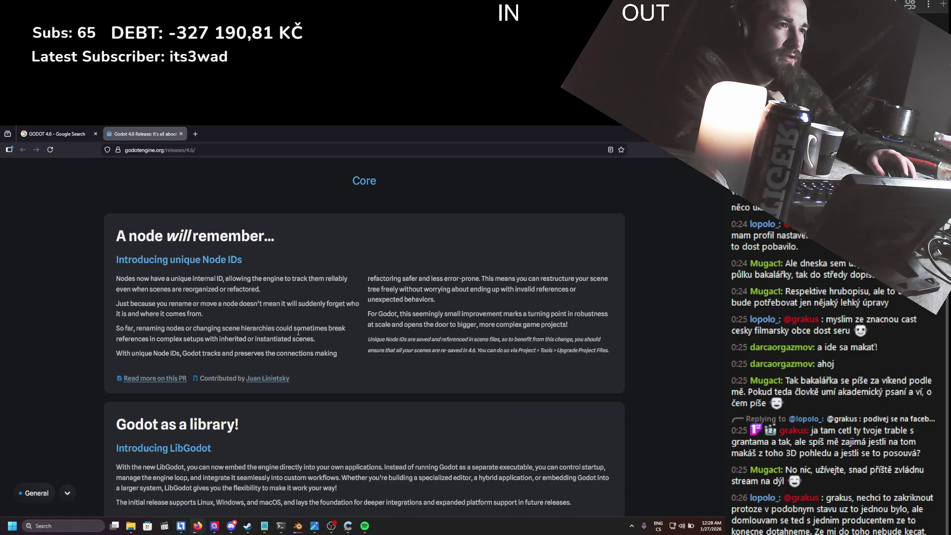
- Highlight the passages on unique Node IDs and on renaming nodes and instantiated scenes
{"action": "left_click_drag", "start_coordinate": [118, 260], "coordinate": [286, 278]}
{"action": "left_click", "coordinate": [281, 301]}
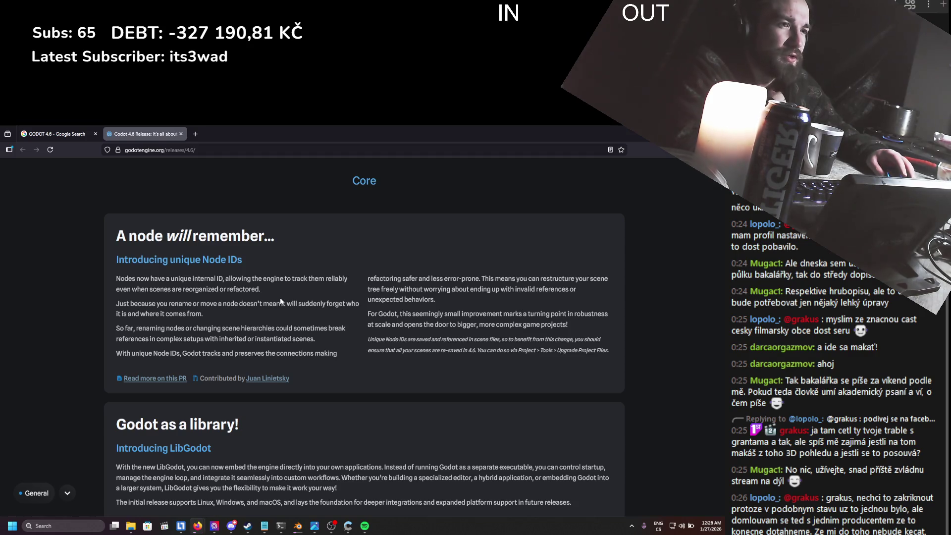
{"action": "mouse_move", "coordinate": [198, 332]}
{"action": "left_mouse_down"}
{"action": "mouse_move", "coordinate": [315, 340]}
{"action": "mouse_move", "coordinate": [346, 329]}
{"action": "mouse_move", "coordinate": [161, 330]}
{"action": "left_mouse_up"}
{"action": "left_click", "coordinate": [162, 328]}
- Scroll past the 2D tile section to the 3D 'Mind the gap' and 'However you spin it...' cards
{"action": "scroll", "coordinate": [241, 339], "scroll_direction": "down", "scroll_amount": 2}
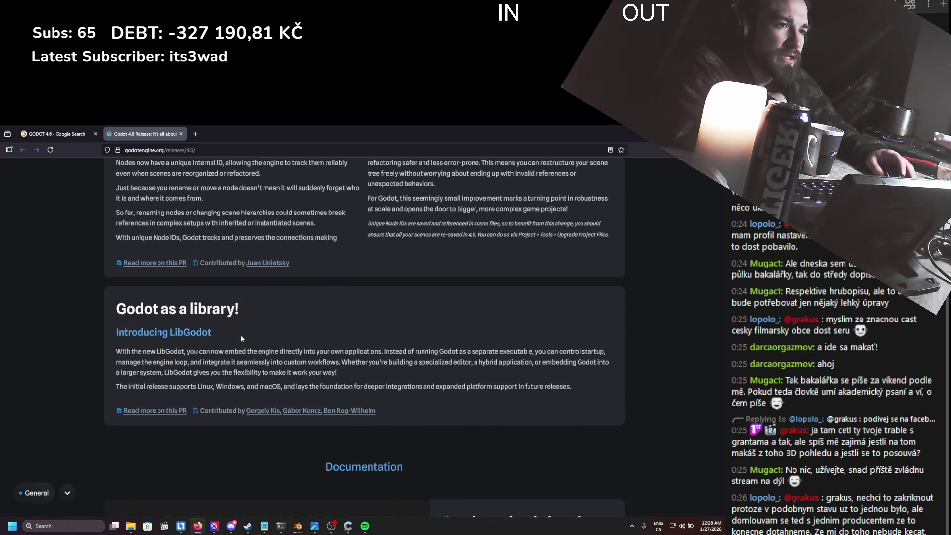
{"action": "scroll", "coordinate": [241, 339], "scroll_direction": "down", "scroll_amount": 1}
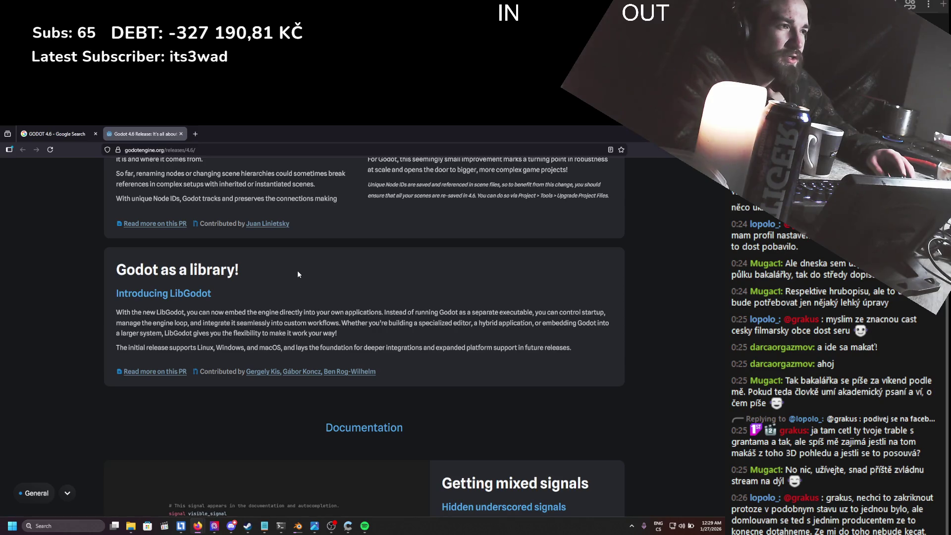
{"action": "scroll", "coordinate": [298, 274], "scroll_direction": "down", "scroll_amount": 3}
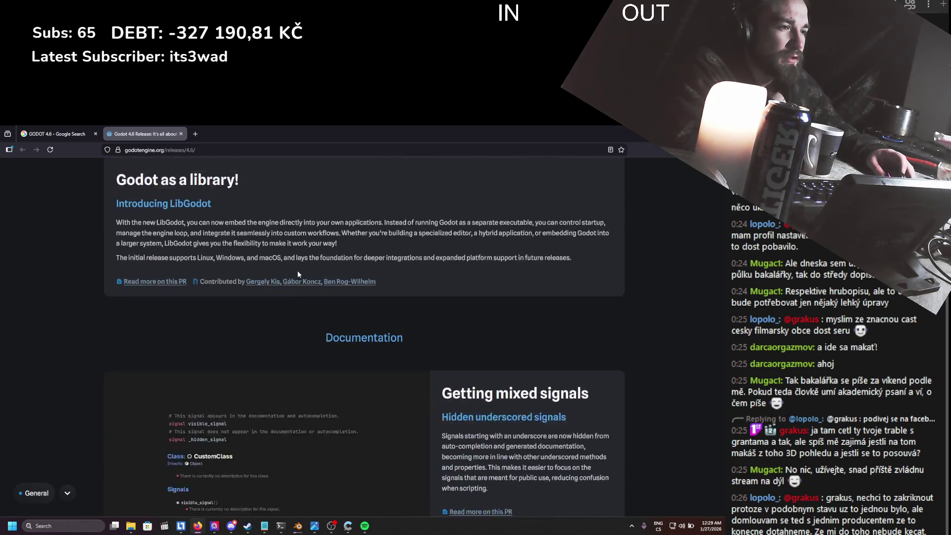
{"action": "scroll", "coordinate": [298, 273], "scroll_direction": "down", "scroll_amount": 1}
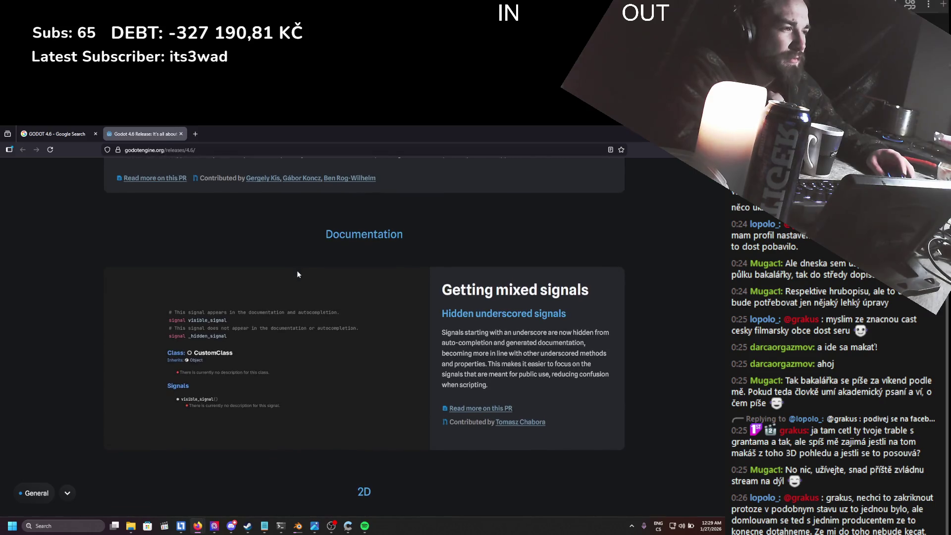
{"action": "scroll", "coordinate": [298, 274], "scroll_direction": "down", "scroll_amount": 1}
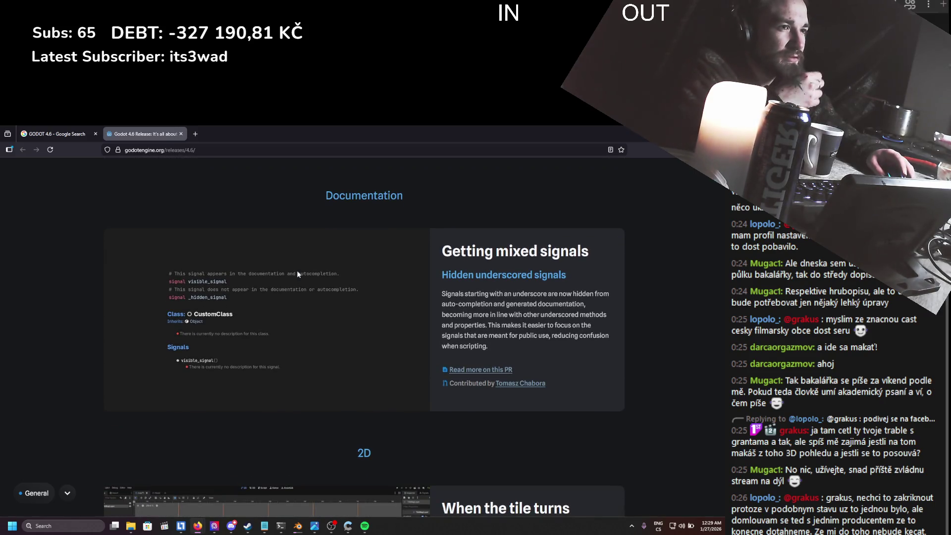
{"action": "scroll", "coordinate": [298, 273], "scroll_direction": "down", "scroll_amount": 4}
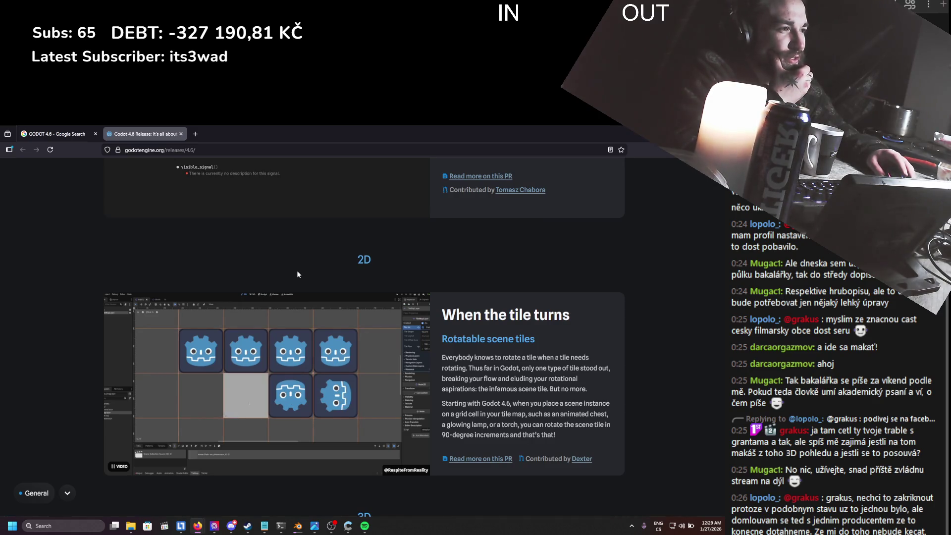
{"action": "scroll", "coordinate": [298, 274], "scroll_direction": "down", "scroll_amount": 5}
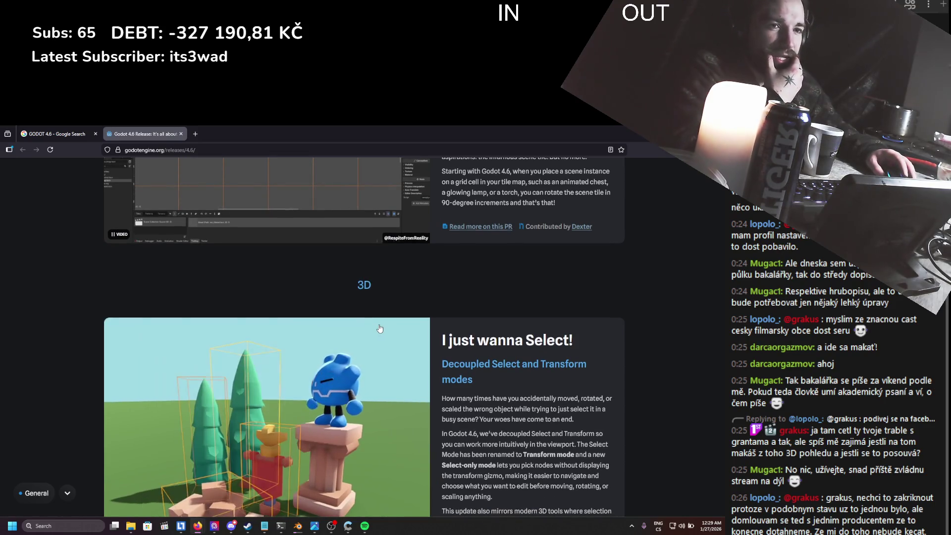
{"action": "scroll", "coordinate": [381, 323], "scroll_direction": "down", "scroll_amount": 1}
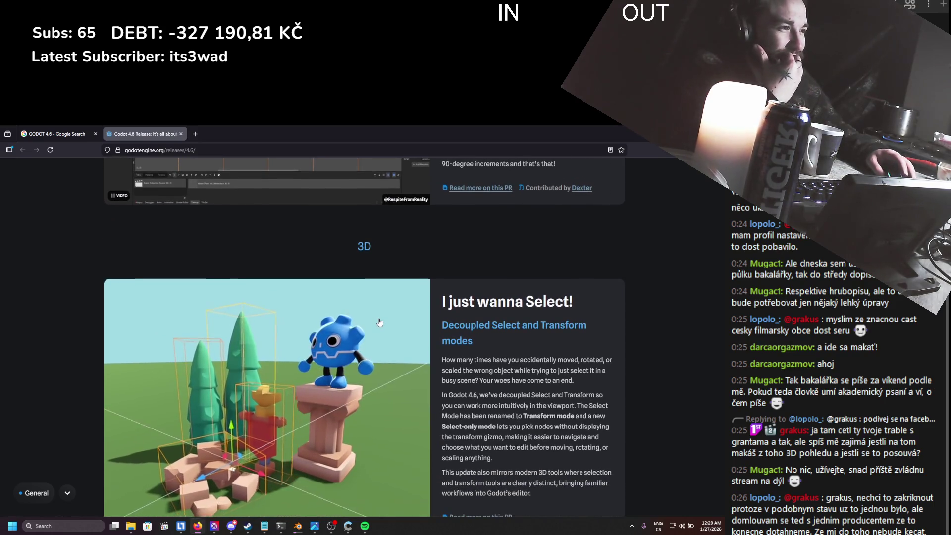
{"action": "scroll", "coordinate": [380, 323], "scroll_direction": "down", "scroll_amount": 5}
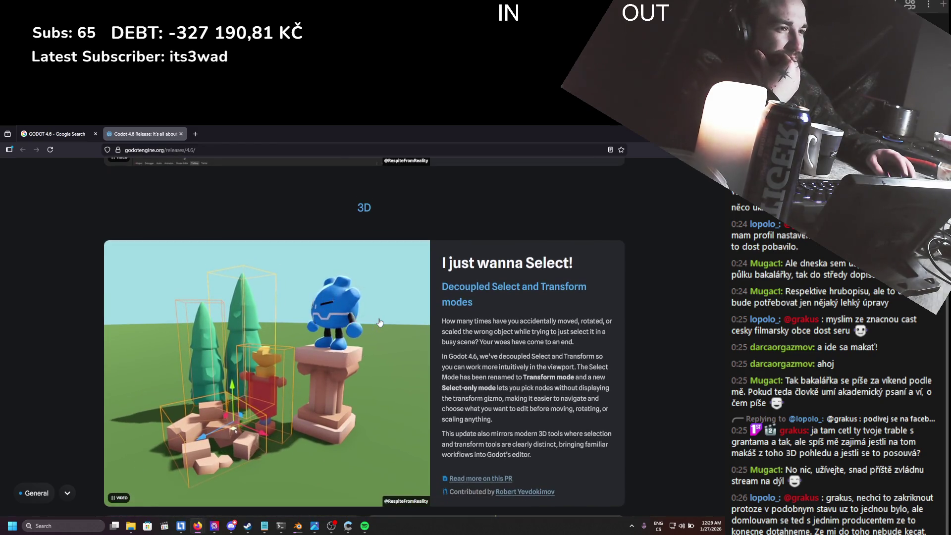
{"action": "scroll", "coordinate": [380, 324], "scroll_direction": "down", "scroll_amount": 1}
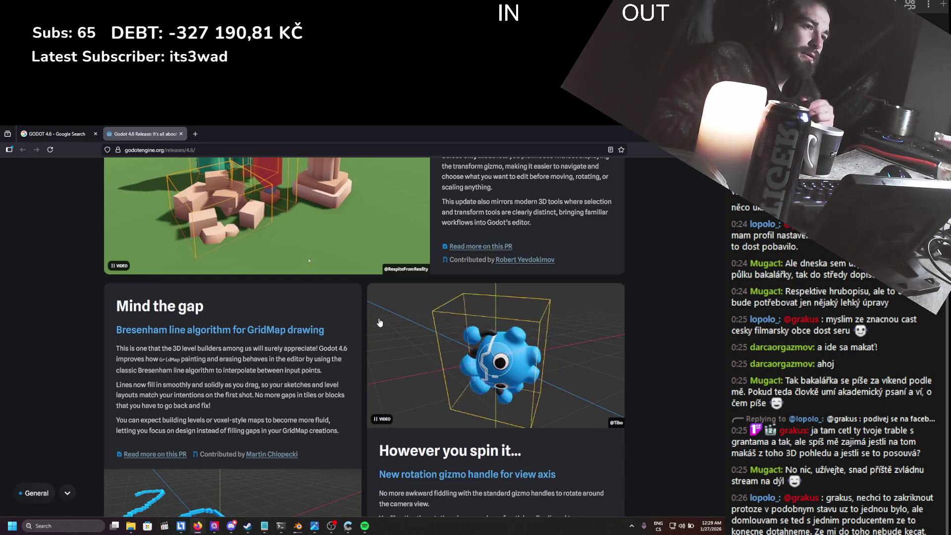
{"action": "scroll", "coordinate": [346, 230], "scroll_direction": "down", "scroll_amount": 3}
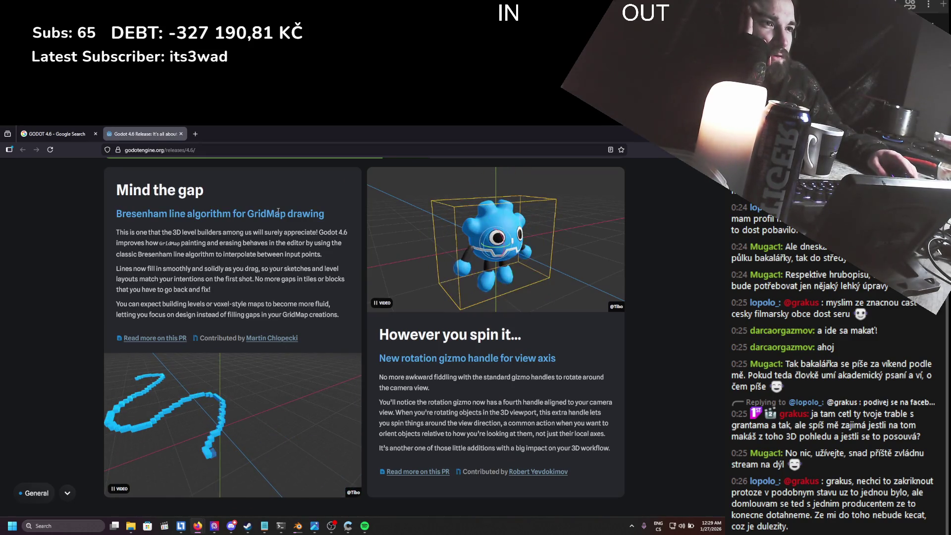
{"action": "left_click_drag", "start_coordinate": [142, 232], "coordinate": [235, 253]}
{"action": "left_click", "coordinate": [236, 257]}
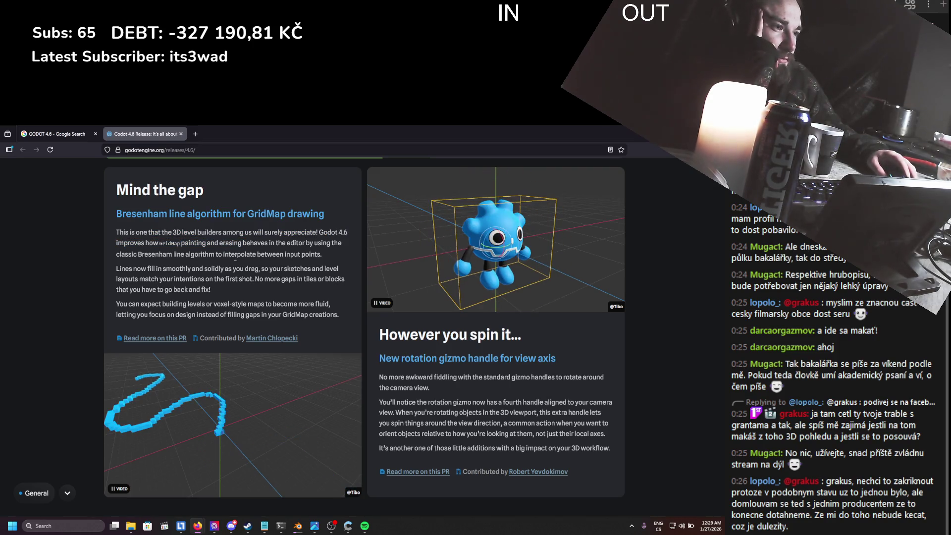
- Scroll through 'Place a pivot', 'Click != Focus' and 'Zero margin of error' to 'Editor loot drop!'
{"action": "scroll", "coordinate": [314, 286], "scroll_direction": "down", "scroll_amount": 5}
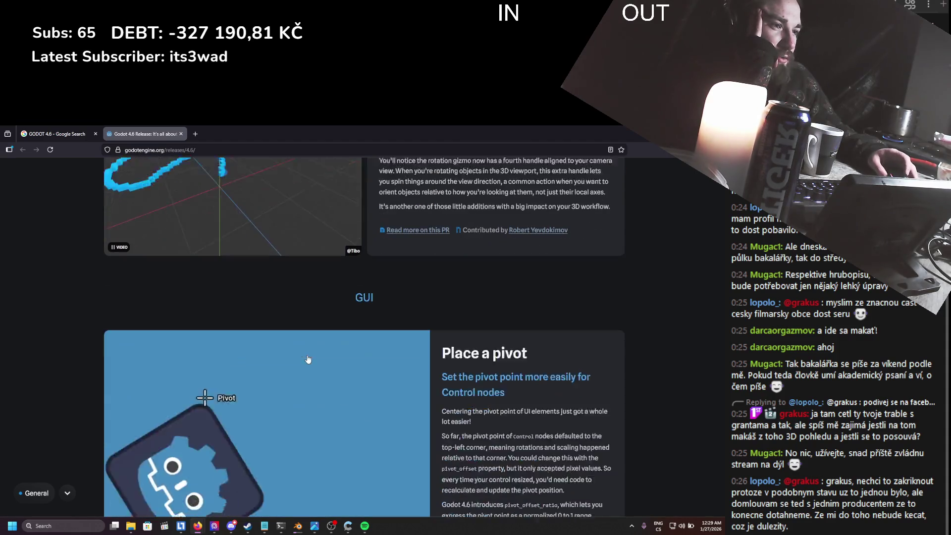
{"action": "scroll", "coordinate": [313, 286], "scroll_direction": "down", "scroll_amount": 2}
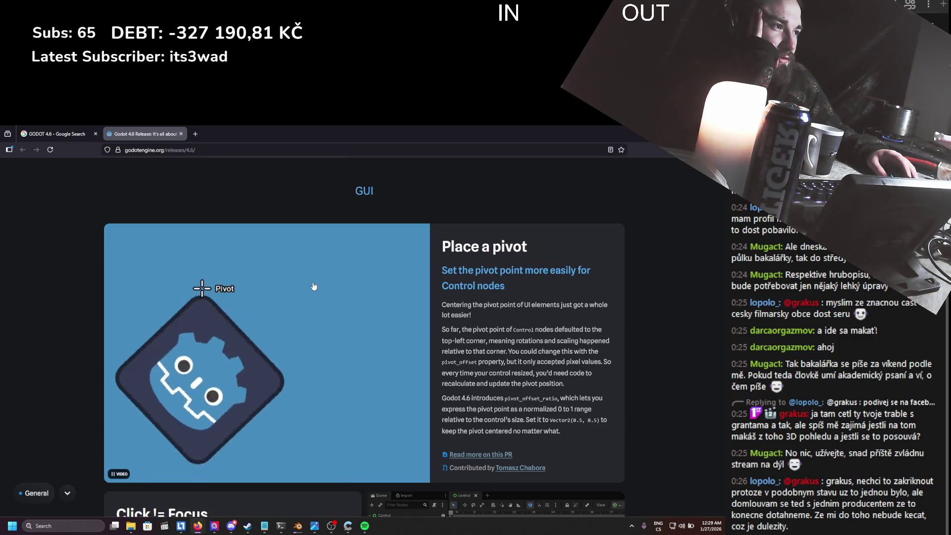
{"action": "scroll", "coordinate": [314, 285], "scroll_direction": "down", "scroll_amount": 3}
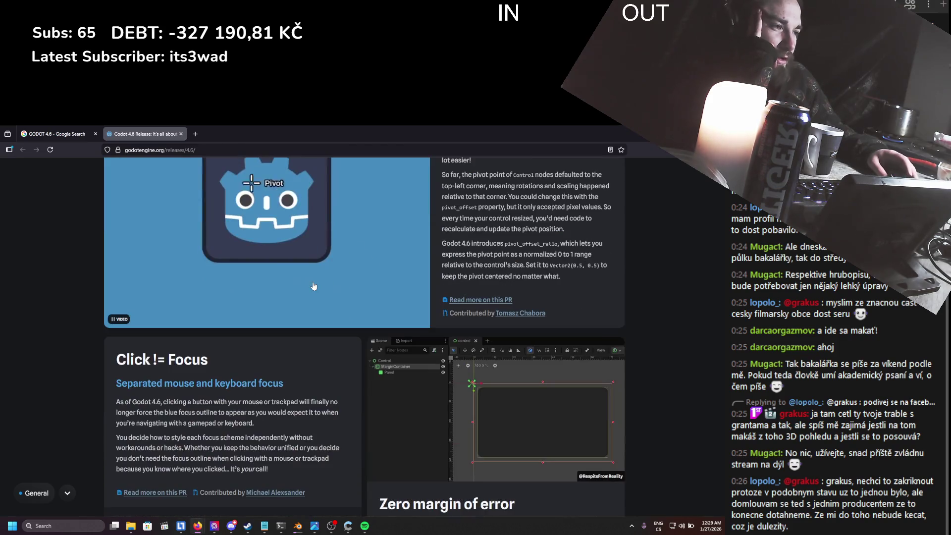
{"action": "scroll", "coordinate": [313, 286], "scroll_direction": "down", "scroll_amount": 1}
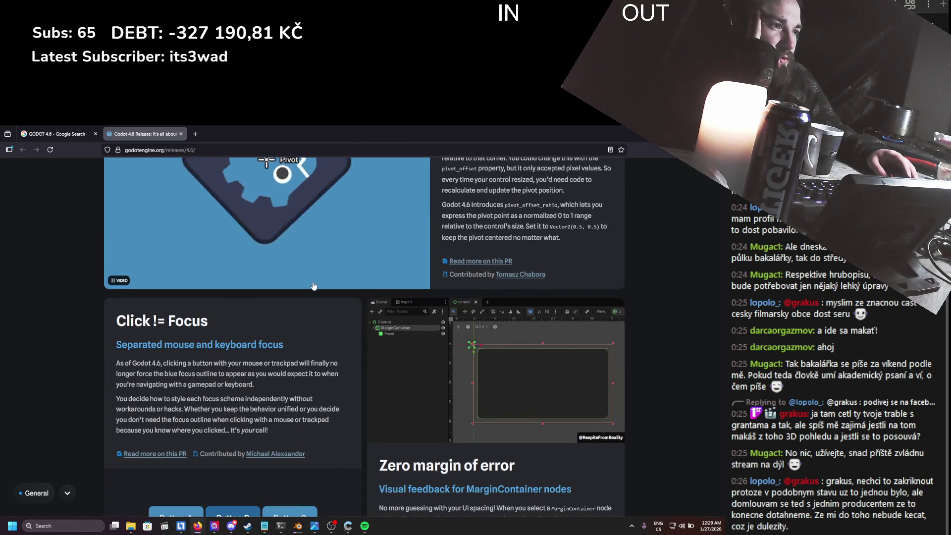
{"action": "scroll", "coordinate": [313, 286], "scroll_direction": "down", "scroll_amount": 3}
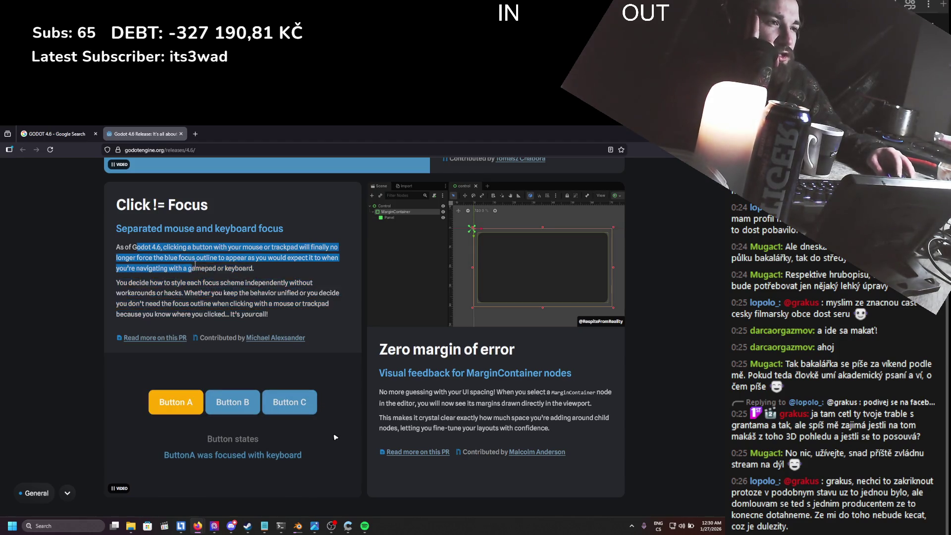
{"action": "scroll", "coordinate": [267, 316], "scroll_direction": "down", "scroll_amount": 1}
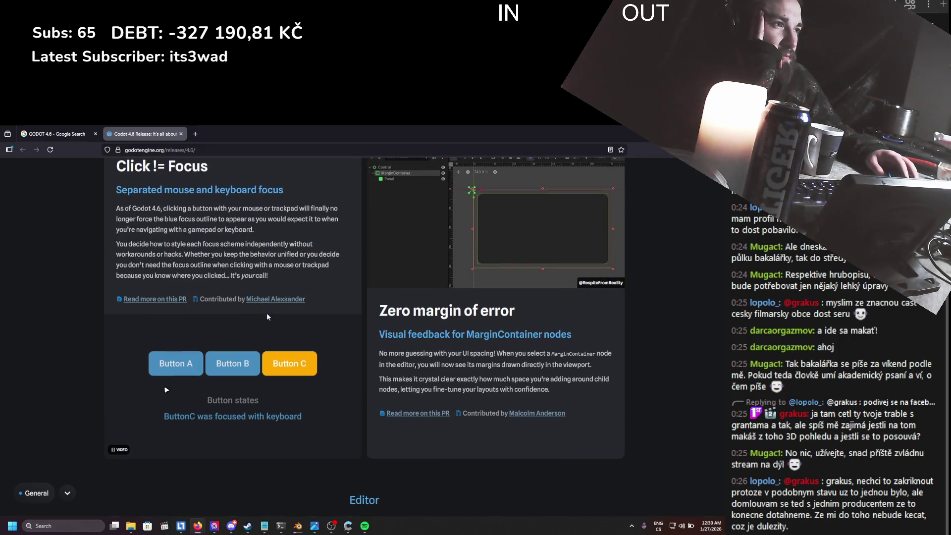
{"action": "scroll", "coordinate": [267, 317], "scroll_direction": "down", "scroll_amount": 3}
{"action": "scroll", "coordinate": [267, 317], "scroll_direction": "down", "scroll_amount": 1}
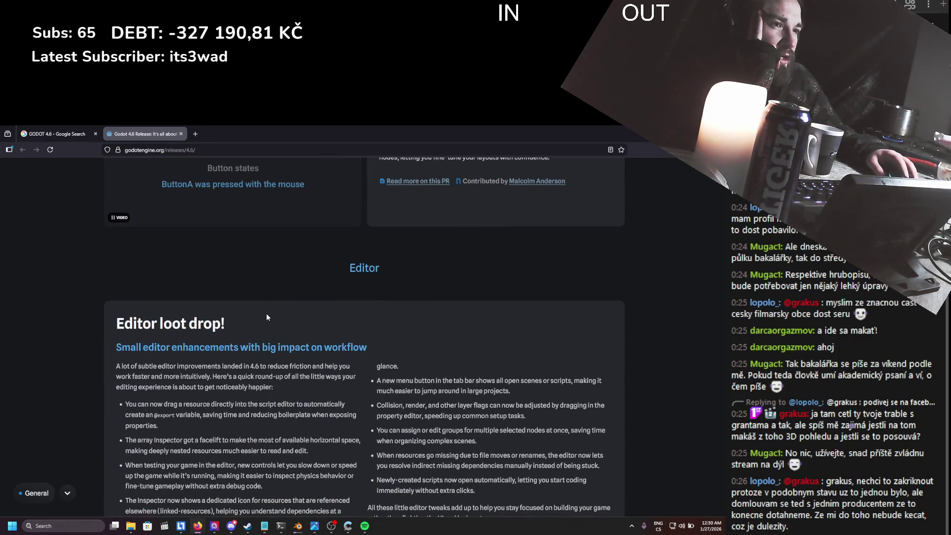
- Scroll past 'Drag, hover n drop', 'Error, error on the wall...' and 'Spot the difference' to 'Check it out now'
{"action": "scroll", "coordinate": [267, 314], "scroll_direction": "down", "scroll_amount": 1}
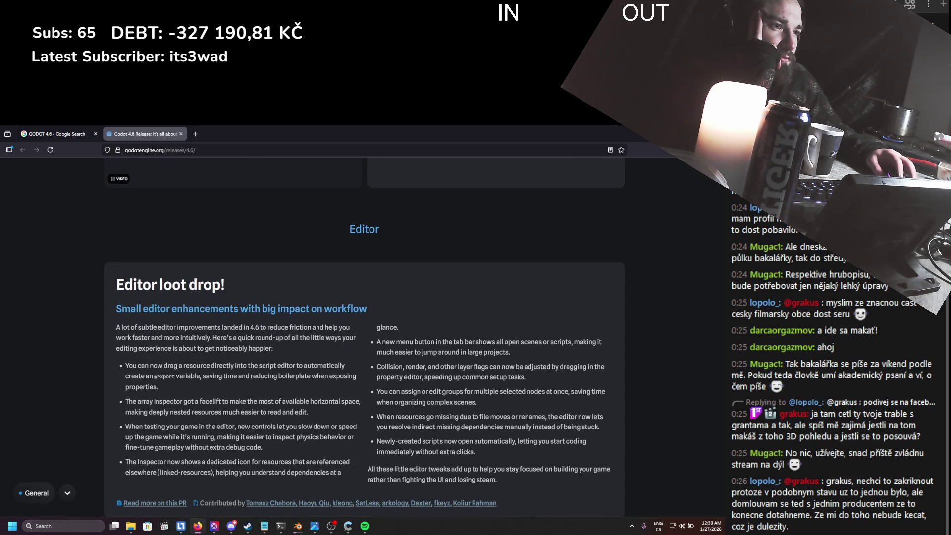
{"action": "scroll", "coordinate": [176, 366], "scroll_direction": "down", "scroll_amount": 1}
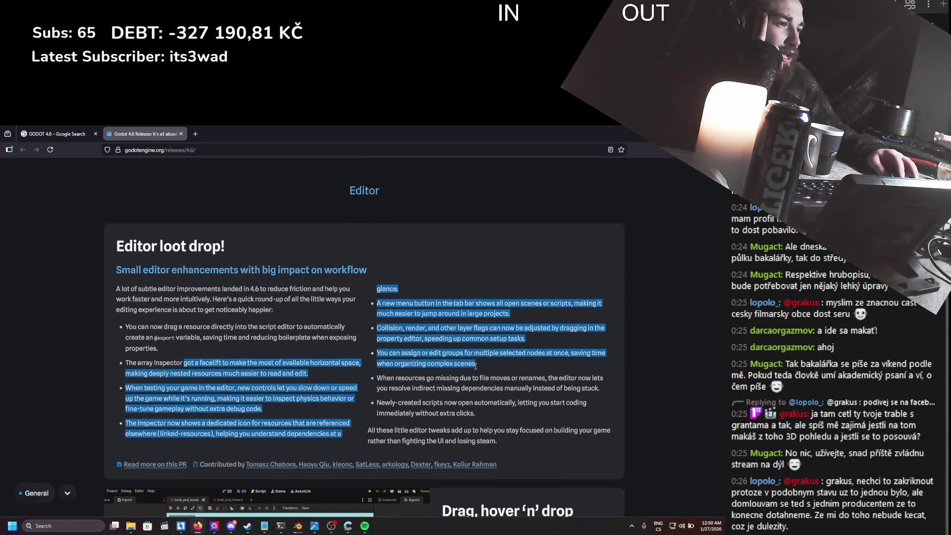
{"action": "scroll", "coordinate": [363, 372], "scroll_direction": "down", "scroll_amount": 2}
{"action": "scroll", "coordinate": [350, 372], "scroll_direction": "down", "scroll_amount": 2}
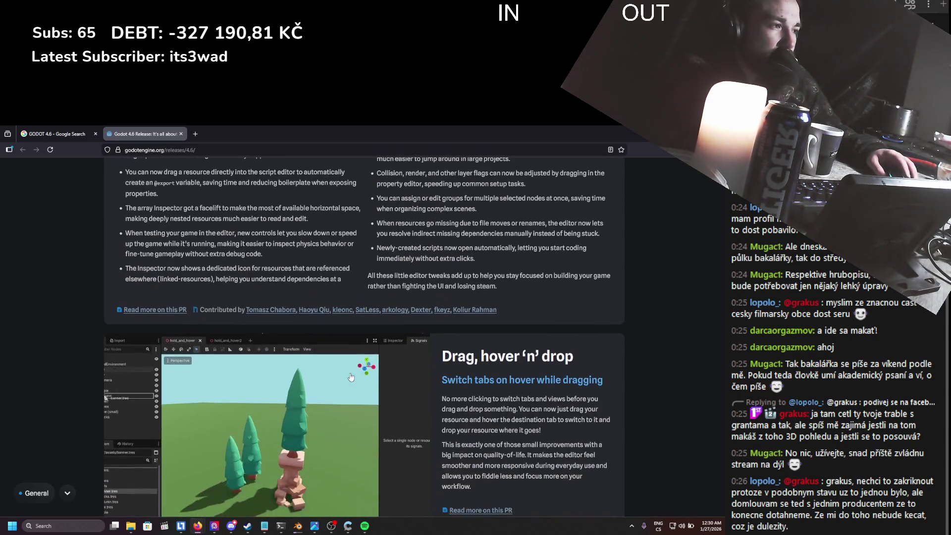
{"action": "scroll", "coordinate": [293, 314], "scroll_direction": "down", "scroll_amount": 2}
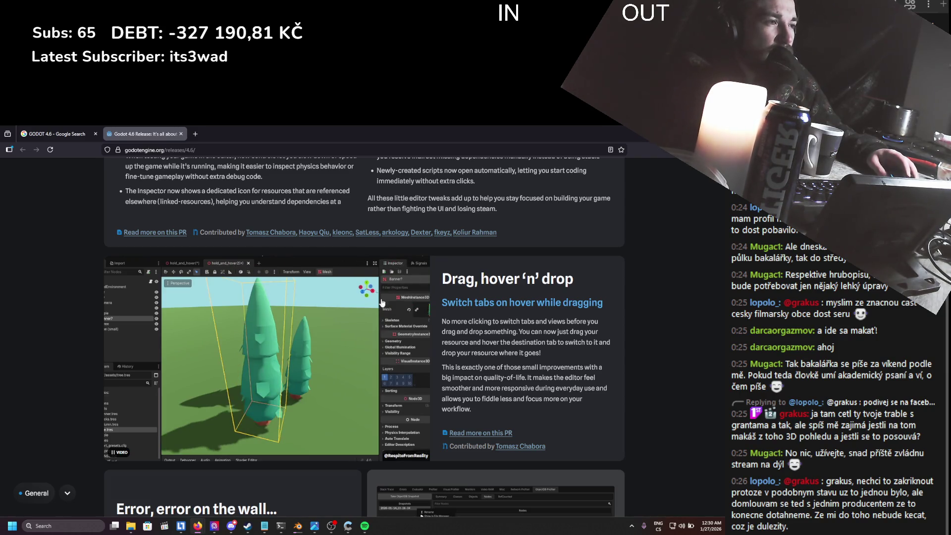
{"action": "scroll", "coordinate": [438, 293], "scroll_direction": "down", "scroll_amount": 4}
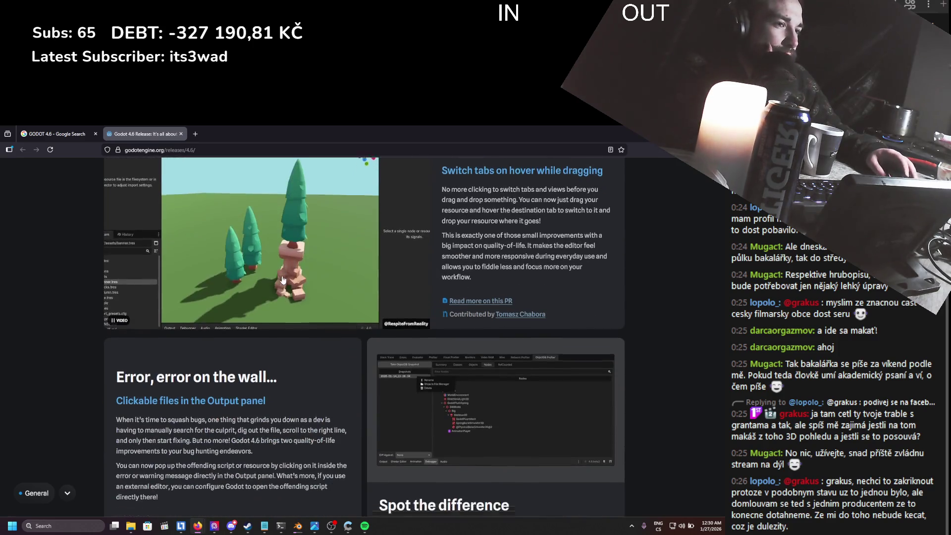
{"action": "scroll", "coordinate": [438, 293], "scroll_direction": "up", "scroll_amount": 4}
{"action": "scroll", "coordinate": [281, 282], "scroll_direction": "down", "scroll_amount": 2}
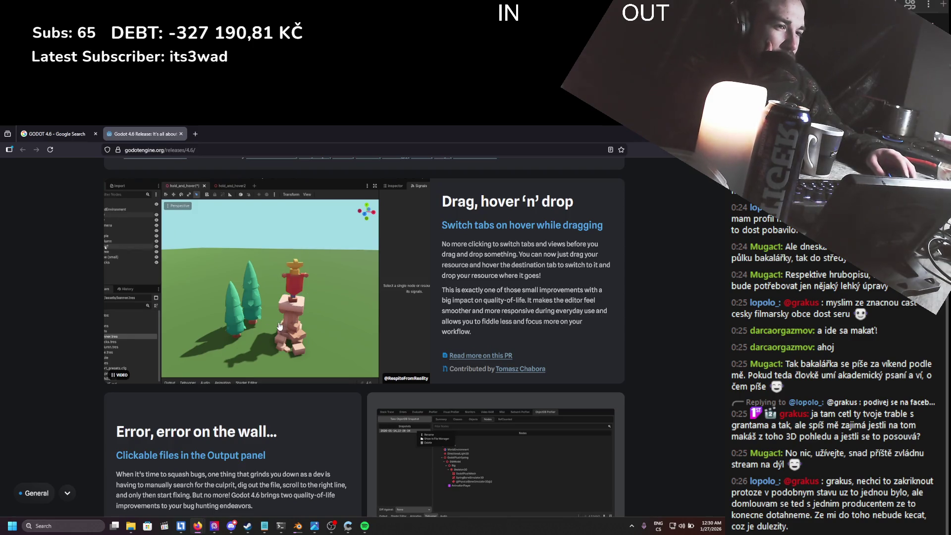
{"action": "scroll", "coordinate": [280, 326], "scroll_direction": "down", "scroll_amount": 2}
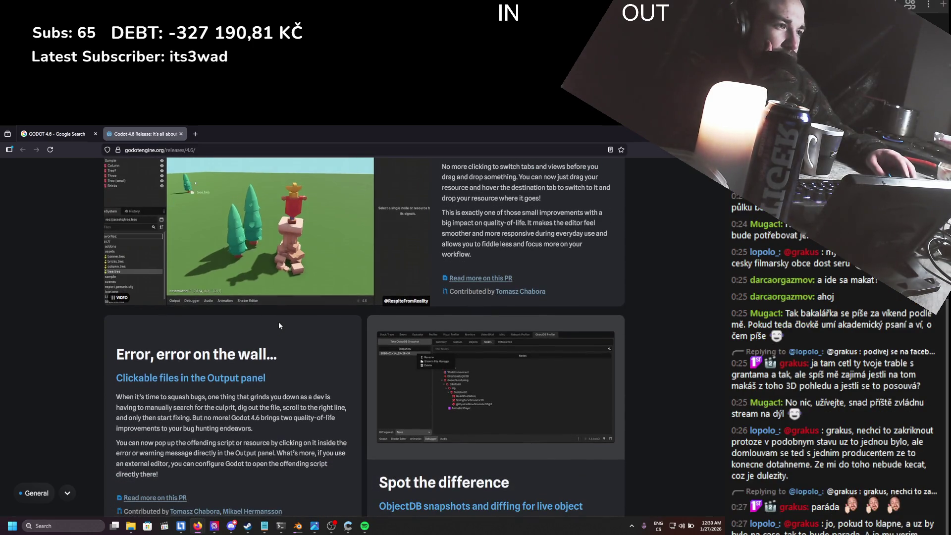
{"action": "scroll", "coordinate": [278, 326], "scroll_direction": "down", "scroll_amount": 1}
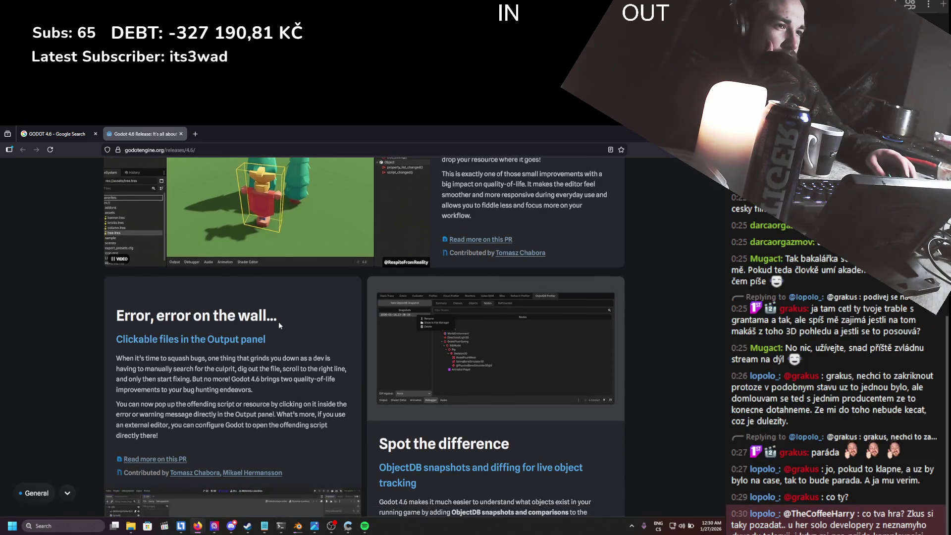
{"action": "scroll", "coordinate": [220, 339], "scroll_direction": "down", "scroll_amount": 1}
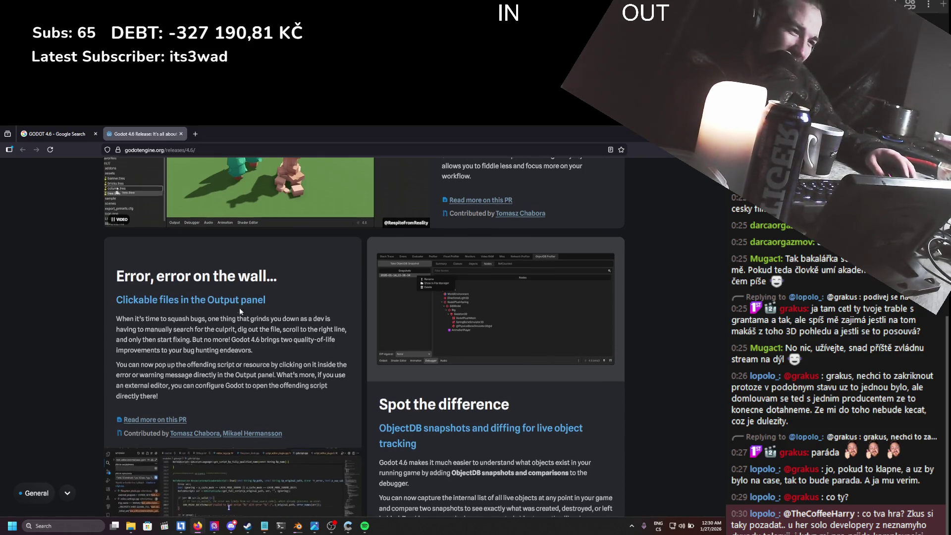
{"action": "scroll", "coordinate": [240, 308], "scroll_direction": "down", "scroll_amount": 2}
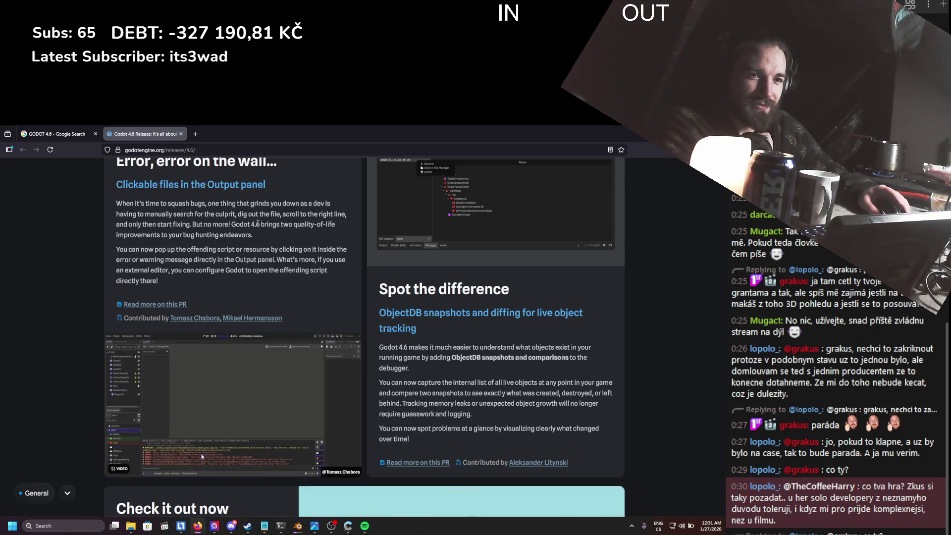
{"action": "scroll", "coordinate": [252, 219], "scroll_direction": "down", "scroll_amount": 3}
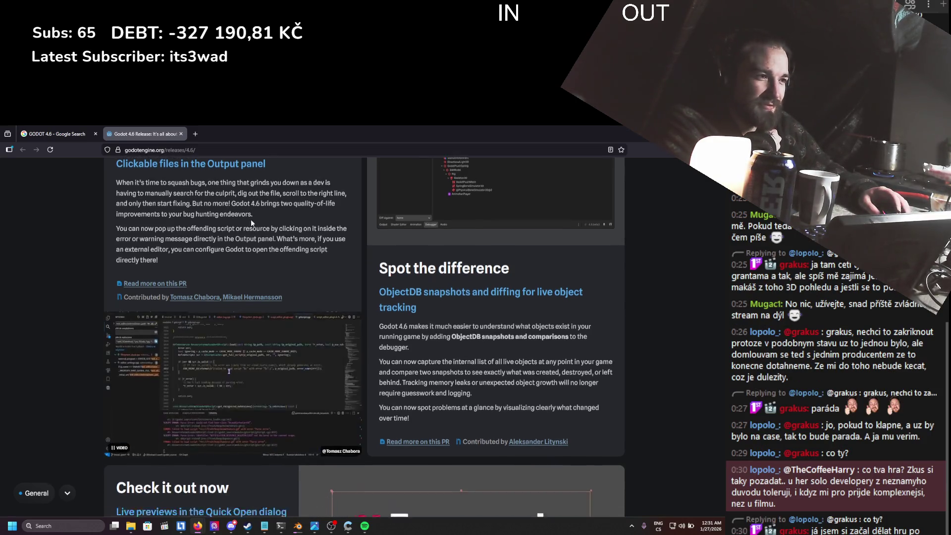
{"action": "scroll", "coordinate": [251, 224], "scroll_direction": "down", "scroll_amount": 2}
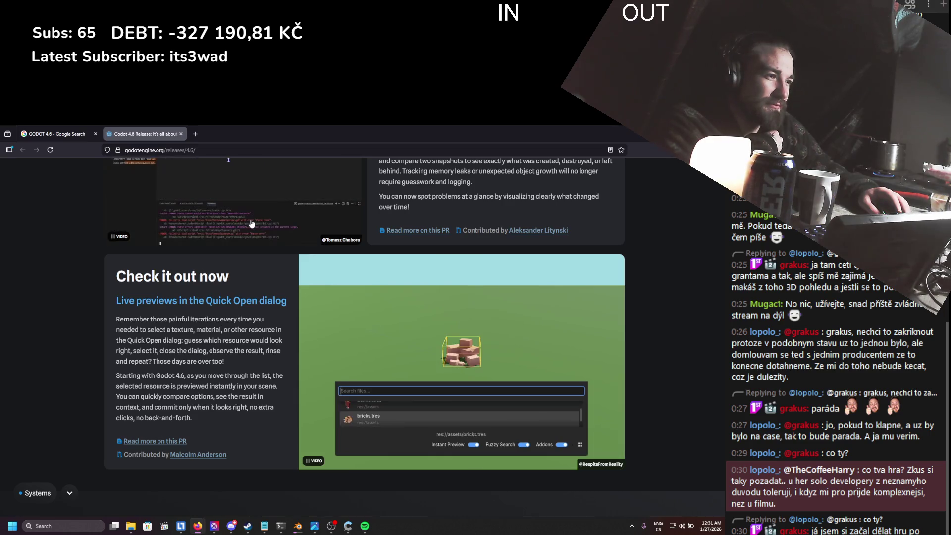
{"action": "scroll", "coordinate": [251, 223], "scroll_direction": "down", "scroll_amount": 5}
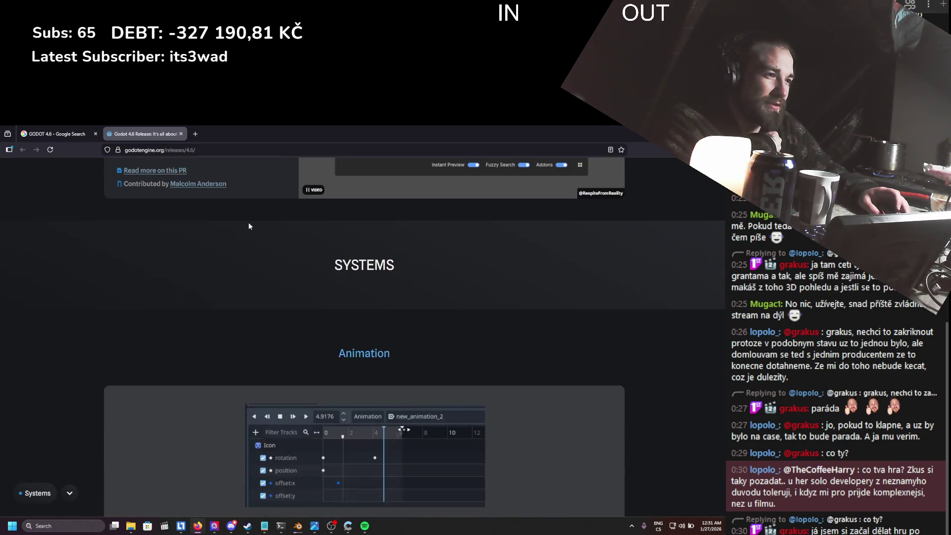
- Scroll through Animation and Export to the Input cards 'Power-use that editor' and 'Light up your gamepads'
{"action": "scroll", "coordinate": [249, 226], "scroll_direction": "down", "scroll_amount": 1}
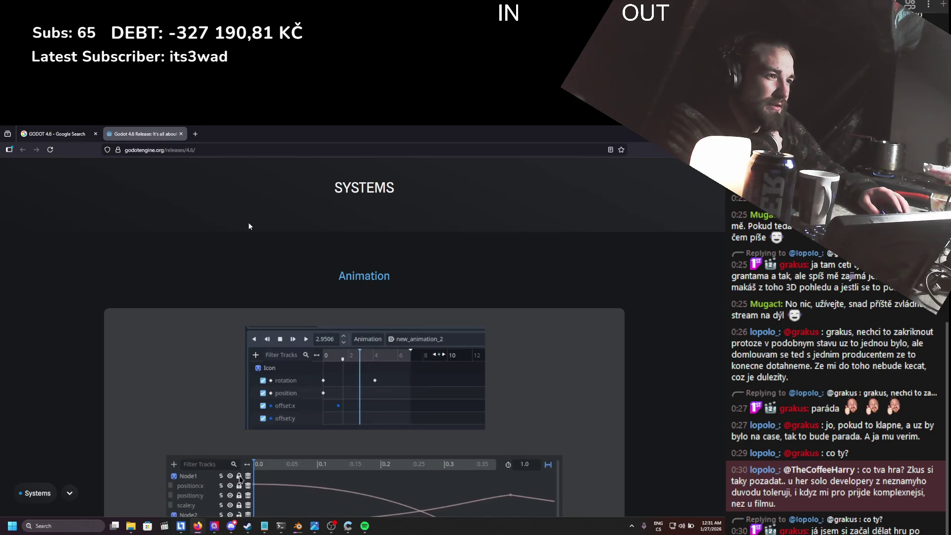
{"action": "scroll", "coordinate": [249, 226], "scroll_direction": "down", "scroll_amount": 1}
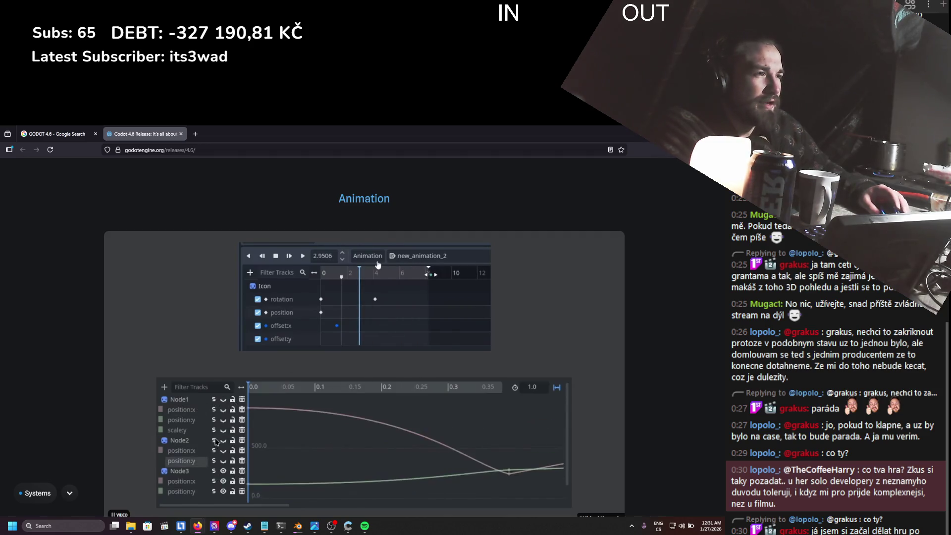
{"action": "scroll", "coordinate": [369, 306], "scroll_direction": "down", "scroll_amount": 3}
{"action": "scroll", "coordinate": [369, 306], "scroll_direction": "down", "scroll_amount": 1}
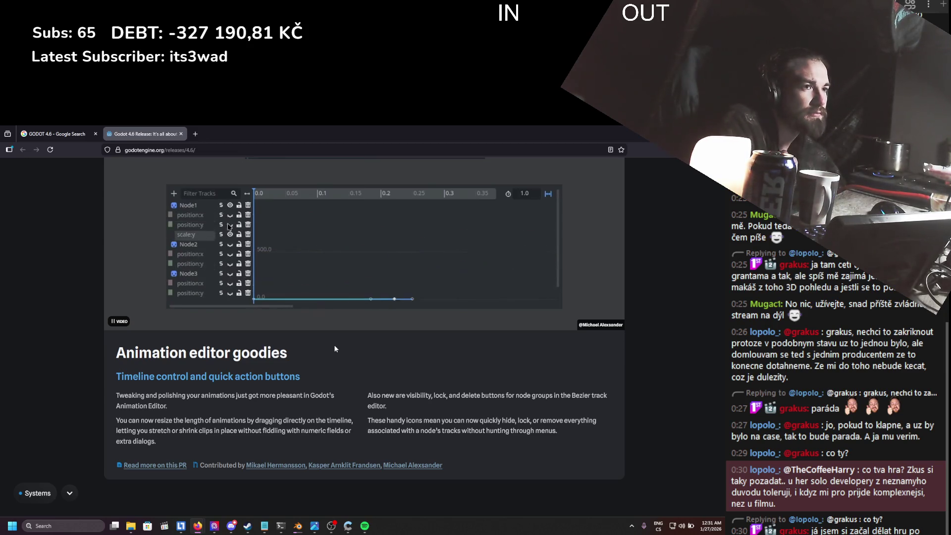
{"action": "scroll", "coordinate": [335, 349], "scroll_direction": "down", "scroll_amount": 5}
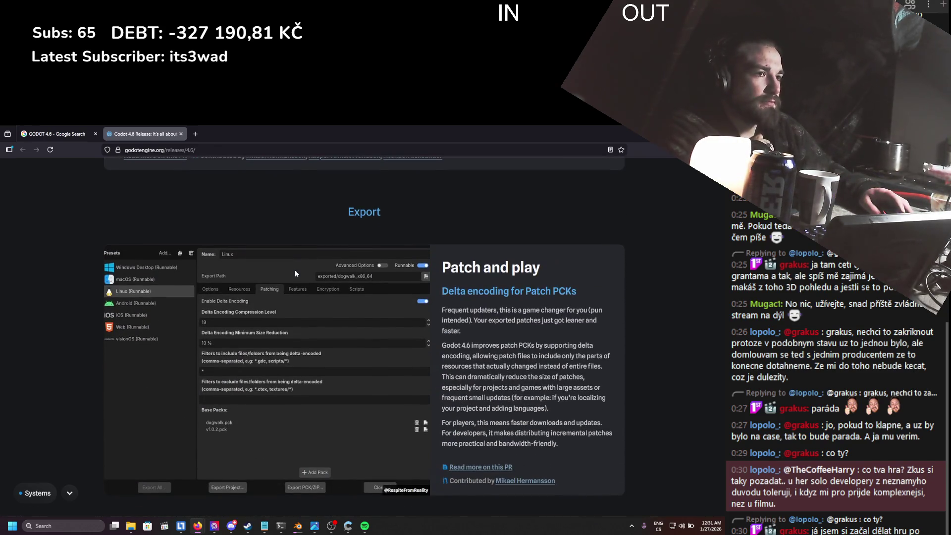
{"action": "scroll", "coordinate": [296, 274], "scroll_direction": "down", "scroll_amount": 1}
{"action": "scroll", "coordinate": [295, 272], "scroll_direction": "down", "scroll_amount": 5}
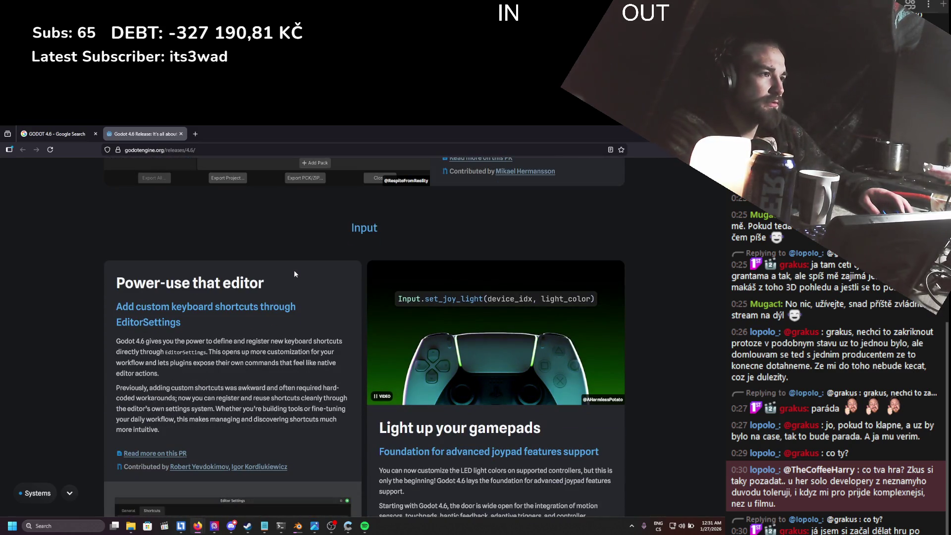
- Scroll into the Import section and highlight the lines on texture compression and Godot 4.6 3D textures
{"action": "scroll", "coordinate": [294, 274], "scroll_direction": "down", "scroll_amount": 4}
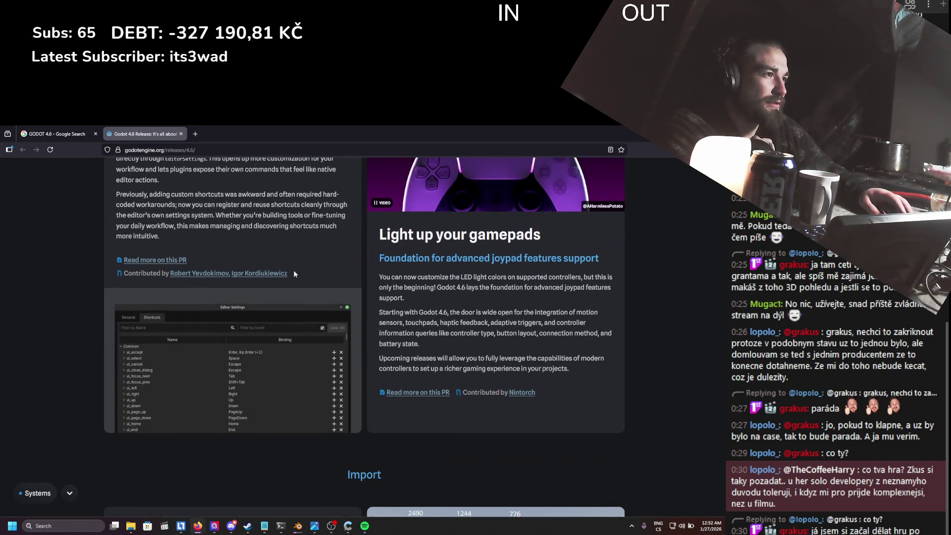
{"action": "scroll", "coordinate": [294, 274], "scroll_direction": "up", "scroll_amount": 3}
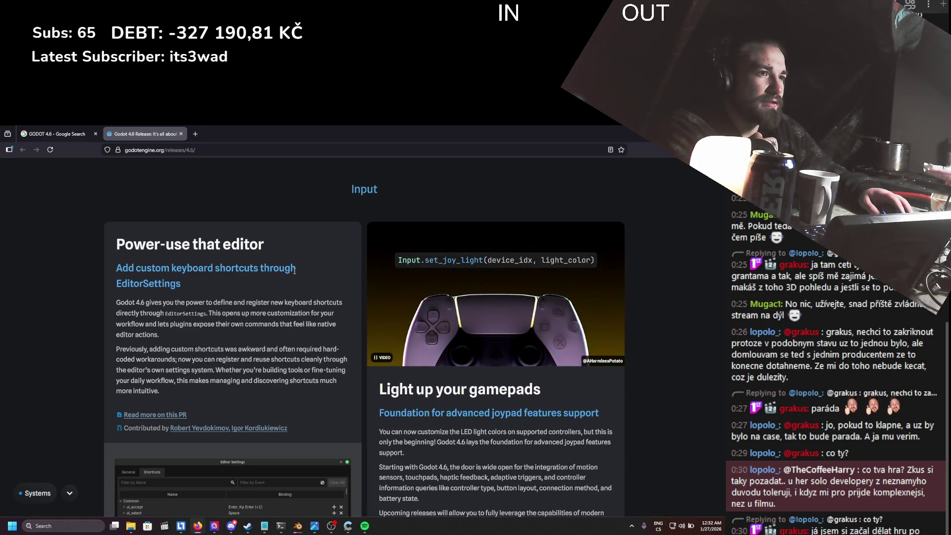
{"action": "scroll", "coordinate": [295, 273], "scroll_direction": "down", "scroll_amount": 7}
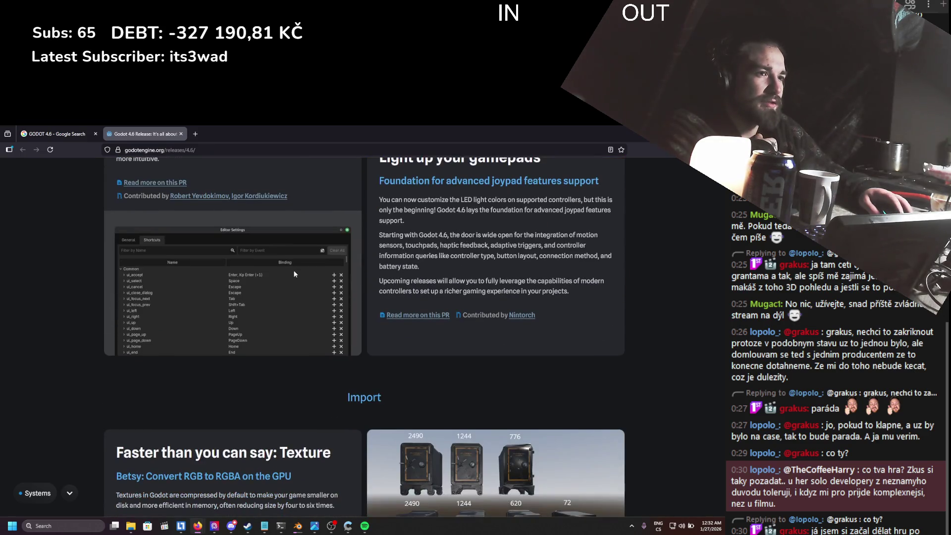
{"action": "scroll", "coordinate": [295, 274], "scroll_direction": "down", "scroll_amount": 1}
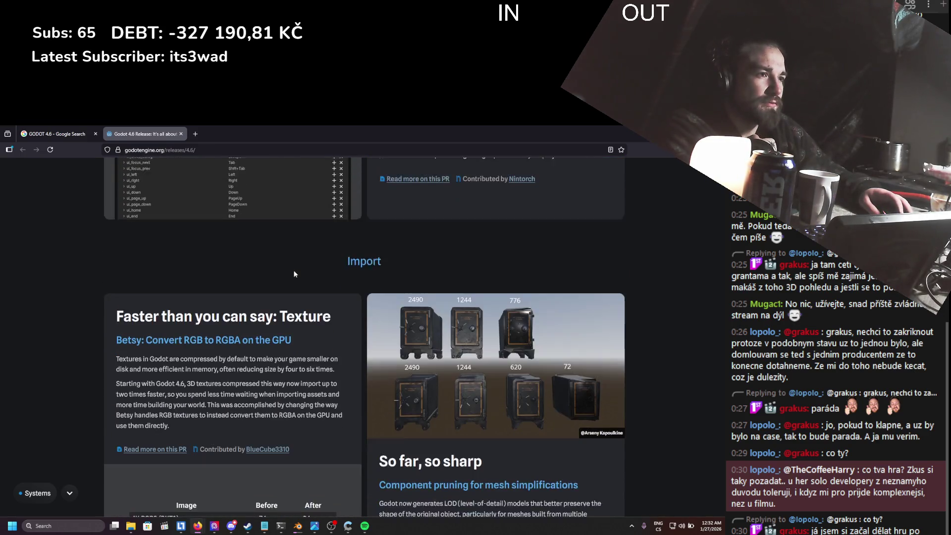
{"action": "scroll", "coordinate": [294, 274], "scroll_direction": "down", "scroll_amount": 1}
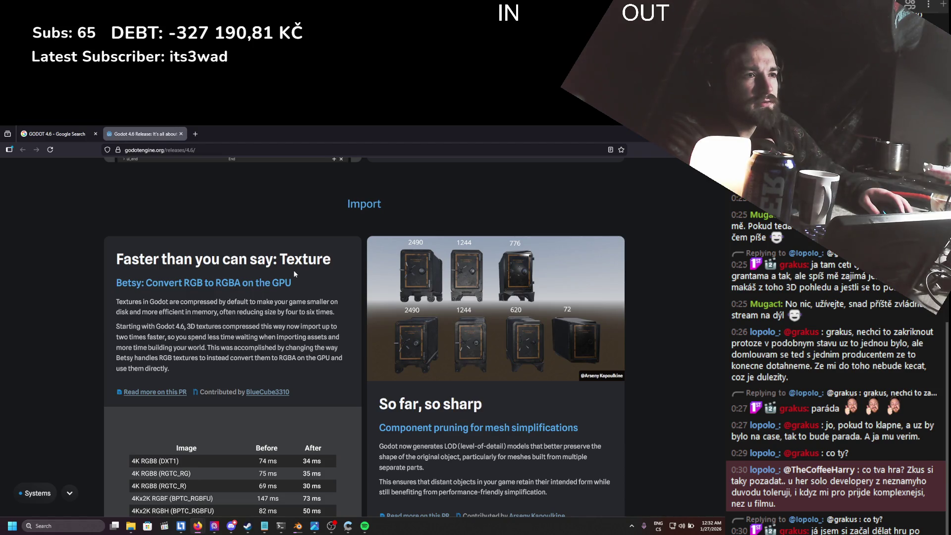
{"action": "scroll", "coordinate": [295, 274], "scroll_direction": "down", "scroll_amount": 1}
{"action": "mouse_move", "coordinate": [131, 273]}
{"action": "left_mouse_down"}
{"action": "mouse_move", "coordinate": [239, 287]}
{"action": "mouse_move", "coordinate": [280, 275]}
{"action": "left_mouse_up"}
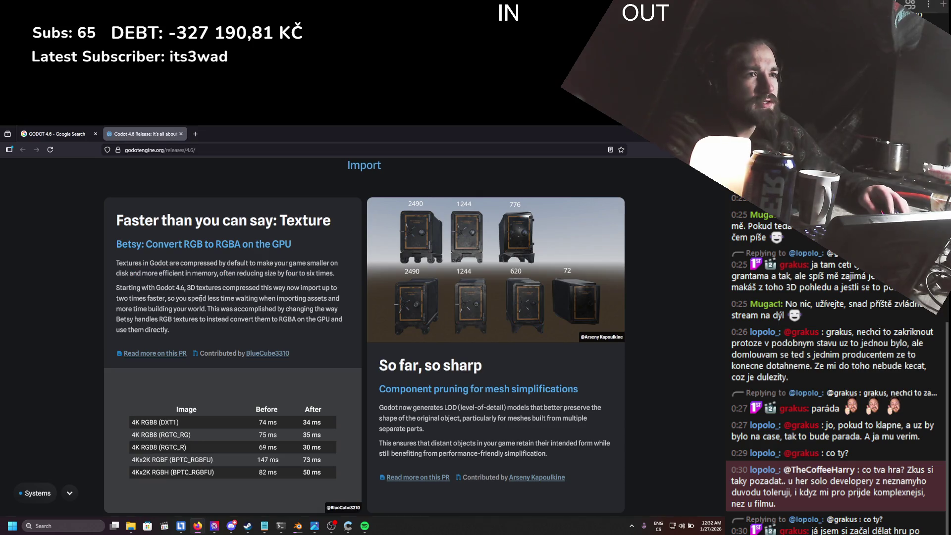
{"action": "left_click_drag", "start_coordinate": [151, 290], "coordinate": [243, 292]}
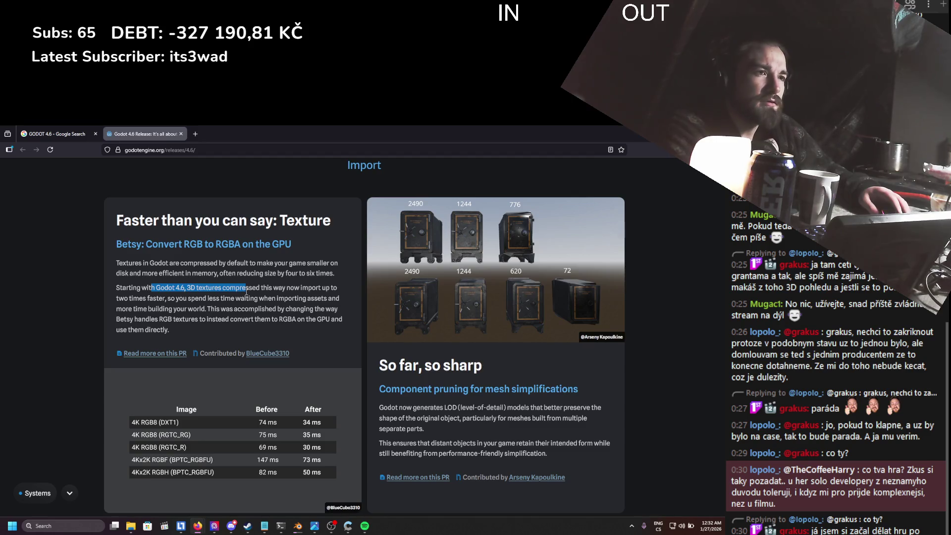
- Highlight the mesh simplification text and continue to the Rendering section's 'Glow in the dark'
{"action": "scroll", "coordinate": [270, 270], "scroll_direction": "down", "scroll_amount": 1}
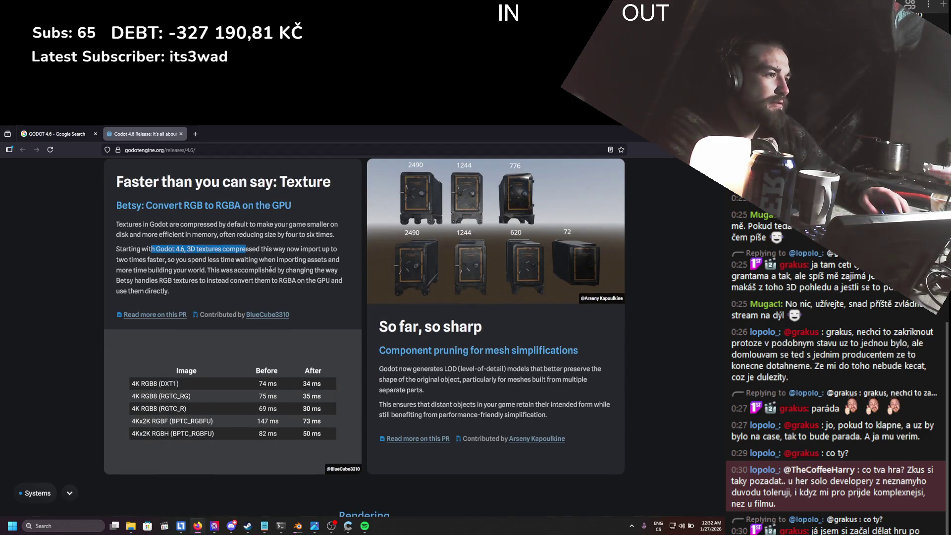
{"action": "mouse_move", "coordinate": [412, 327]}
{"action": "left_mouse_down"}
{"action": "mouse_move", "coordinate": [590, 380]}
{"action": "mouse_move", "coordinate": [552, 416]}
{"action": "left_mouse_up"}
{"action": "left_click", "coordinate": [491, 393]}
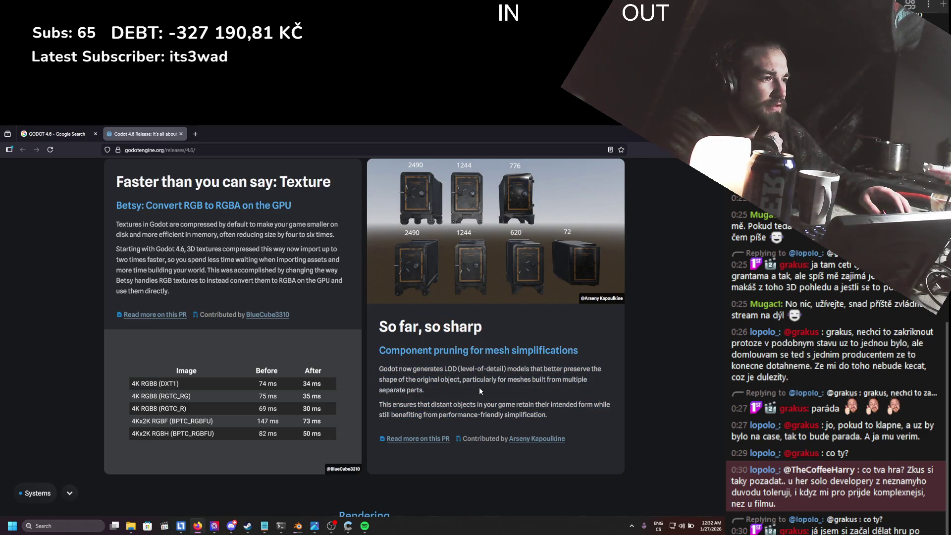
{"action": "scroll", "coordinate": [480, 389], "scroll_direction": "down", "scroll_amount": 5}
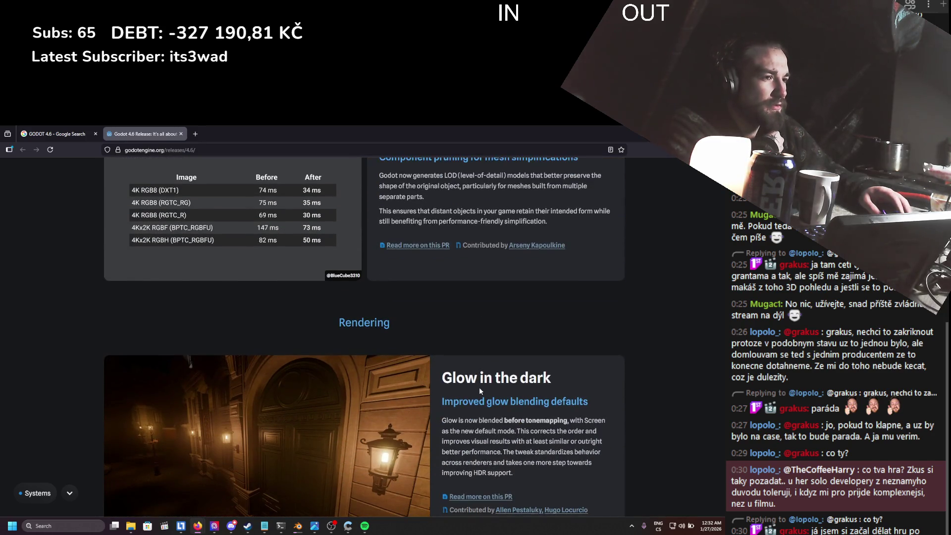
- Scroll through the Rendering cards from 'So far, so sharp' down to the mobile notes
{"action": "scroll", "coordinate": [480, 388], "scroll_direction": "down", "scroll_amount": 2}
{"action": "scroll", "coordinate": [479, 387], "scroll_direction": "up", "scroll_amount": 7}
{"action": "left_click_drag", "start_coordinate": [498, 414], "coordinate": [401, 368]}
{"action": "left_click", "coordinate": [401, 367]}
{"action": "scroll", "coordinate": [451, 301], "scroll_direction": "up", "scroll_amount": 1}
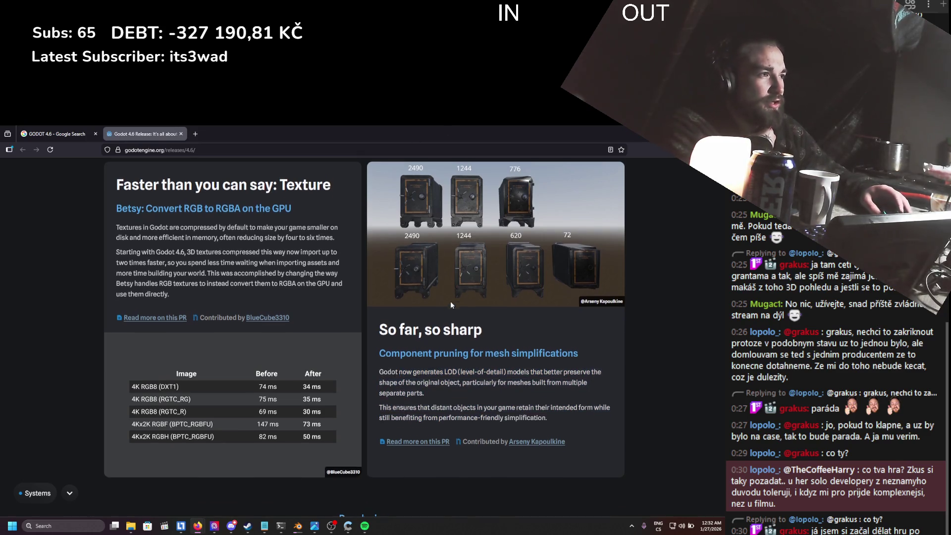
{"action": "scroll", "coordinate": [451, 301], "scroll_direction": "up", "scroll_amount": 2}
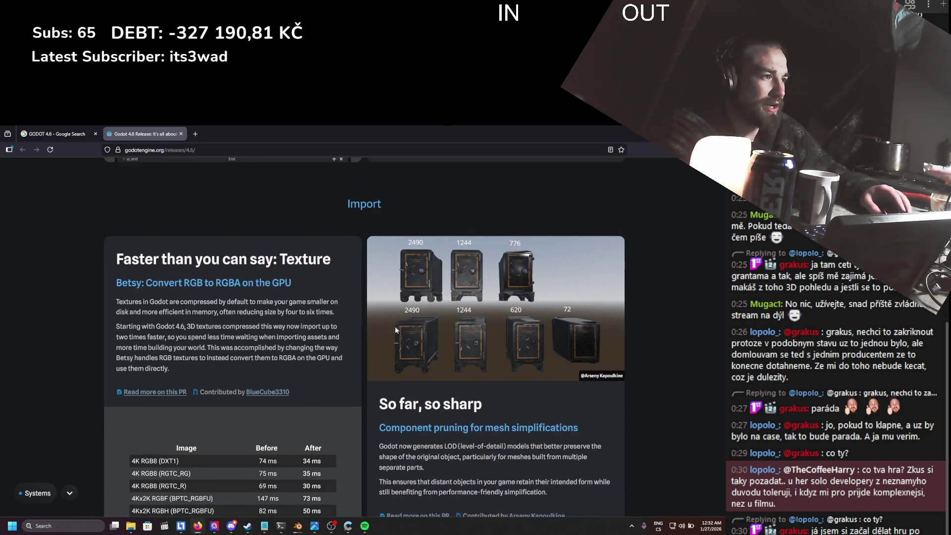
{"action": "scroll", "coordinate": [466, 341], "scroll_direction": "down", "scroll_amount": 5}
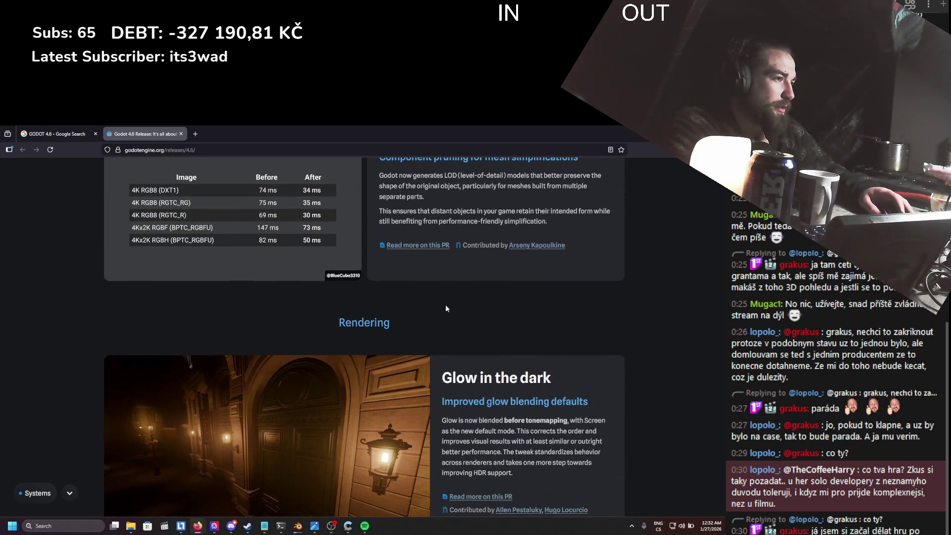
{"action": "scroll", "coordinate": [445, 305], "scroll_direction": "down", "scroll_amount": 2}
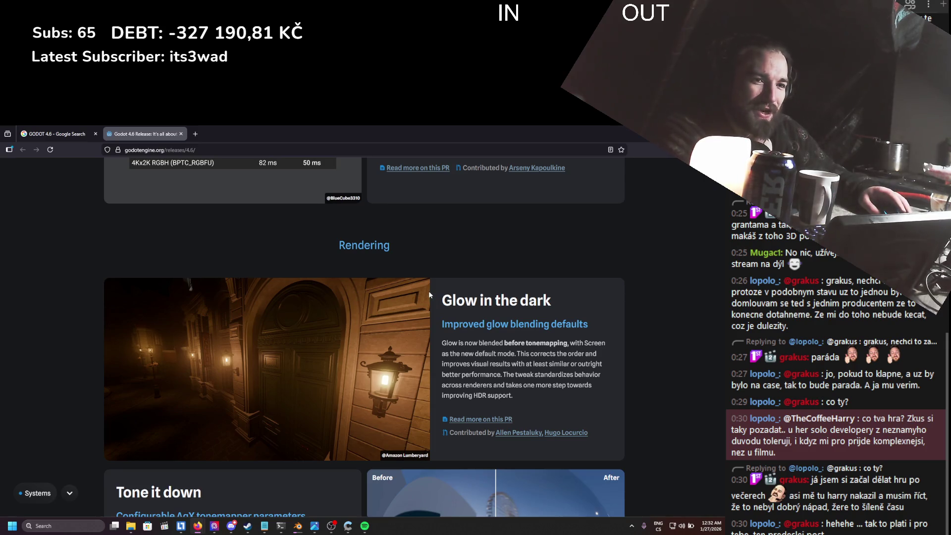
{"action": "scroll", "coordinate": [426, 295], "scroll_direction": "down", "scroll_amount": 2}
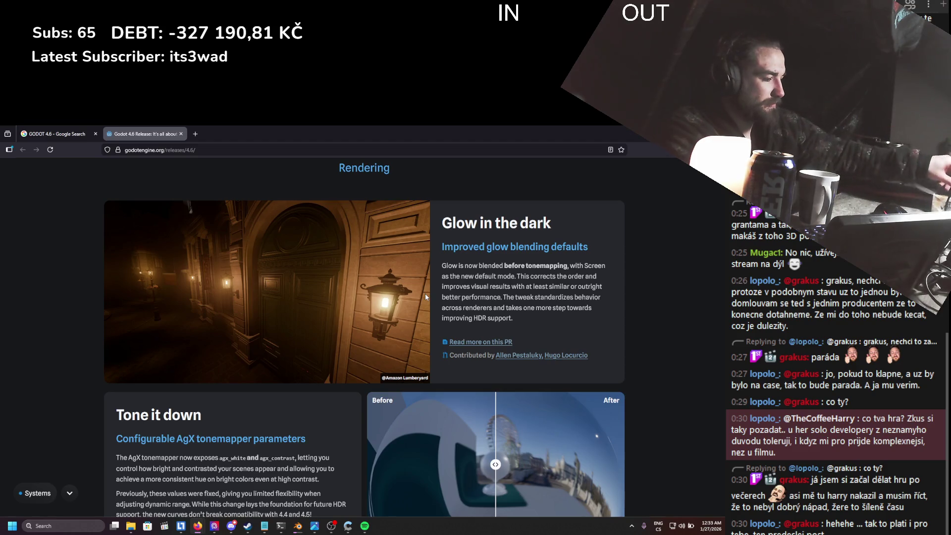
{"action": "scroll", "coordinate": [426, 296], "scroll_direction": "down", "scroll_amount": 3}
{"action": "scroll", "coordinate": [396, 270], "scroll_direction": "down", "scroll_amount": 2}
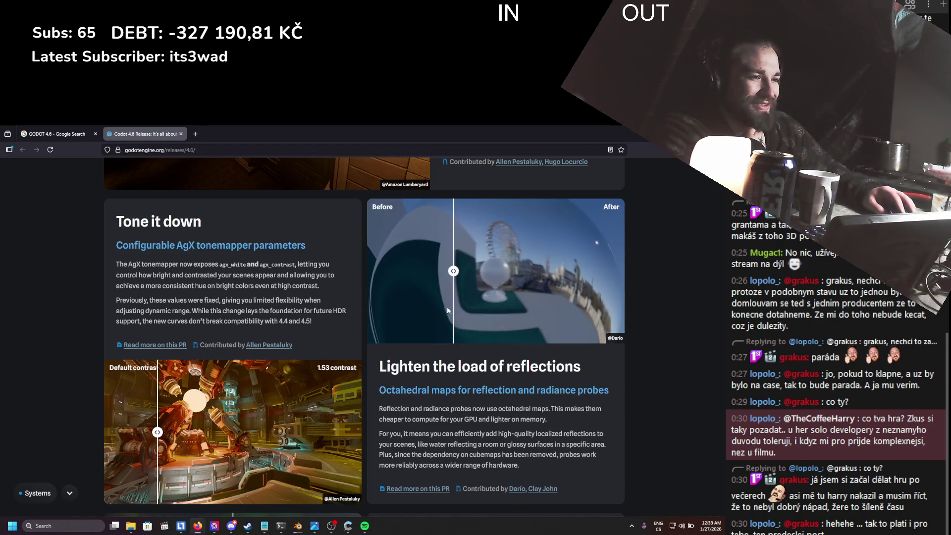
{"action": "scroll", "coordinate": [158, 357], "scroll_direction": "down", "scroll_amount": 3}
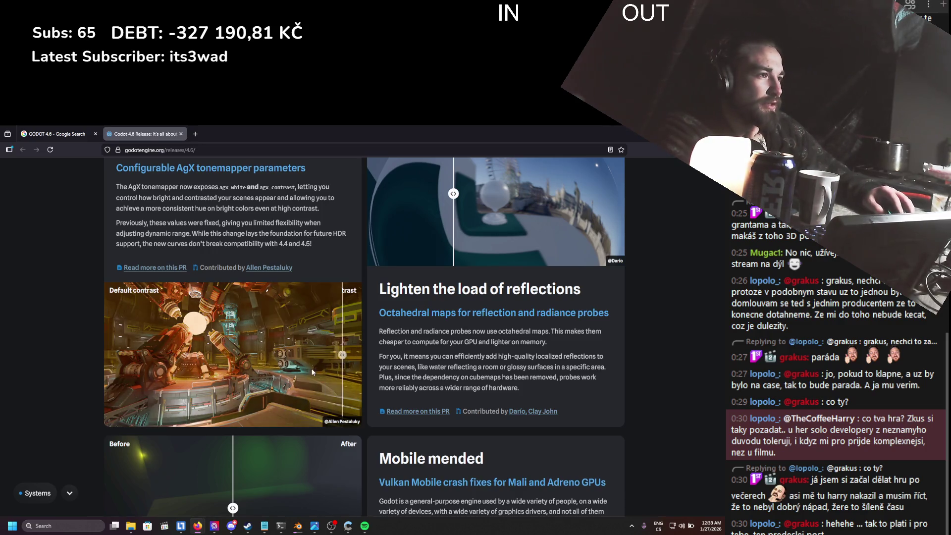
{"action": "scroll", "coordinate": [107, 353], "scroll_direction": "down", "scroll_amount": 4}
{"action": "scroll", "coordinate": [107, 353], "scroll_direction": "down", "scroll_amount": 3}
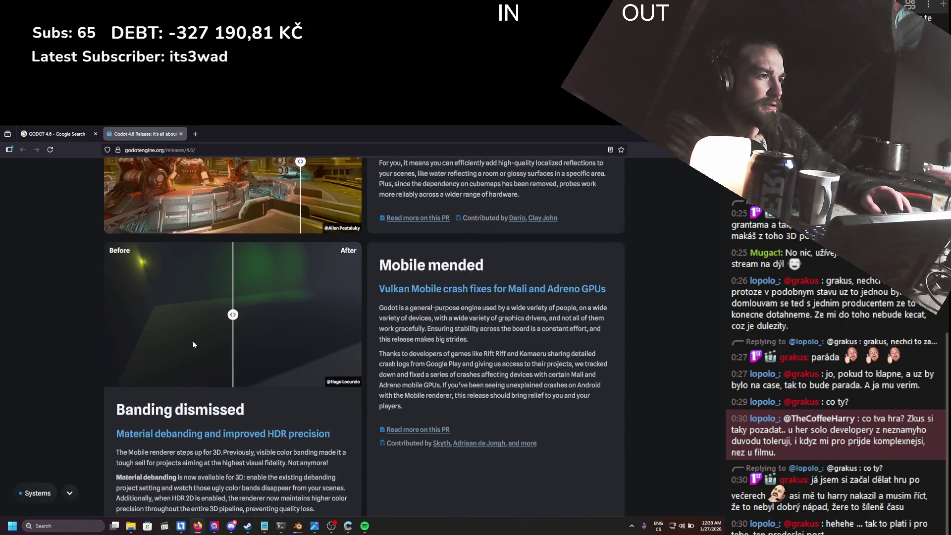
- Read the Vulkan Mobile crash fixes, slide the banding before/after comparison, and reach Internationalization
{"action": "mouse_move", "coordinate": [398, 289]}
{"action": "left_mouse_down"}
{"action": "mouse_move", "coordinate": [487, 290]}
{"action": "mouse_move", "coordinate": [544, 304]}
{"action": "mouse_move", "coordinate": [557, 289]}
{"action": "mouse_move", "coordinate": [440, 265]}
{"action": "mouse_move", "coordinate": [454, 365]}
{"action": "left_mouse_up"}
{"action": "left_click", "coordinate": [454, 365]}
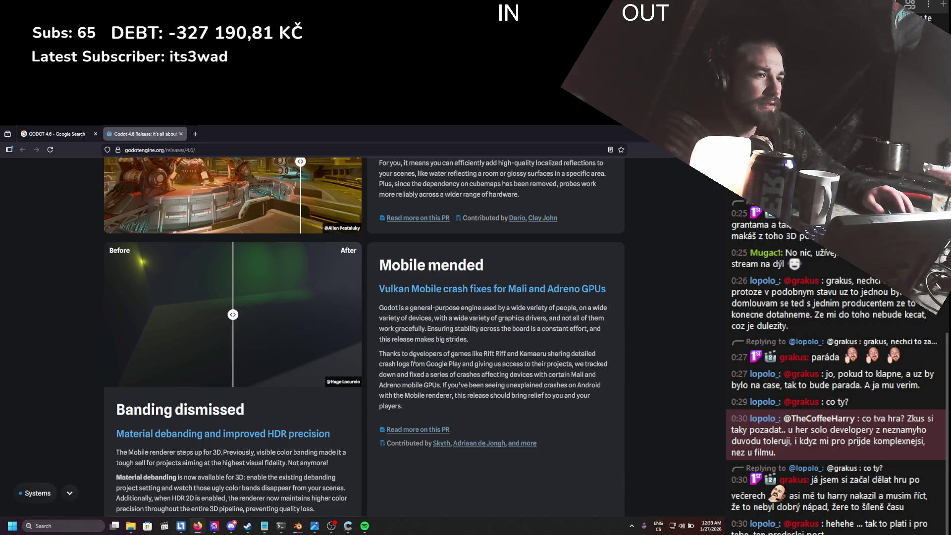
{"action": "mouse_move", "coordinate": [232, 317]}
{"action": "left_mouse_down"}
{"action": "mouse_move", "coordinate": [118, 321]}
{"action": "mouse_move", "coordinate": [361, 314]}
{"action": "mouse_move", "coordinate": [157, 337]}
{"action": "mouse_move", "coordinate": [339, 337]}
{"action": "mouse_move", "coordinate": [169, 331]}
{"action": "left_mouse_up"}
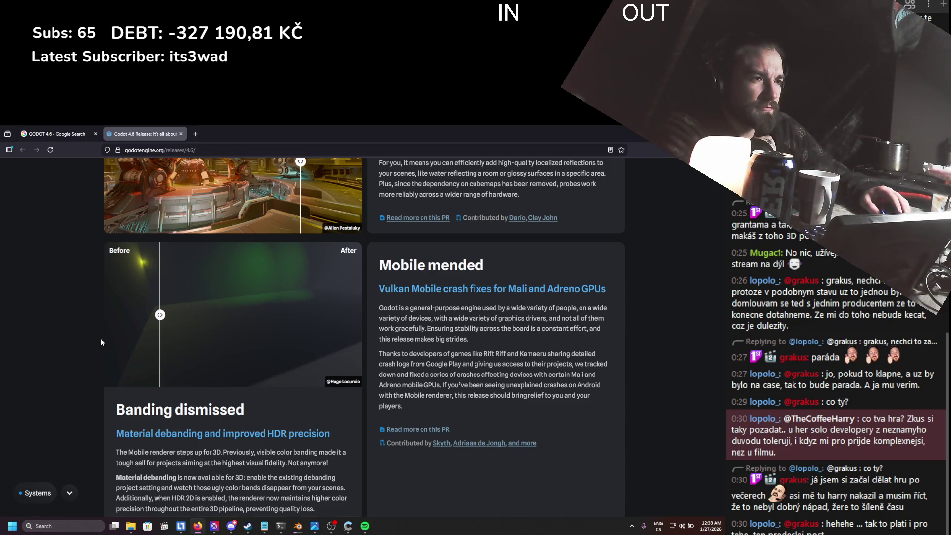
{"action": "scroll", "coordinate": [101, 338], "scroll_direction": "down", "scroll_amount": 5}
{"action": "scroll", "coordinate": [99, 340], "scroll_direction": "down", "scroll_amount": 2}
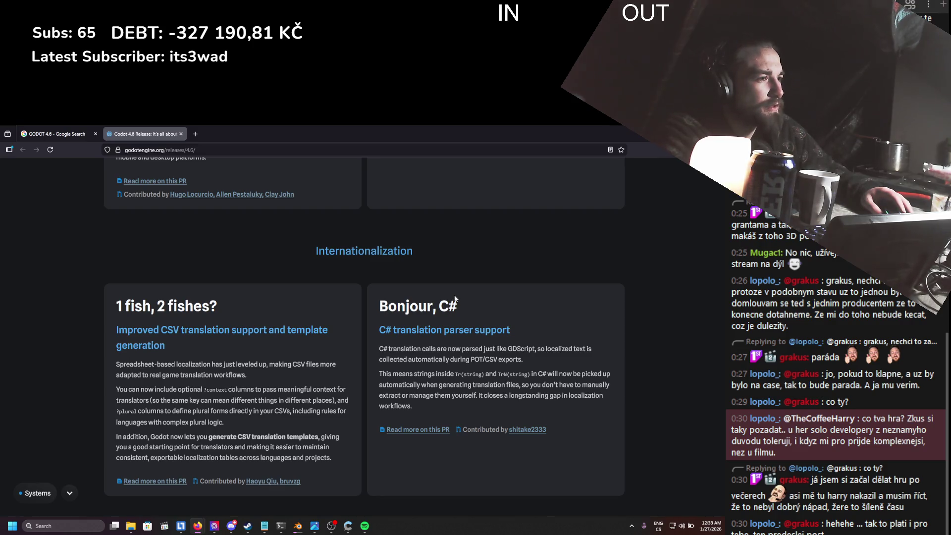
{"action": "mouse_move", "coordinate": [431, 360]}
{"action": "left_mouse_down"}
{"action": "mouse_move", "coordinate": [404, 305]}
{"action": "mouse_move", "coordinate": [431, 363]}
{"action": "left_mouse_up"}
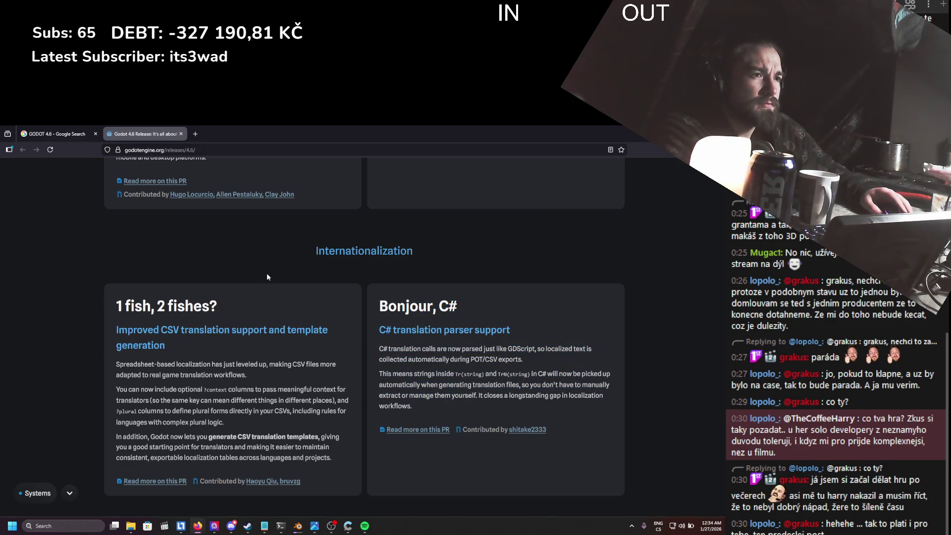
- Scroll past the C# translation card to the XR section's Android XR editor video
{"action": "scroll", "coordinate": [267, 277], "scroll_direction": "down", "scroll_amount": 3}
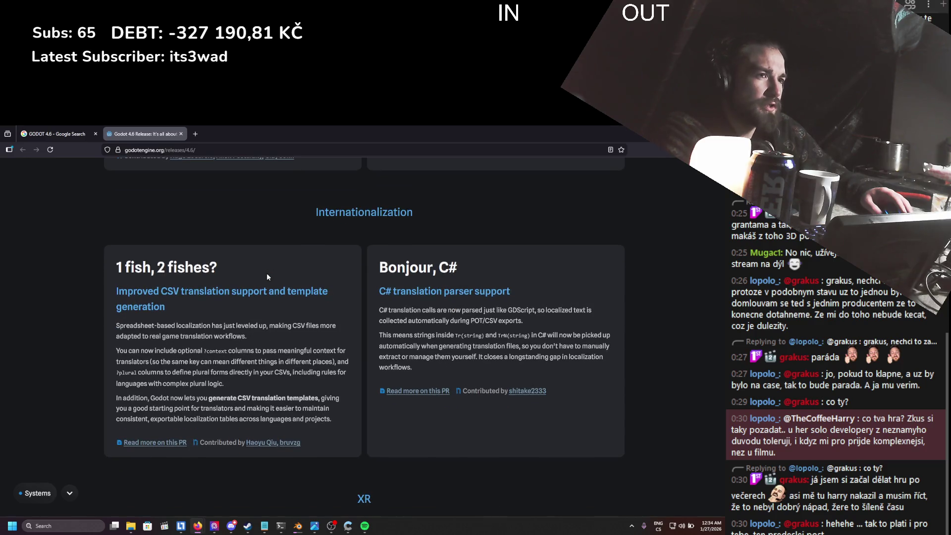
{"action": "scroll", "coordinate": [267, 276], "scroll_direction": "down", "scroll_amount": 5}
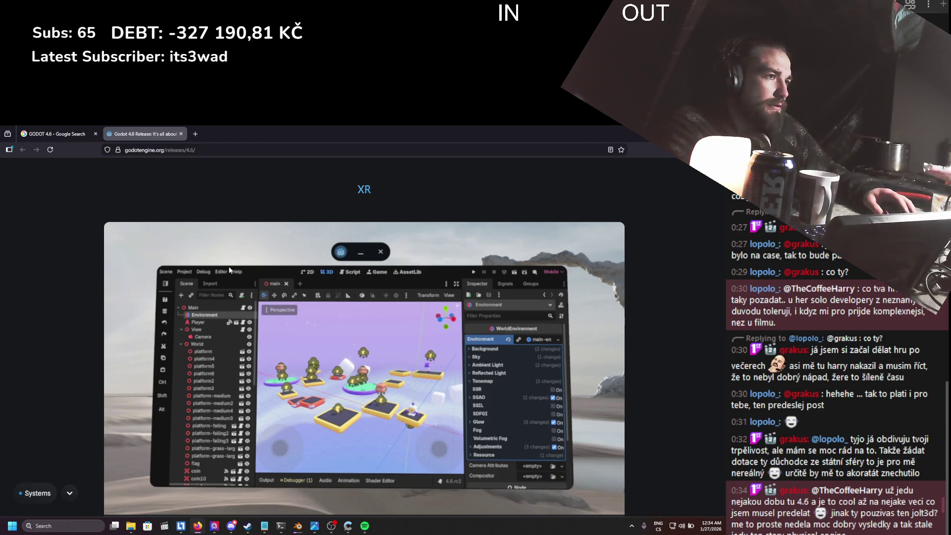
{"action": "scroll", "coordinate": [229, 269], "scroll_direction": "down", "scroll_amount": 1}
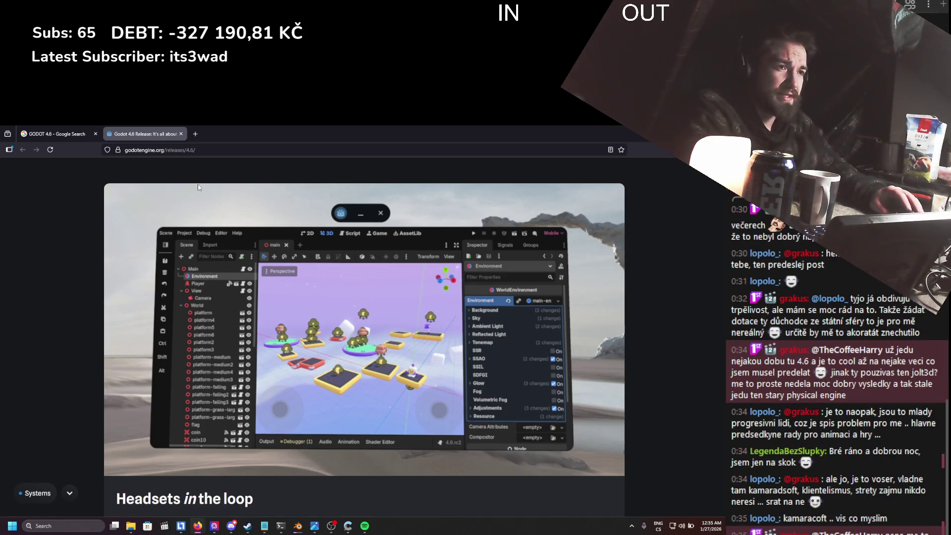
- Scroll through the Android notes of the Godot 4.6 release page
{"action": "scroll", "coordinate": [197, 234], "scroll_direction": "down", "scroll_amount": 3}
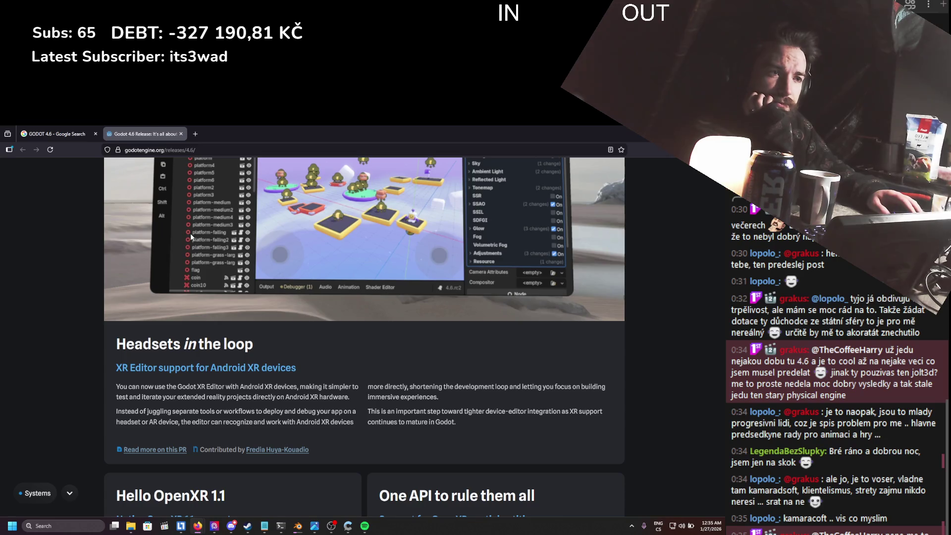
{"action": "scroll", "coordinate": [184, 234], "scroll_direction": "down", "scroll_amount": 1}
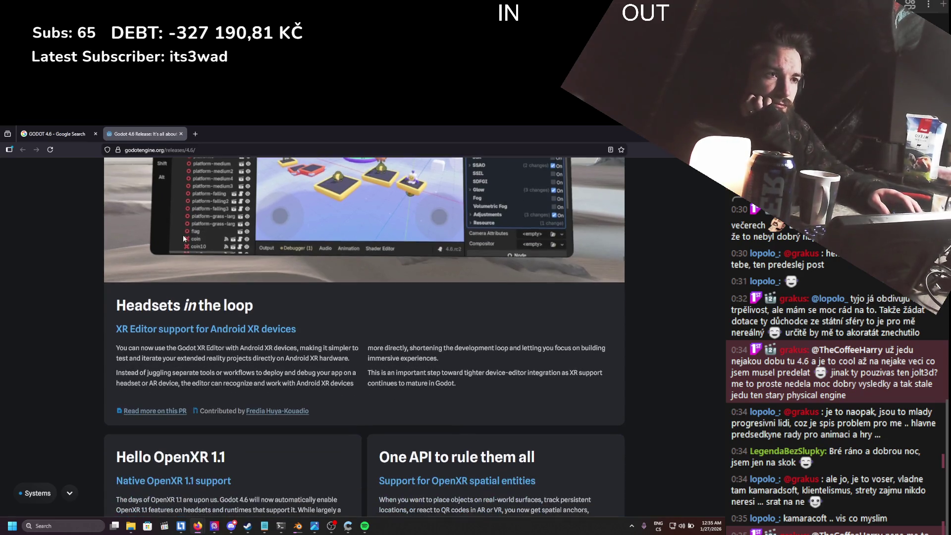
{"action": "scroll", "coordinate": [159, 236], "scroll_direction": "down", "scroll_amount": 3}
{"action": "scroll", "coordinate": [160, 236], "scroll_direction": "up", "scroll_amount": 1}
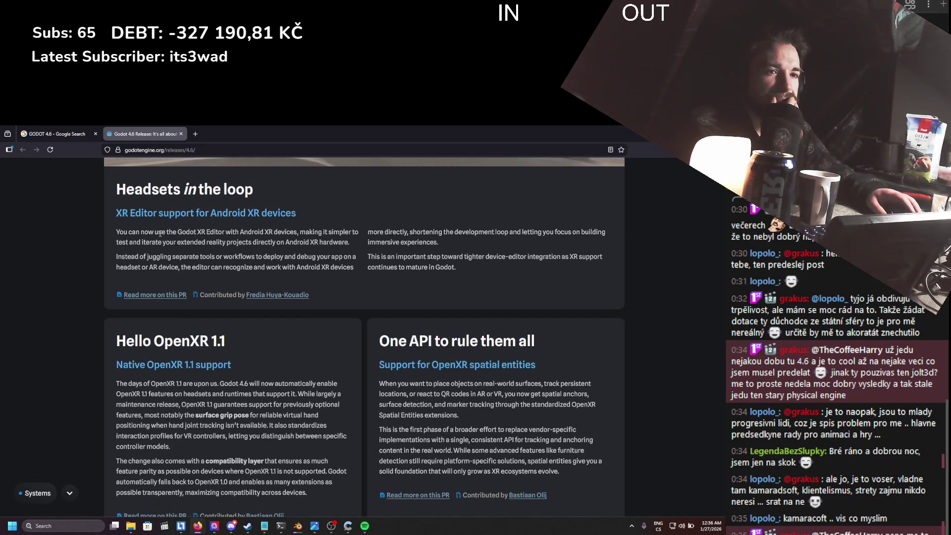
{"action": "scroll", "coordinate": [159, 233], "scroll_direction": "down", "scroll_amount": 1}
{"action": "scroll", "coordinate": [160, 234], "scroll_direction": "down", "scroll_amount": 1}
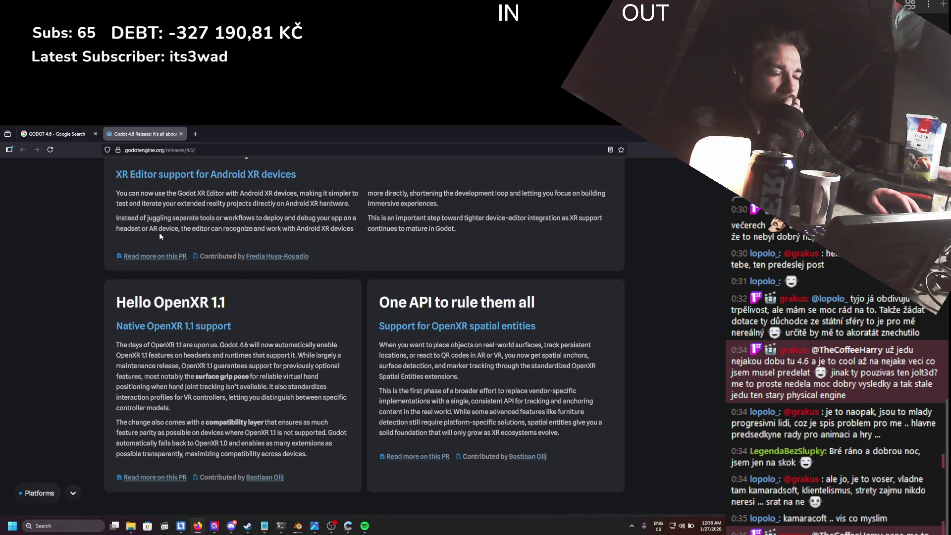
{"action": "scroll", "coordinate": [153, 238], "scroll_direction": "down", "scroll_amount": 10}
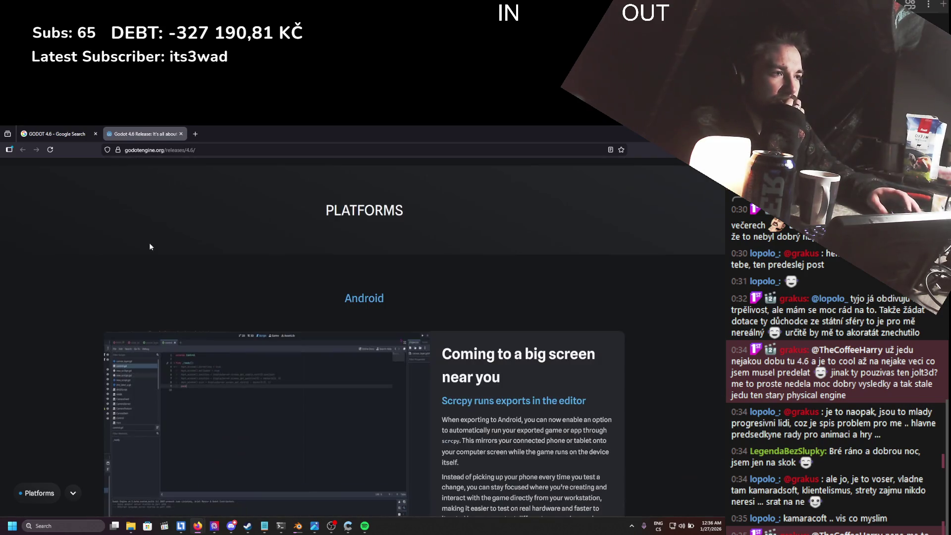
{"action": "scroll", "coordinate": [150, 244], "scroll_direction": "down", "scroll_amount": 3}
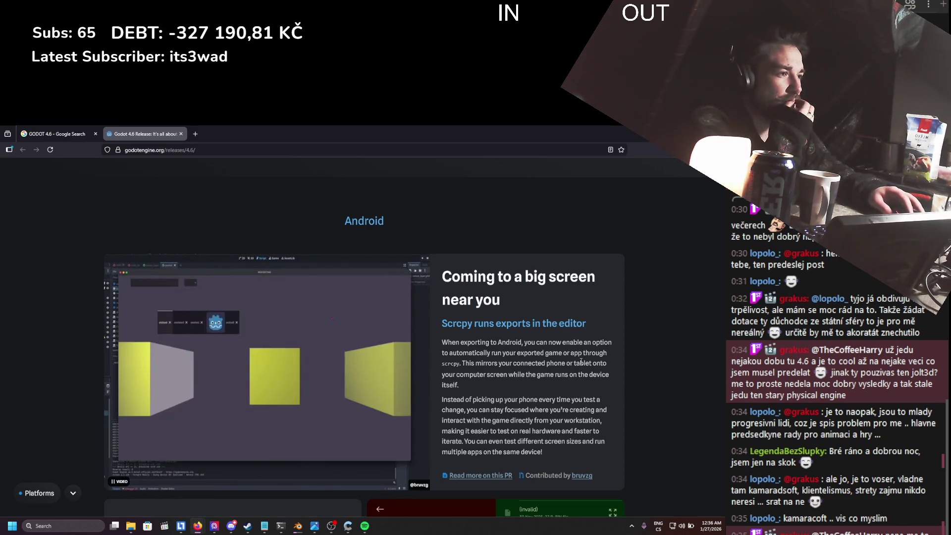
- Read the scrcpy and 'Coming to a big screen' paragraphs, then continue to the Windows Direct3D 12 section
{"action": "left_click_drag", "start_coordinate": [554, 365], "coordinate": [565, 376]}
{"action": "left_click", "coordinate": [577, 419]}
{"action": "scroll", "coordinate": [577, 420], "scroll_direction": "down", "scroll_amount": 1}
{"action": "mouse_move", "coordinate": [577, 419]}
{"action": "left_mouse_down"}
{"action": "mouse_move", "coordinate": [449, 285]}
{"action": "mouse_move", "coordinate": [442, 234]}
{"action": "left_mouse_up"}
{"action": "left_click", "coordinate": [489, 332]}
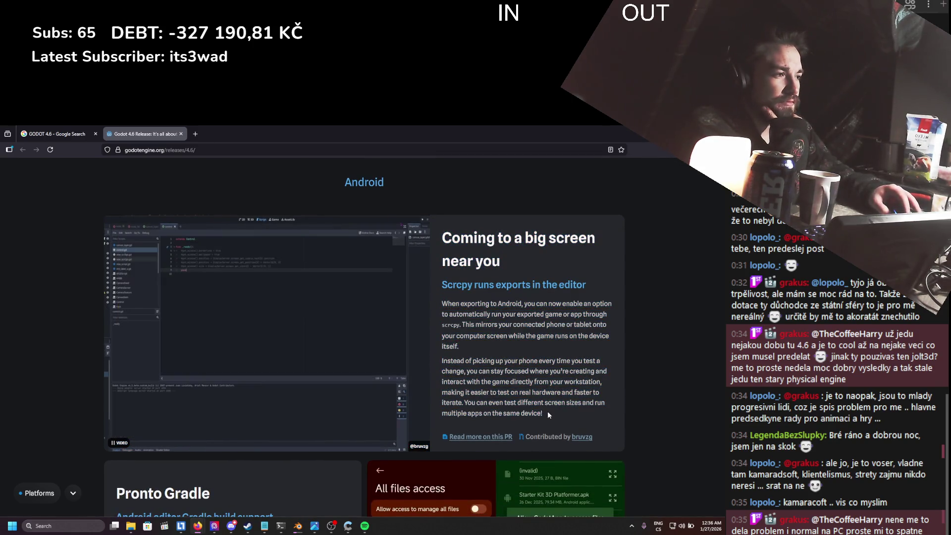
{"action": "left_click_drag", "start_coordinate": [515, 402], "coordinate": [443, 238]}
{"action": "left_click", "coordinate": [516, 395]}
{"action": "scroll", "coordinate": [516, 395], "scroll_direction": "down", "scroll_amount": 3}
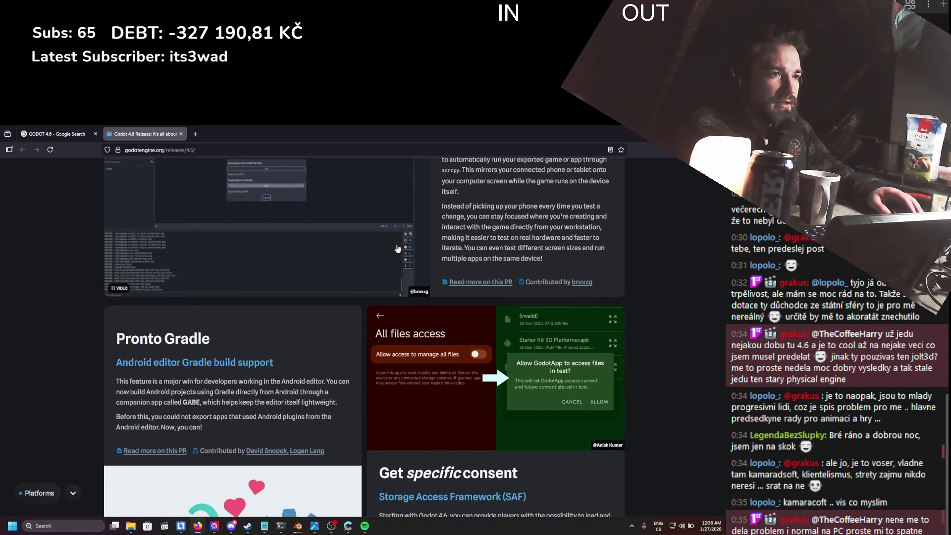
{"action": "scroll", "coordinate": [397, 248], "scroll_direction": "down", "scroll_amount": 2}
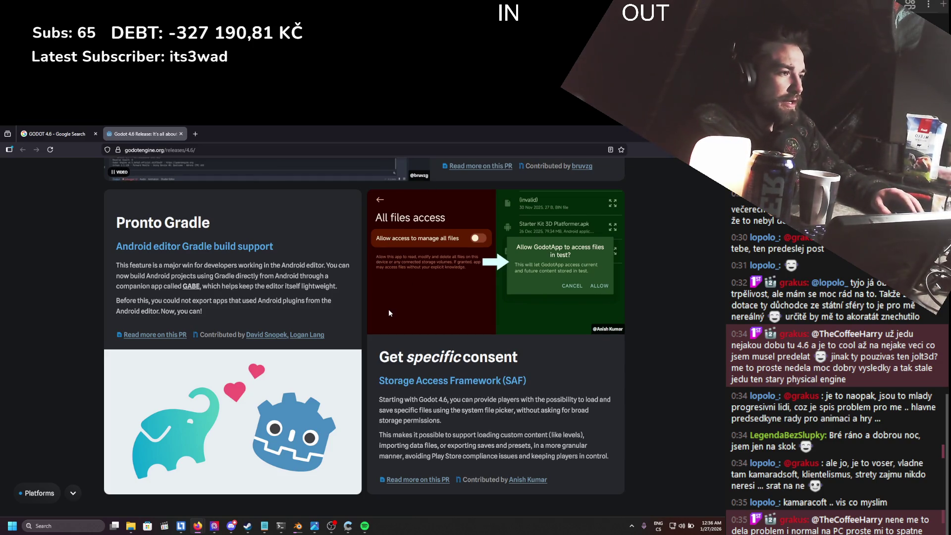
{"action": "scroll", "coordinate": [378, 257], "scroll_direction": "down", "scroll_amount": 5}
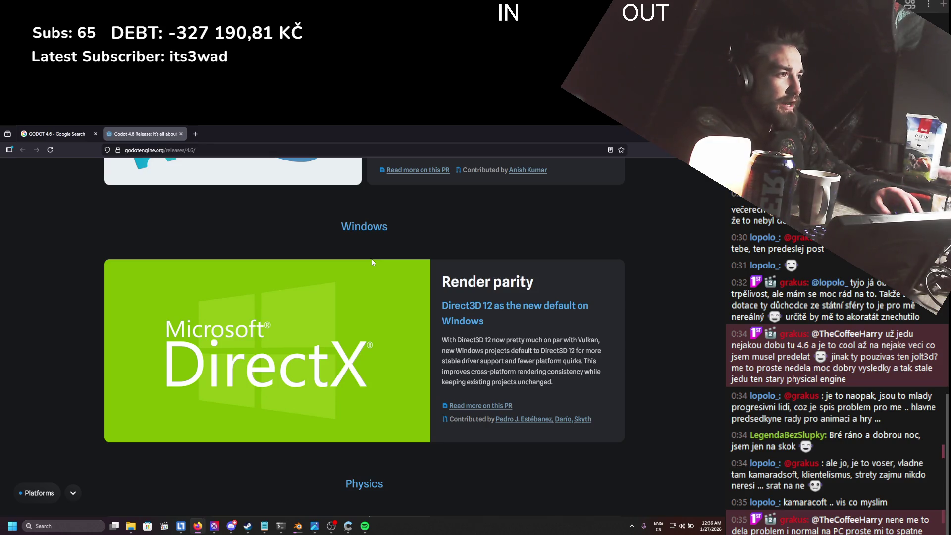
{"action": "scroll", "coordinate": [373, 262], "scroll_direction": "down", "scroll_amount": 5}
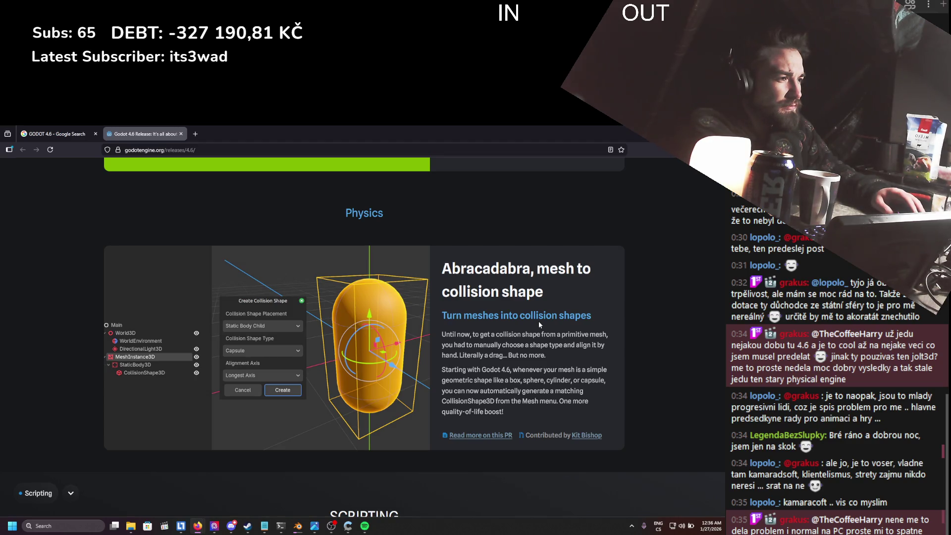
- Read the 'Abracadabra, mesh to collision shape' Physics note, then scroll toward Scripting
{"action": "left_click_drag", "start_coordinate": [443, 315], "coordinate": [500, 401]}
{"action": "left_click", "coordinate": [482, 354]}
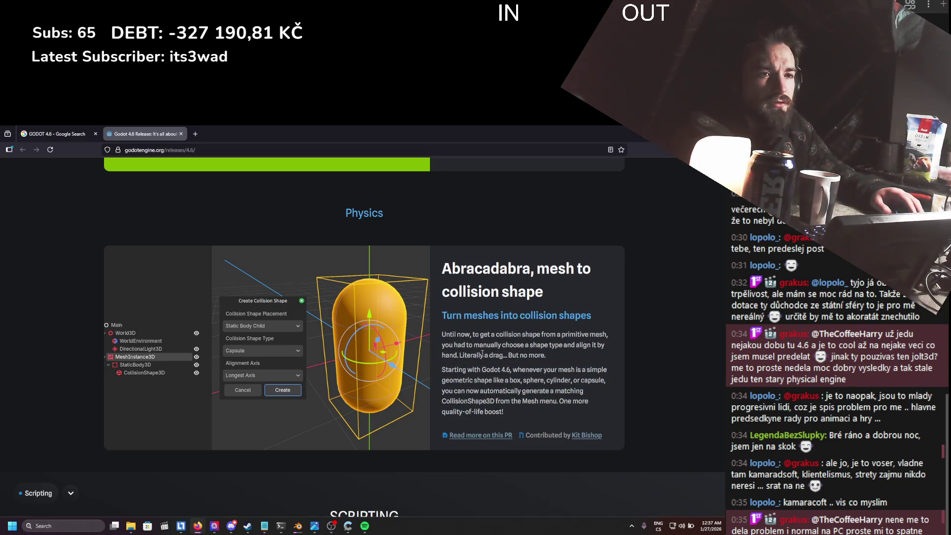
{"action": "scroll", "coordinate": [467, 312], "scroll_direction": "down", "scroll_amount": 6}
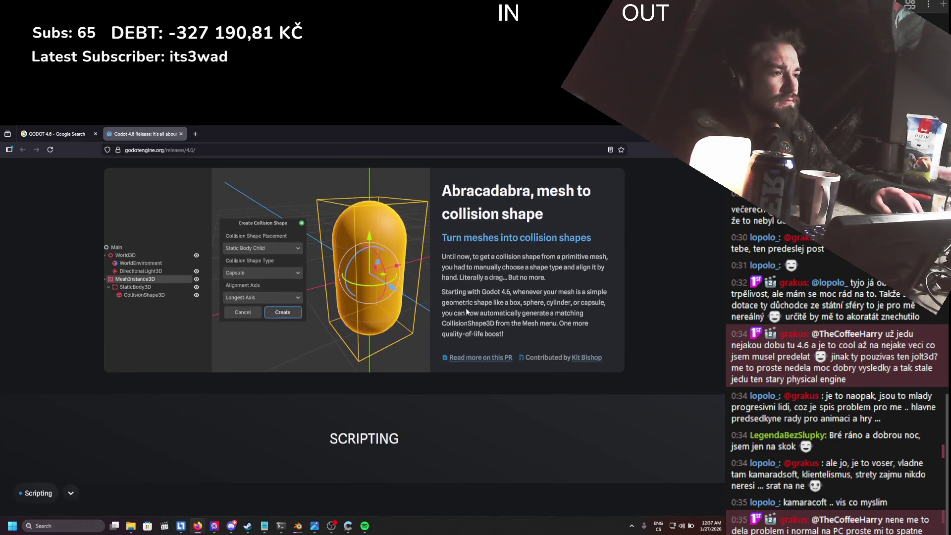
- Scroll through the GDExtension and GDScript notes of the release page
{"action": "scroll", "coordinate": [465, 308], "scroll_direction": "down", "scroll_amount": 1}
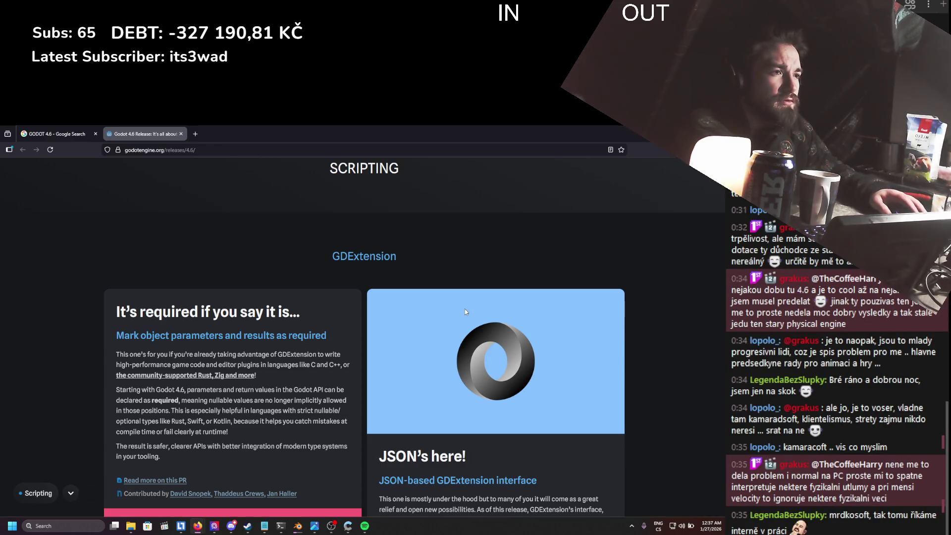
{"action": "scroll", "coordinate": [465, 310], "scroll_direction": "down", "scroll_amount": 3}
{"action": "scroll", "coordinate": [463, 312], "scroll_direction": "down", "scroll_amount": 8}
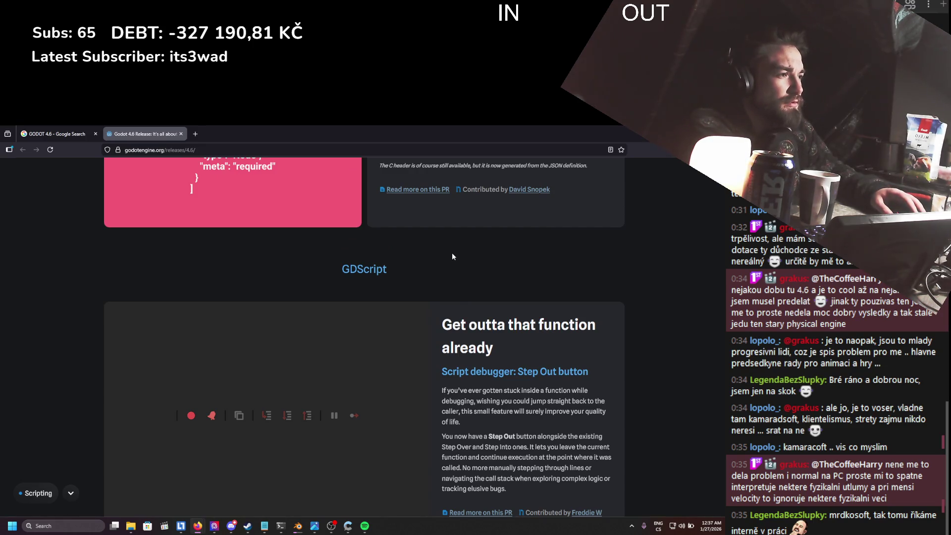
{"action": "scroll", "coordinate": [452, 255], "scroll_direction": "down", "scroll_amount": 2}
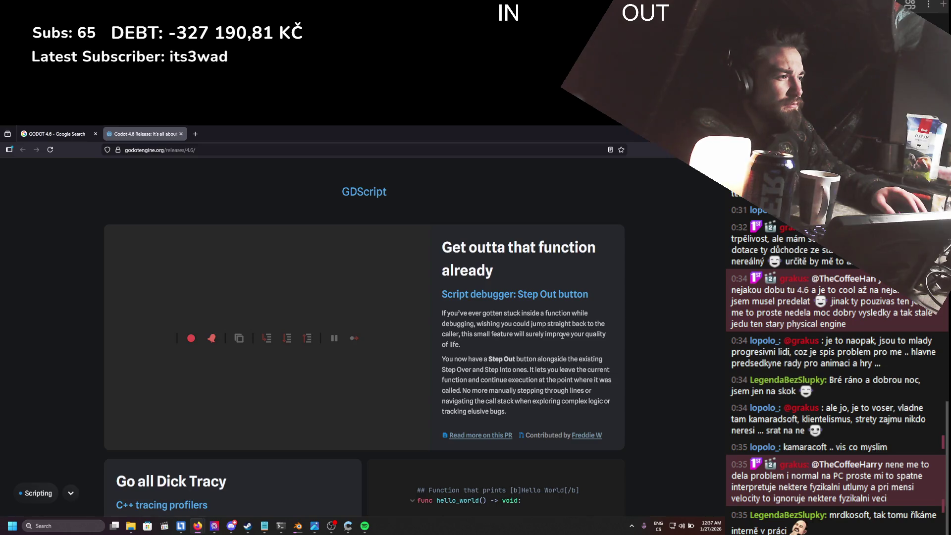
{"action": "scroll", "coordinate": [561, 335], "scroll_direction": "down", "scroll_amount": 2}
{"action": "scroll", "coordinate": [559, 335], "scroll_direction": "down", "scroll_amount": 1}
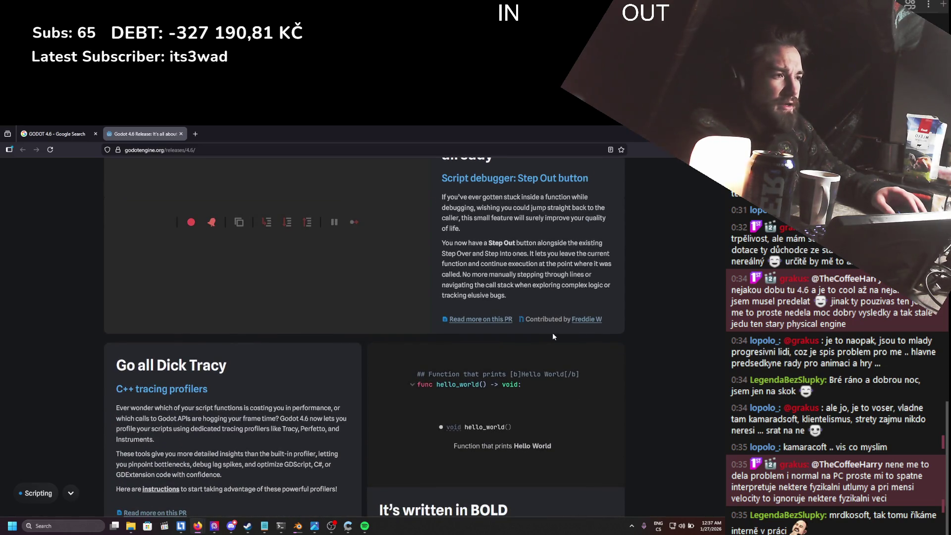
{"action": "scroll", "coordinate": [552, 332], "scroll_direction": "down", "scroll_amount": 2}
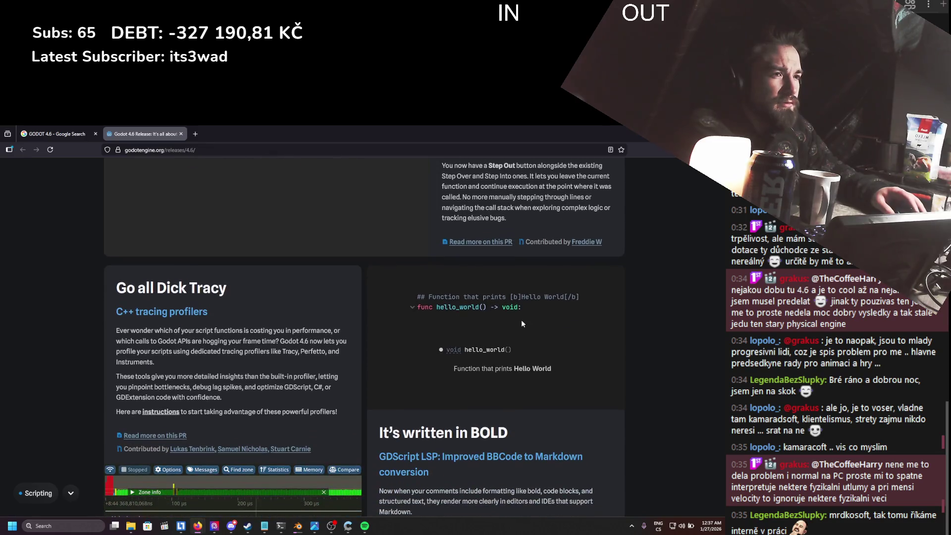
{"action": "scroll", "coordinate": [509, 321], "scroll_direction": "down", "scroll_amount": 2}
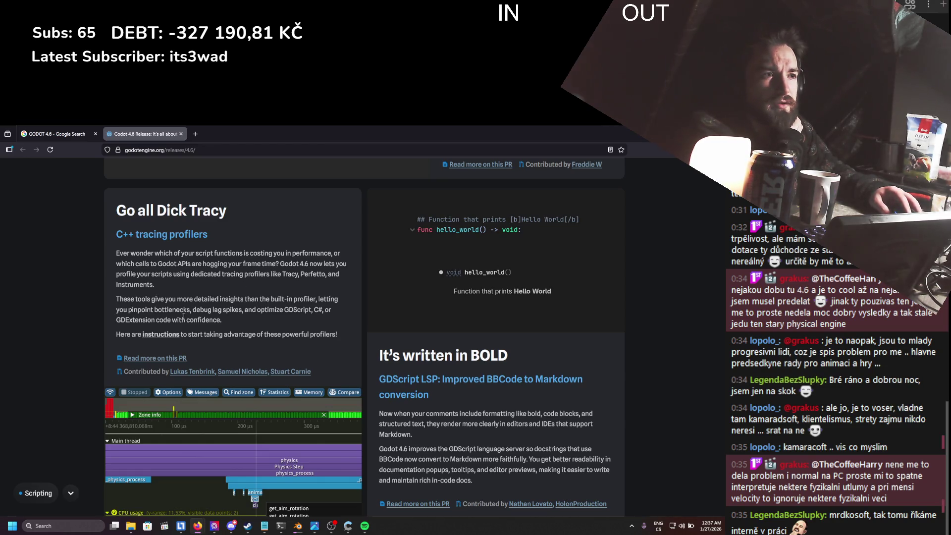
- Read the tracing profilers and 'Go all Dick Tracy' sections, continuing to 'Team work makes the dream work'
{"action": "mouse_move", "coordinate": [297, 316]}
{"action": "left_mouse_down"}
{"action": "mouse_move", "coordinate": [154, 239]}
{"action": "mouse_move", "coordinate": [164, 277]}
{"action": "mouse_move", "coordinate": [179, 268]}
{"action": "left_mouse_up"}
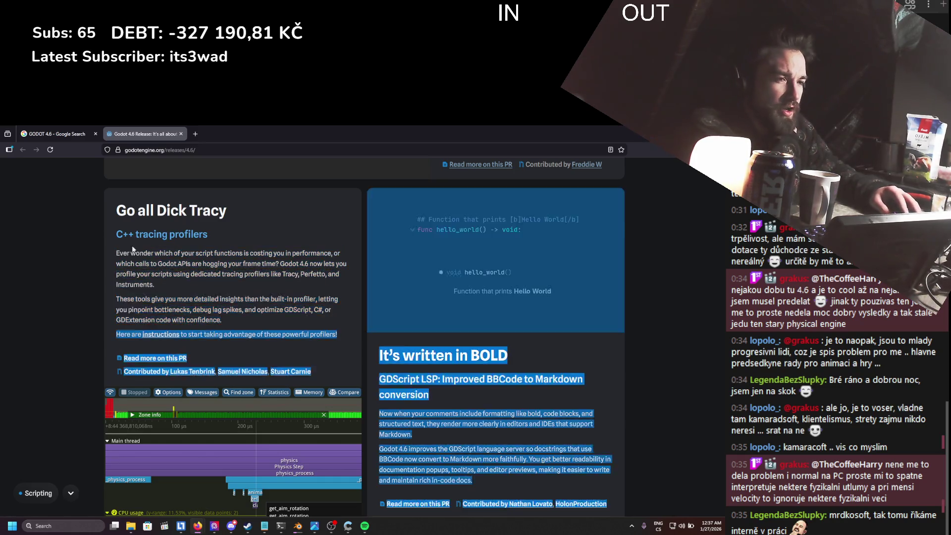
{"action": "left_click", "coordinate": [222, 297]}
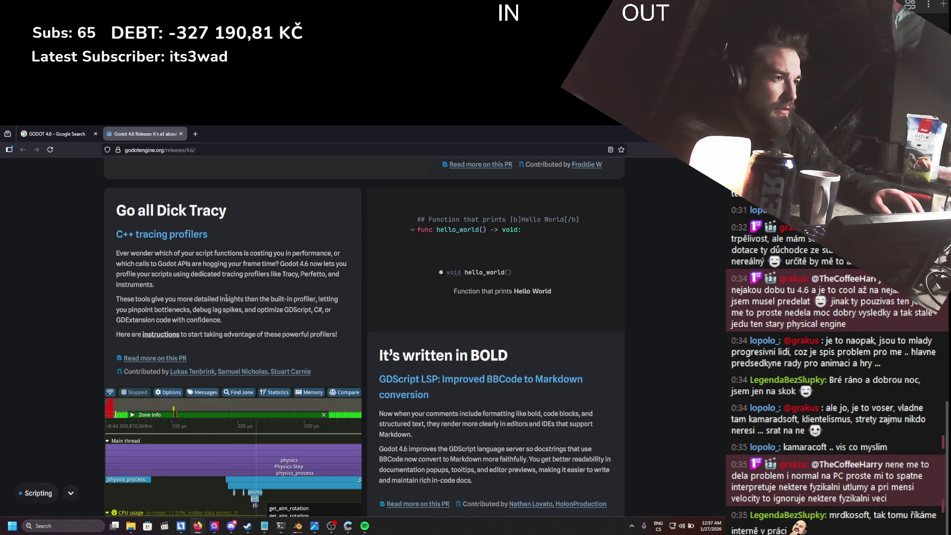
{"action": "scroll", "coordinate": [221, 298], "scroll_direction": "down", "scroll_amount": 1}
{"action": "left_click_drag", "start_coordinate": [219, 298], "coordinate": [138, 181]}
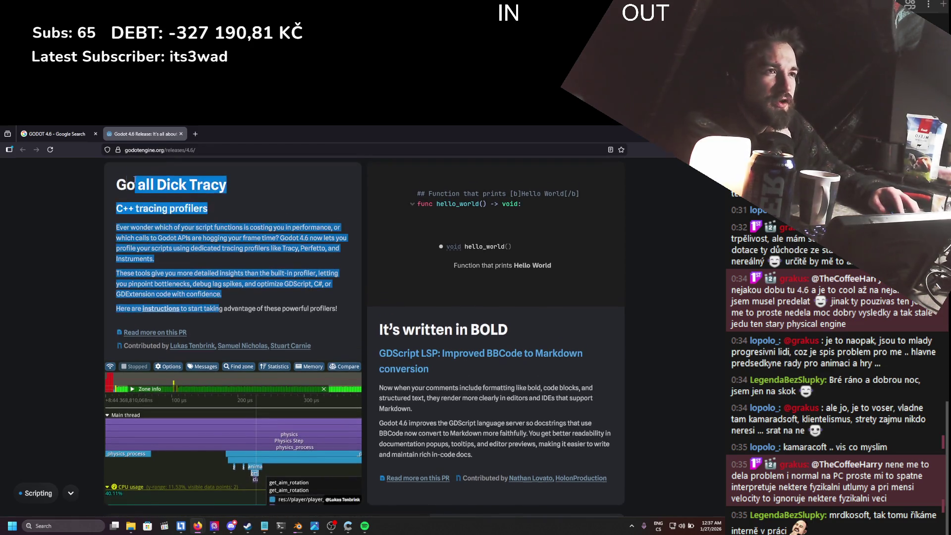
{"action": "left_click", "coordinate": [240, 280]}
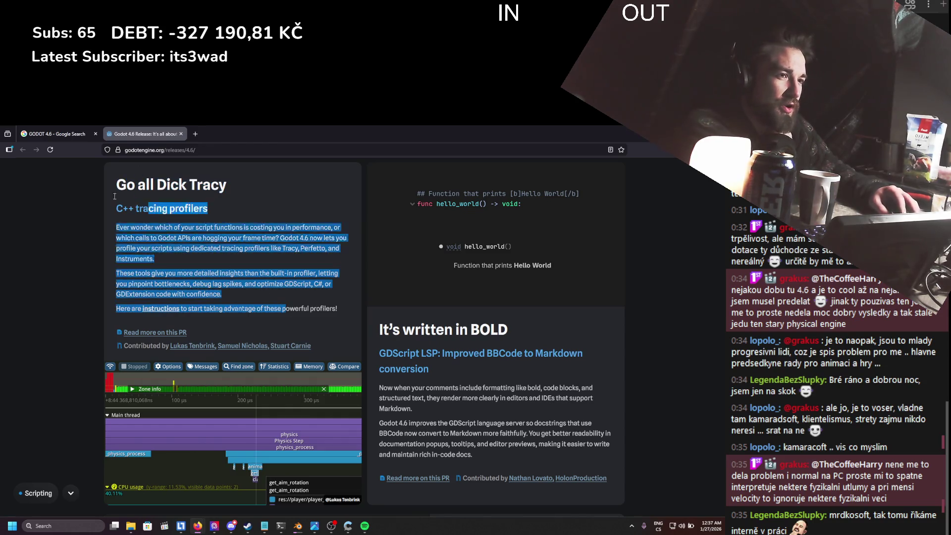
{"action": "scroll", "coordinate": [297, 300], "scroll_direction": "down", "scroll_amount": 1}
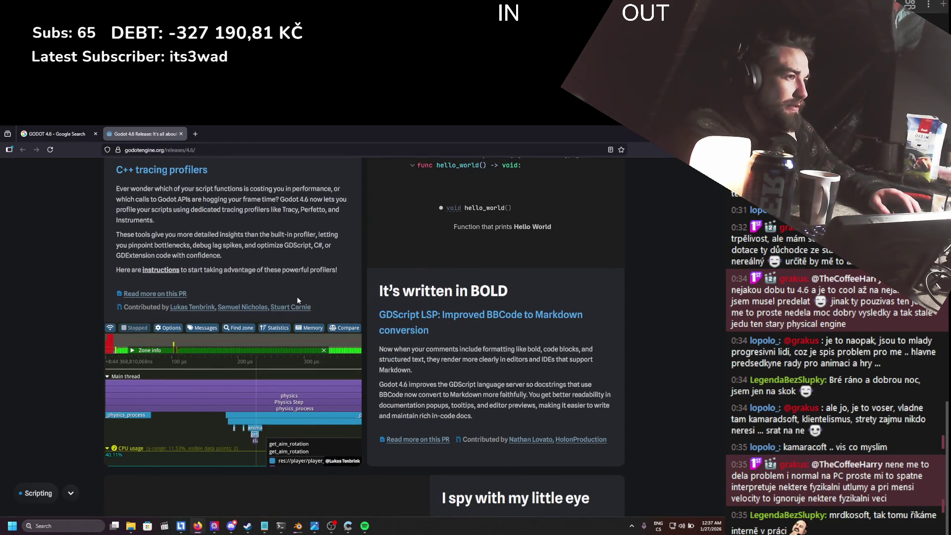
{"action": "scroll", "coordinate": [297, 301], "scroll_direction": "down", "scroll_amount": 4}
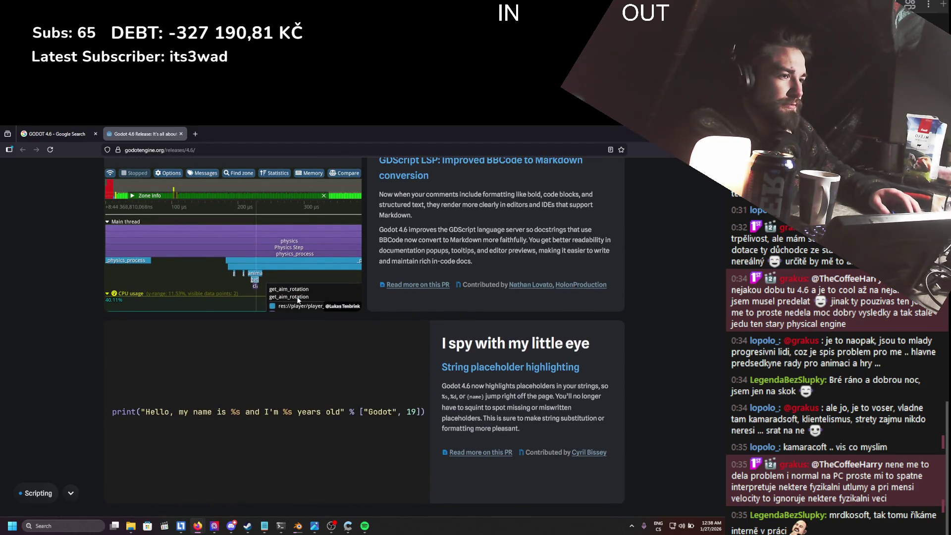
{"action": "scroll", "coordinate": [297, 300], "scroll_direction": "down", "scroll_amount": 10}
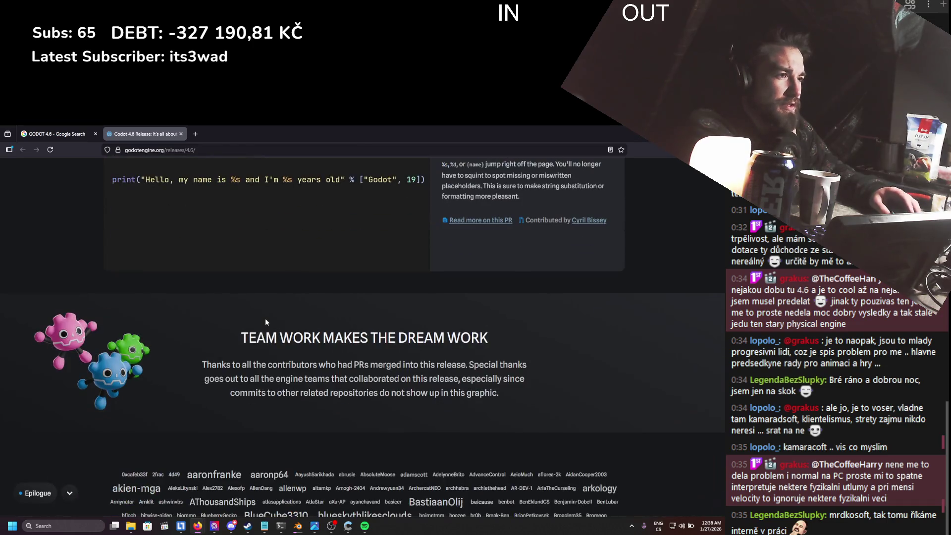
- Scroll back up toward the top of the Godot 4.6 release page
{"action": "scroll", "coordinate": [266, 322], "scroll_direction": "up", "scroll_amount": 20}
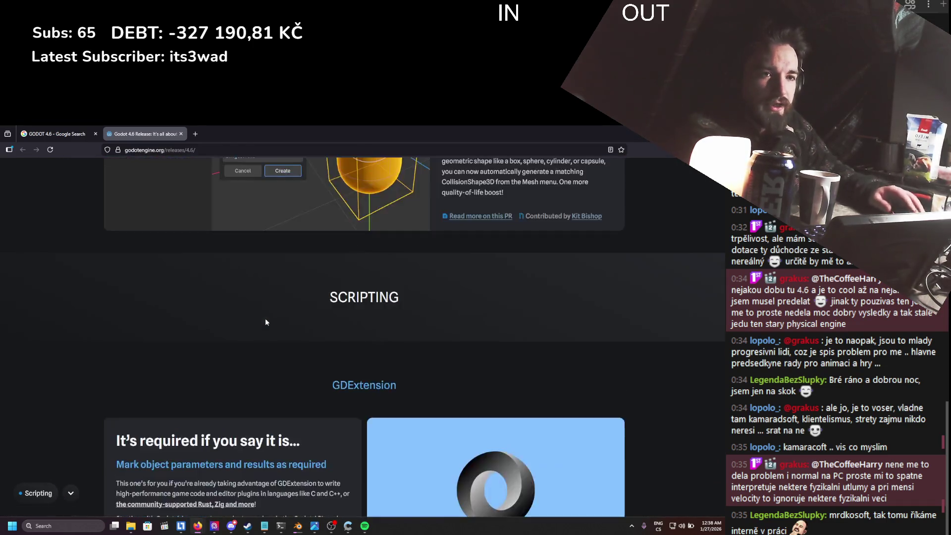
{"action": "scroll", "coordinate": [265, 322], "scroll_direction": "down", "scroll_amount": 20}
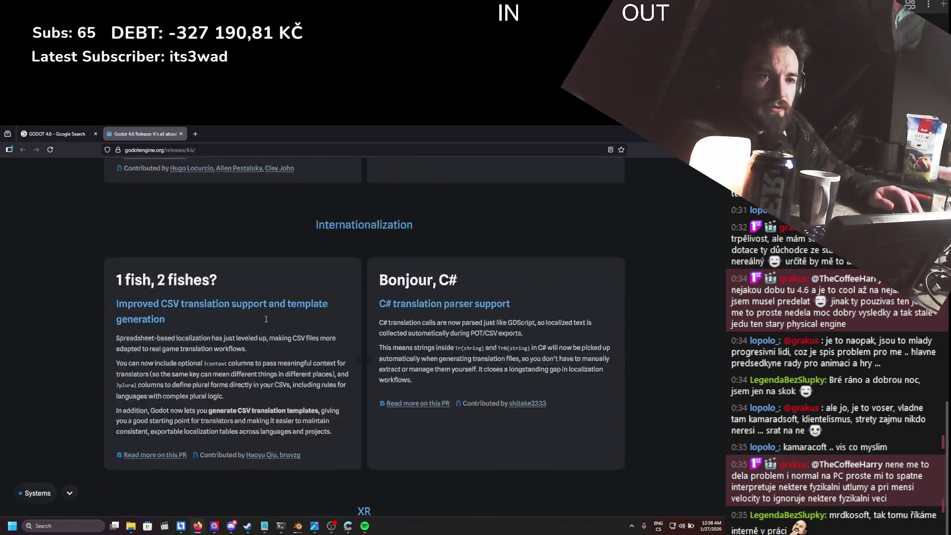
{"action": "scroll", "coordinate": [265, 322], "scroll_direction": "down", "scroll_amount": 15}
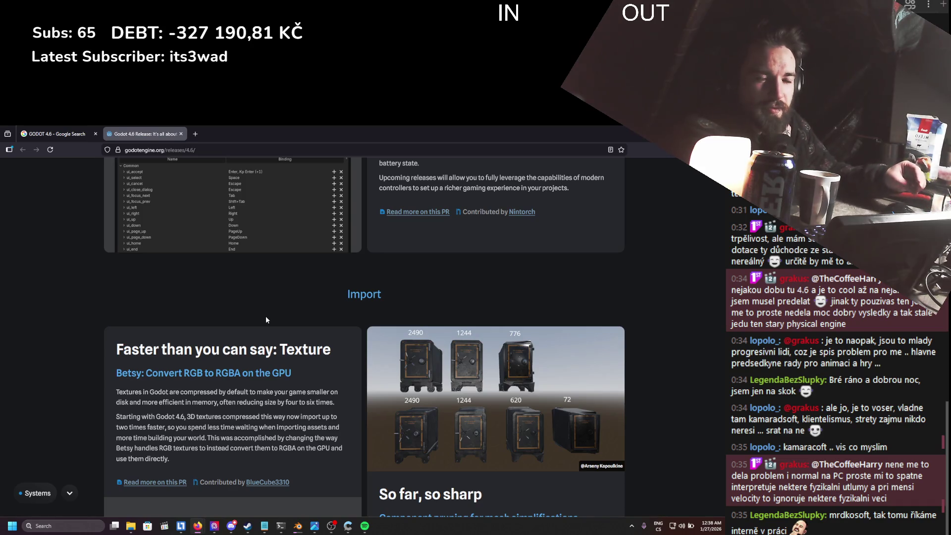
{"action": "scroll", "coordinate": [287, 321], "scroll_direction": "up", "scroll_amount": 10}
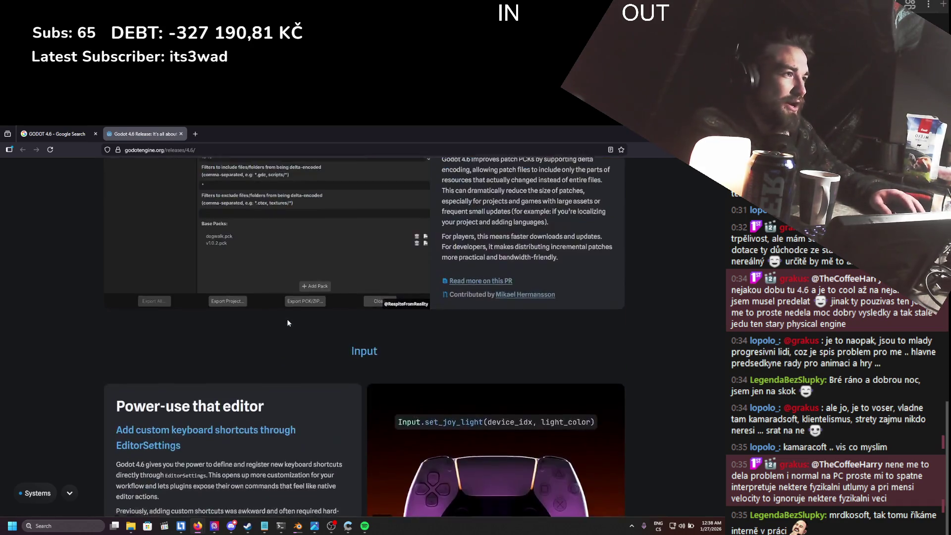
{"action": "scroll", "coordinate": [287, 321], "scroll_direction": "up", "scroll_amount": 20}
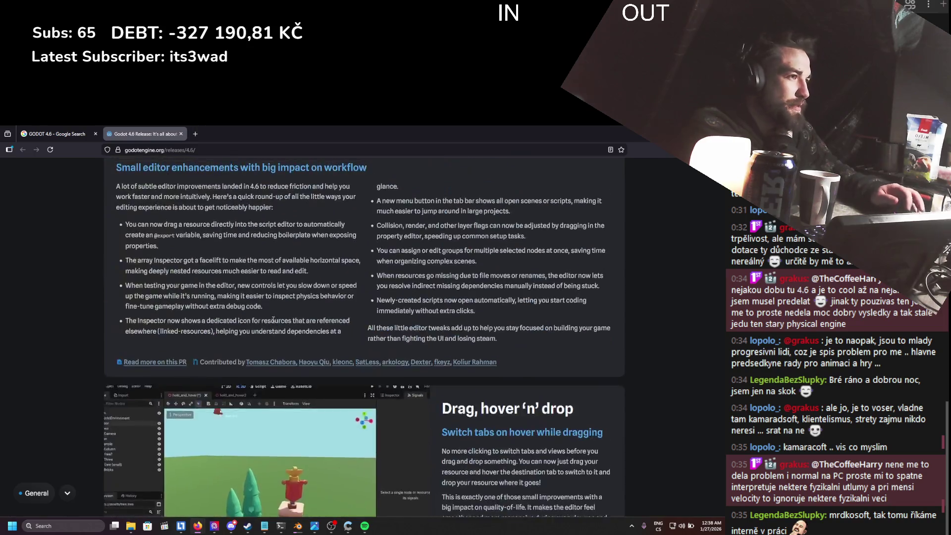
{"action": "scroll", "coordinate": [271, 320], "scroll_direction": "up", "scroll_amount": 20}
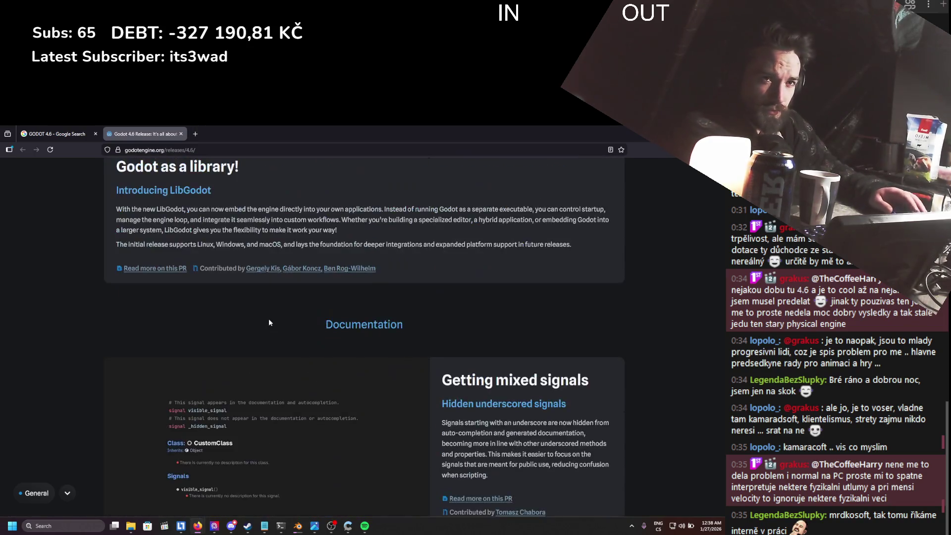
{"action": "scroll", "coordinate": [269, 323], "scroll_direction": "up", "scroll_amount": 20}
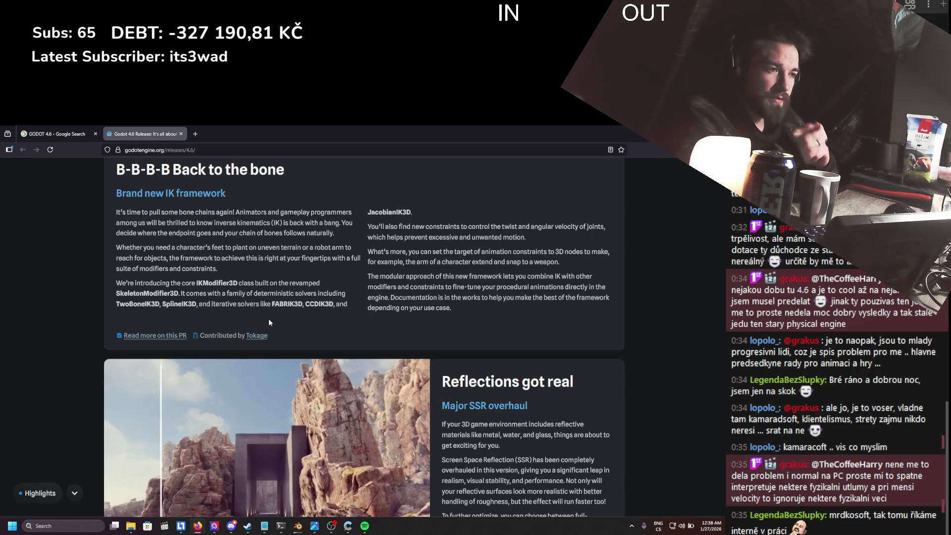
{"action": "scroll", "coordinate": [200, 300], "scroll_direction": "up", "scroll_amount": 6}
{"action": "scroll", "coordinate": [199, 299], "scroll_direction": "up", "scroll_amount": 15}
- Go to the 'Download Godot 4.6' page for Windows
{"action": "right_click", "coordinate": [198, 295]}
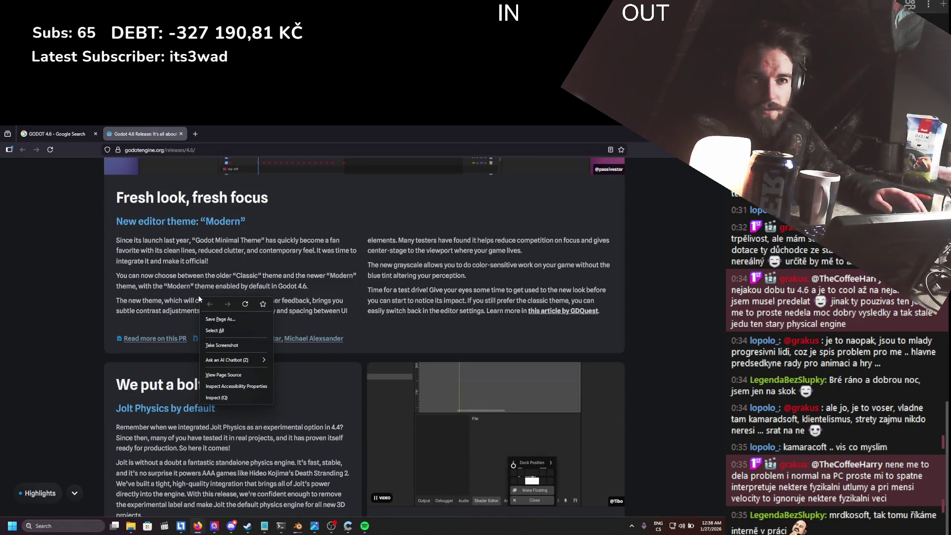
{"action": "left_click", "coordinate": [527, 334]}
{"action": "scroll", "coordinate": [503, 332], "scroll_direction": "up", "scroll_amount": 10}
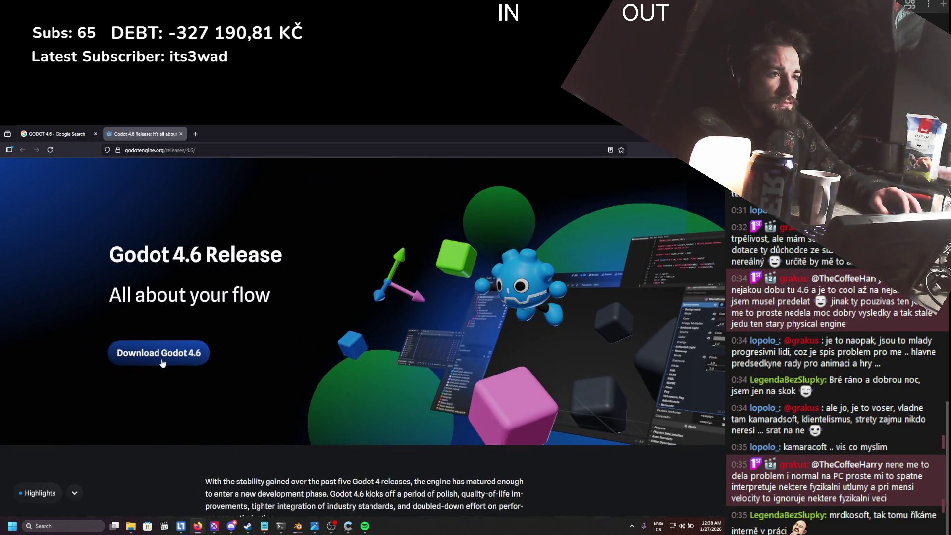
{"action": "left_click", "coordinate": [161, 350]}
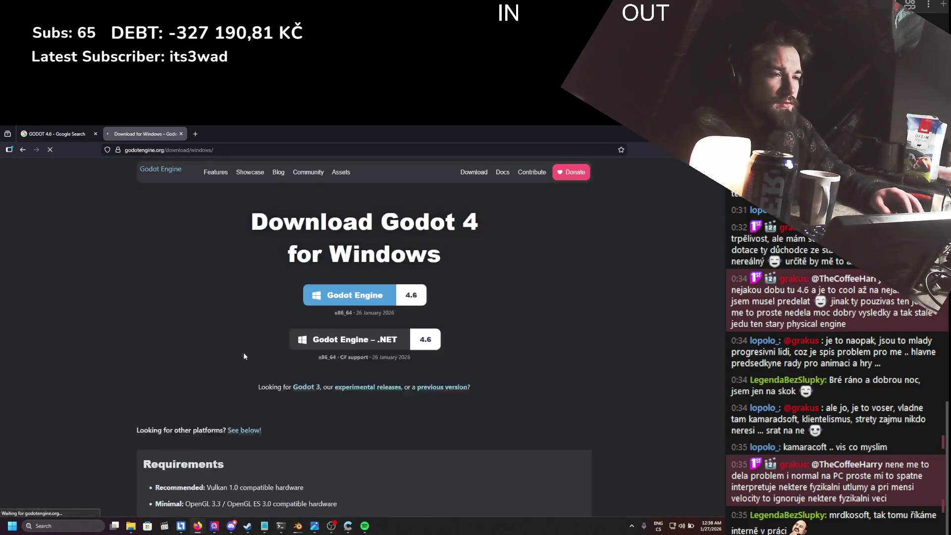
- Download the Godot Engine .NET 4.6 build, dismissing the donation prompt, and check its progress
{"action": "left_click", "coordinate": [329, 337]}
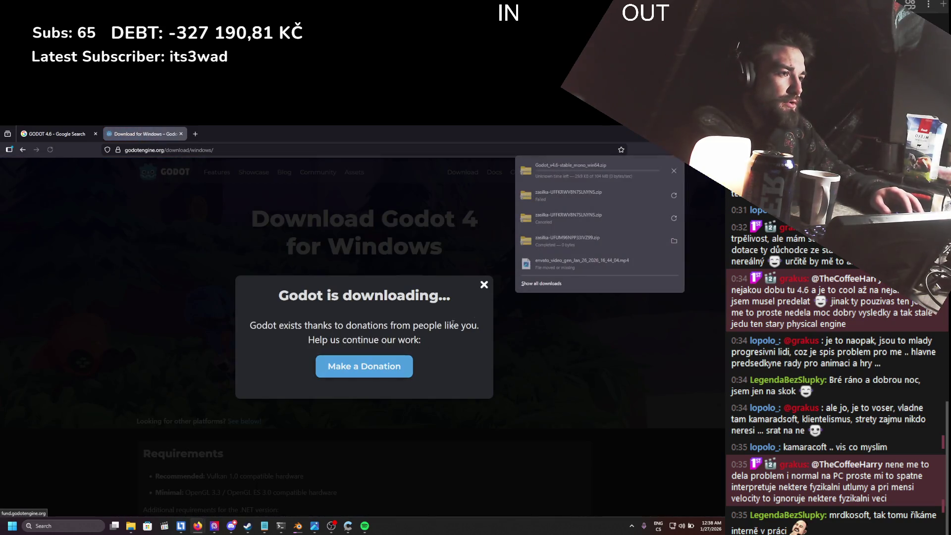
{"action": "left_click", "coordinate": [483, 285]}
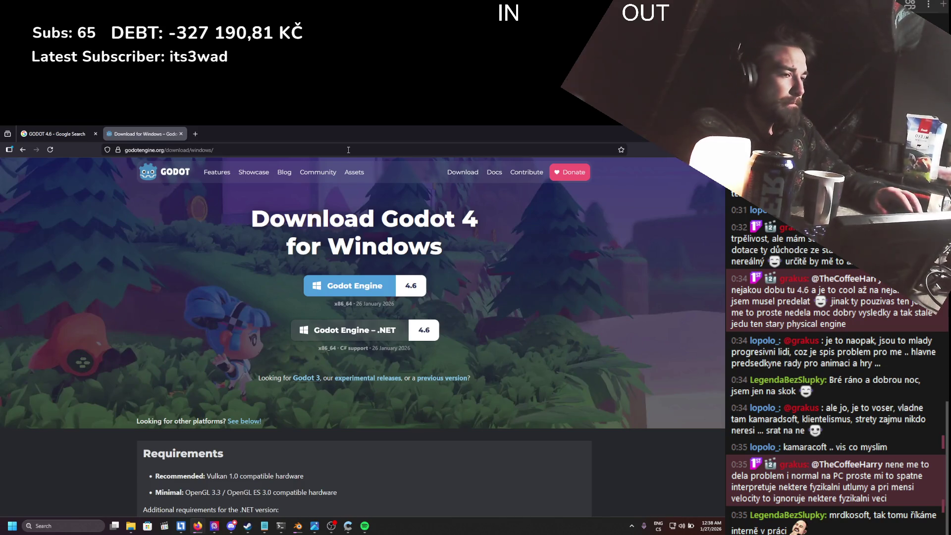
{"action": "scroll", "coordinate": [320, 238], "scroll_direction": "down", "scroll_amount": 2}
{"action": "scroll", "coordinate": [320, 240], "scroll_direction": "down", "scroll_amount": 2}
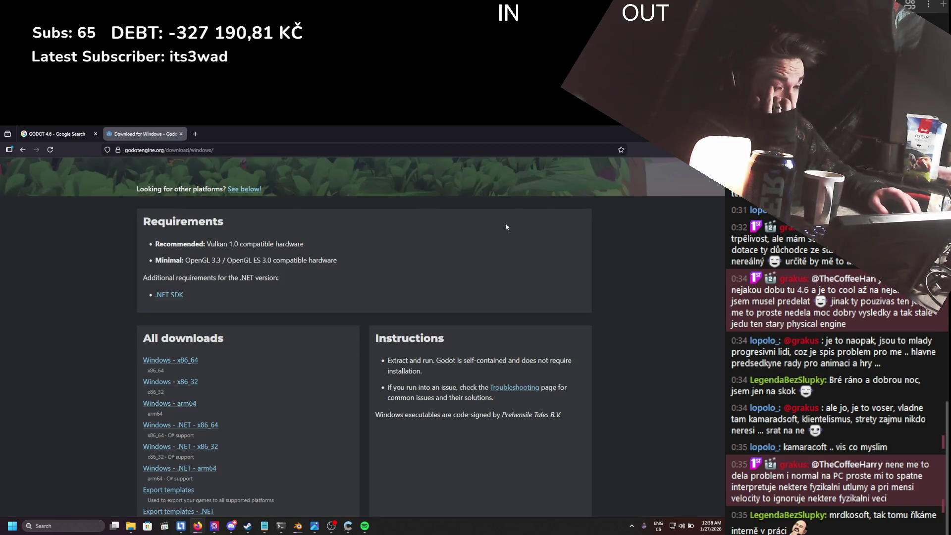
{"action": "scroll", "coordinate": [496, 240], "scroll_direction": "down", "scroll_amount": 7}
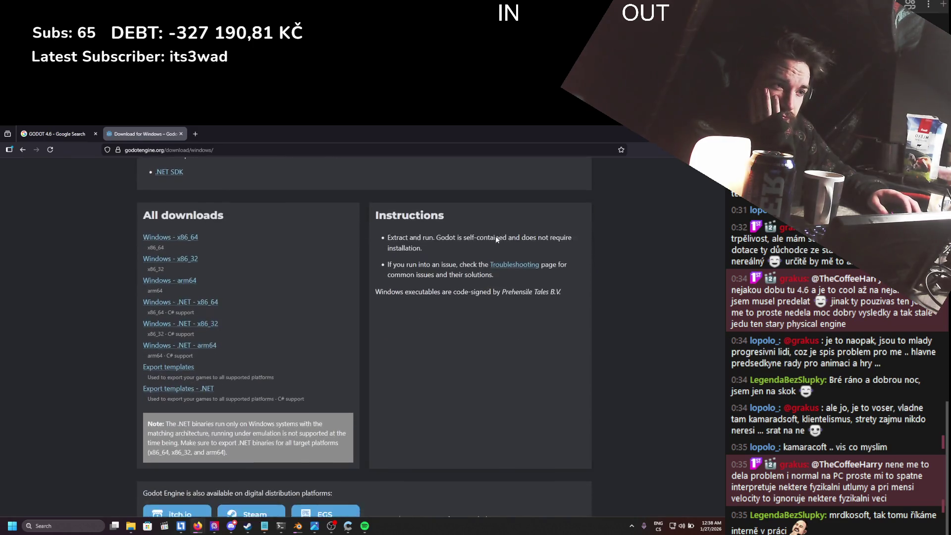
{"action": "scroll", "coordinate": [496, 240], "scroll_direction": "up", "scroll_amount": 10}
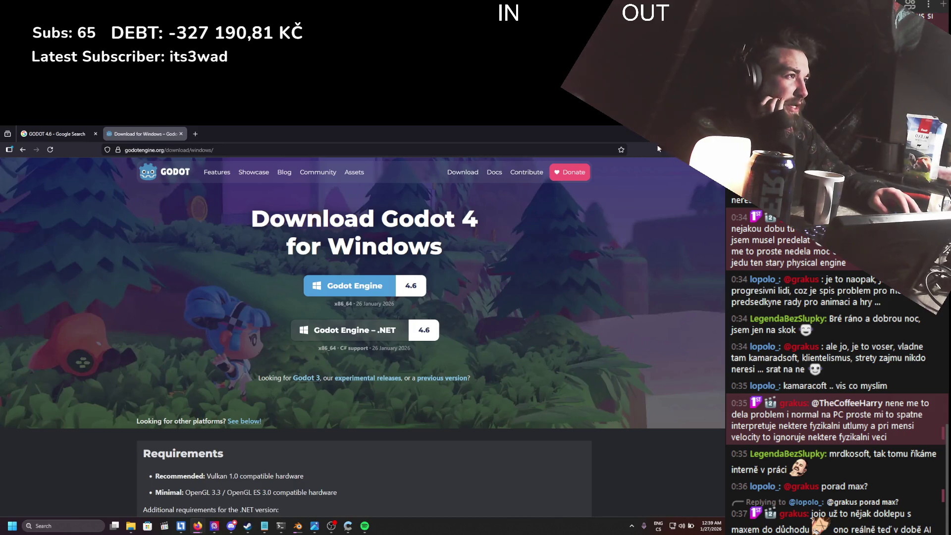
{"action": "left_click", "coordinate": [679, 150]}
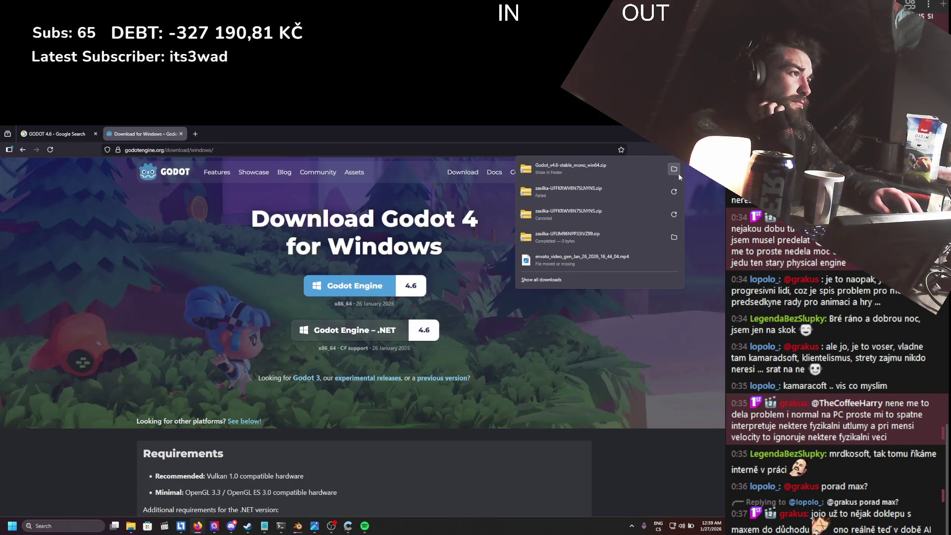
- Show the downloaded Godot_v4.6-stable_mono_win64.zip in its Downloads folder
{"action": "left_click", "coordinate": [674, 171]}
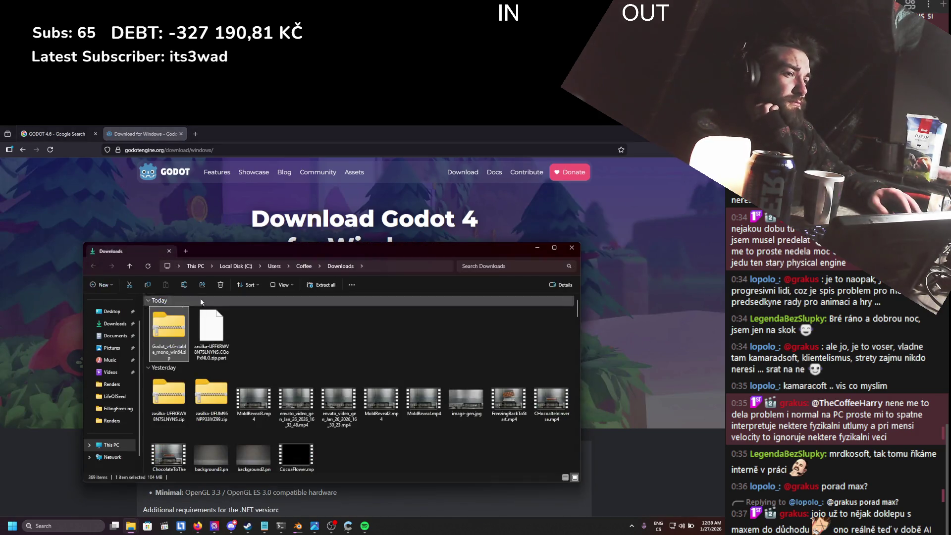
- Extract Godot_v4.6-stable_mono_win64.zip into its own folder in Downloads
{"action": "left_click_drag", "start_coordinate": [225, 249], "coordinate": [272, 224]}
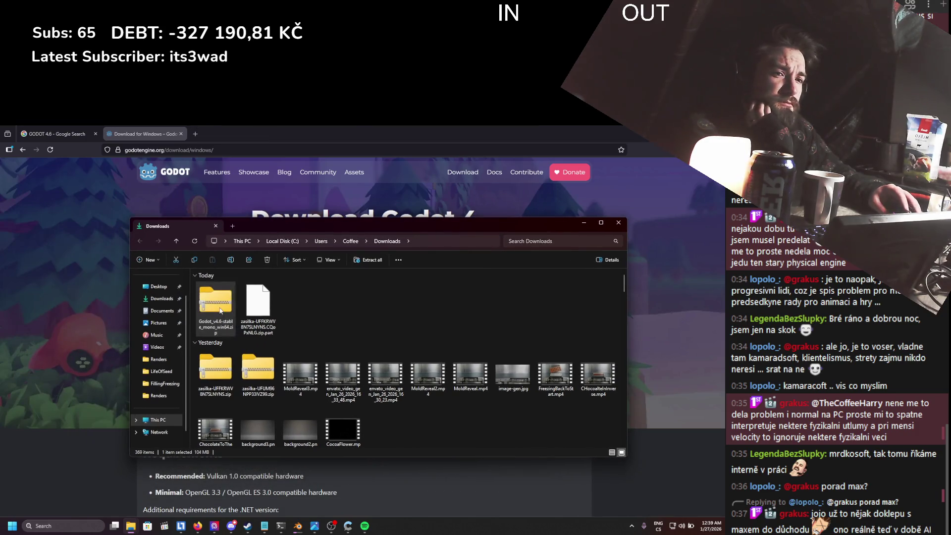
{"action": "right_click", "coordinate": [214, 307]}
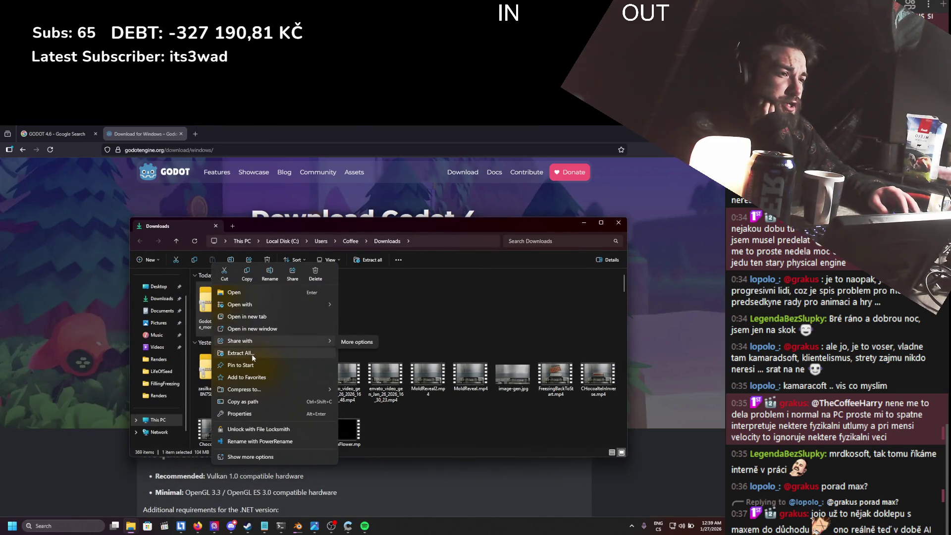
{"action": "left_click", "coordinate": [252, 354]}
{"action": "left_click", "coordinate": [433, 398]}
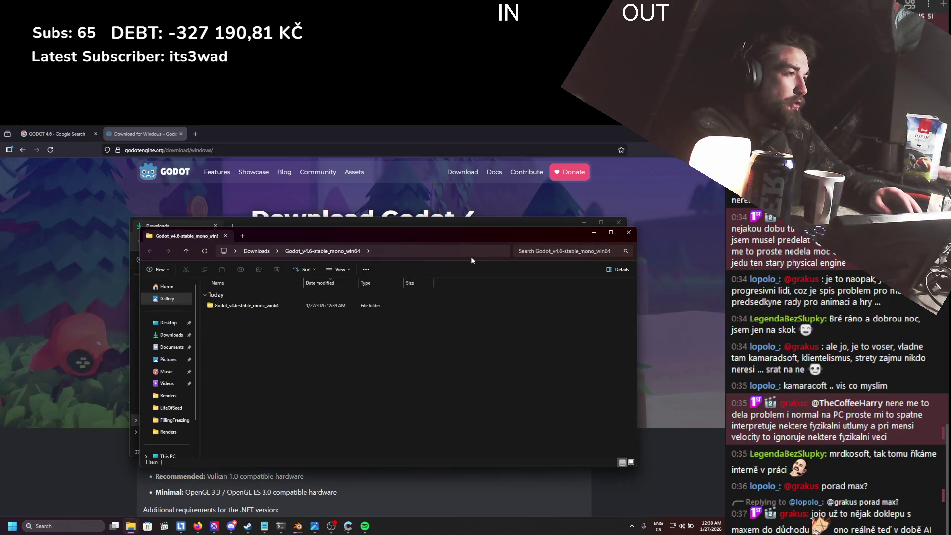
{"action": "left_click_drag", "start_coordinate": [451, 237], "coordinate": [950, 233]}
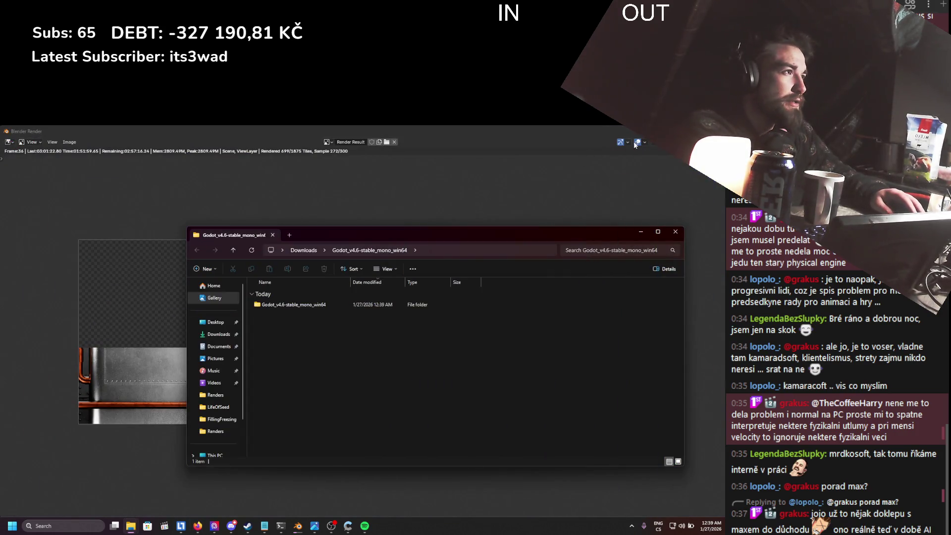
- Clear the Blender, Rozmery and browser windows off the desktop
{"action": "key", "text": "F11"}
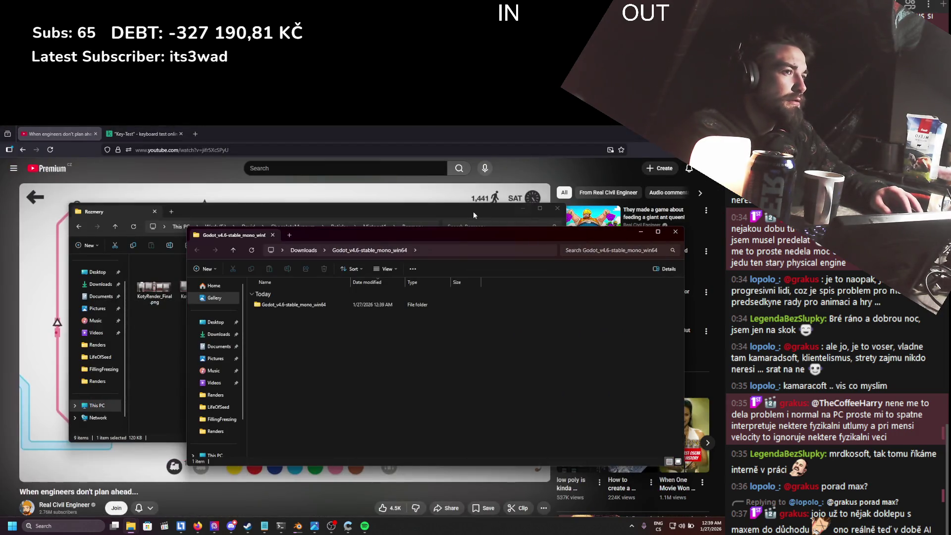
{"action": "left_click_drag", "start_coordinate": [475, 210], "coordinate": [481, 207]}
{"action": "left_click", "coordinate": [532, 205]}
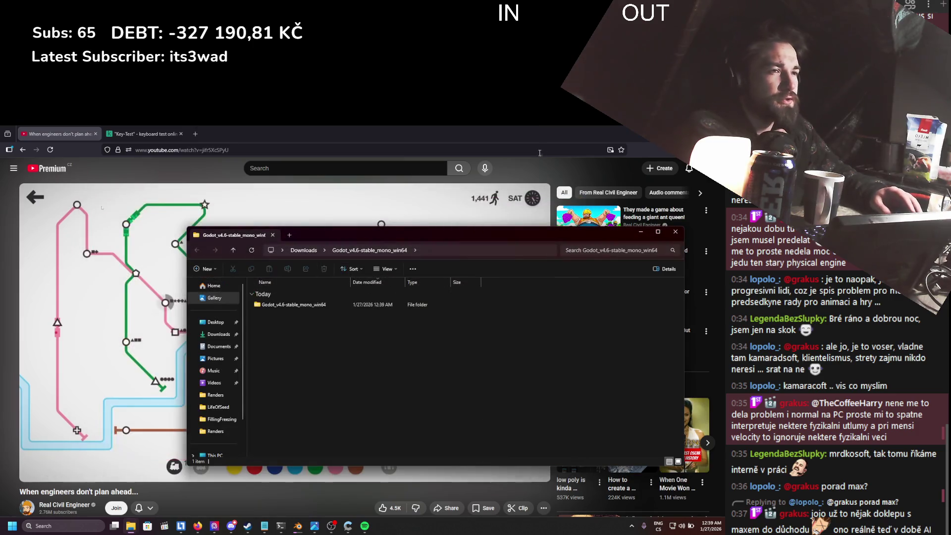
{"action": "key", "text": "alt+Tab"}
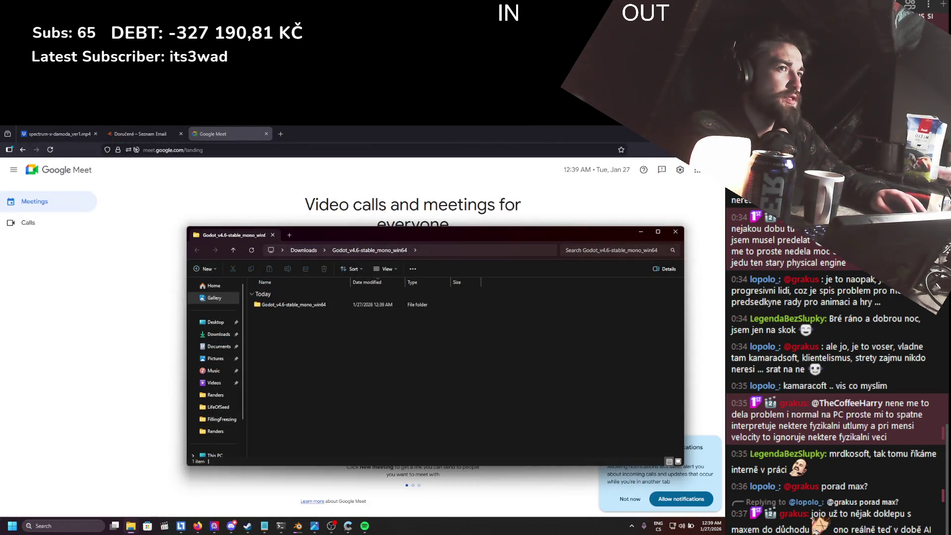
{"action": "left_click", "coordinate": [433, 197]}
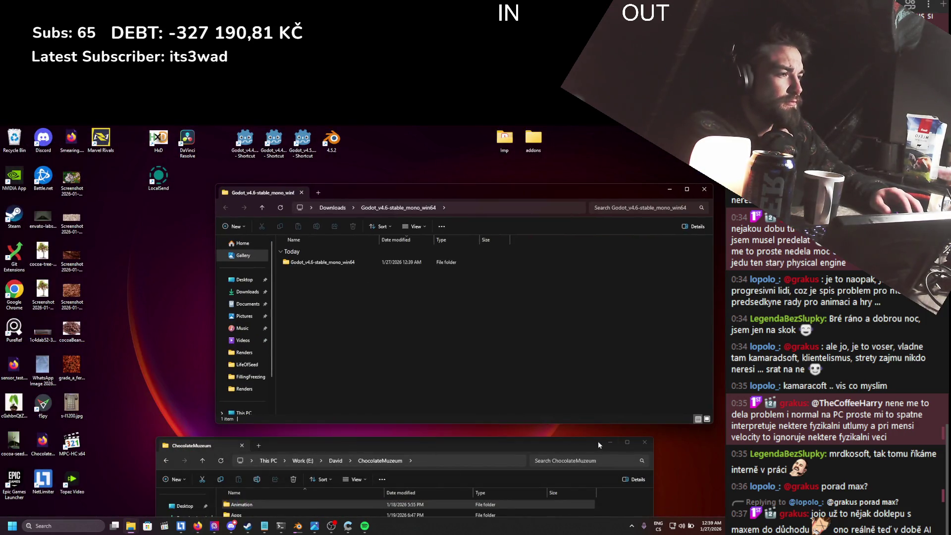
- Move the Godot_v4.6-stable_mono_win64 folder into E:\Godot beside the older Godot install
{"action": "left_click", "coordinate": [611, 442]}
{"action": "mouse_move", "coordinate": [344, 192]}
{"action": "left_mouse_down"}
{"action": "mouse_move", "coordinate": [273, 227]}
{"action": "mouse_move", "coordinate": [168, 250]}
{"action": "left_mouse_up"}
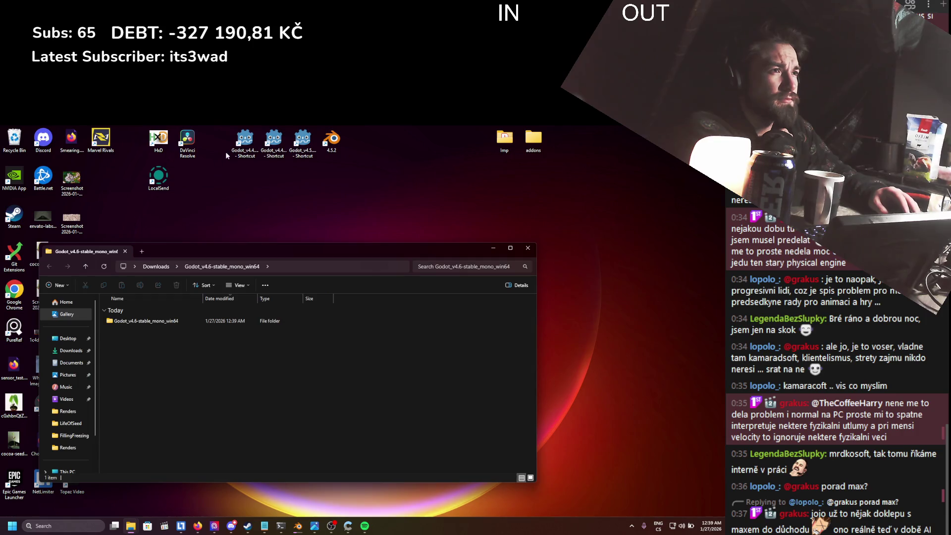
{"action": "right_click", "coordinate": [250, 140]}
{"action": "left_click", "coordinate": [300, 197]}
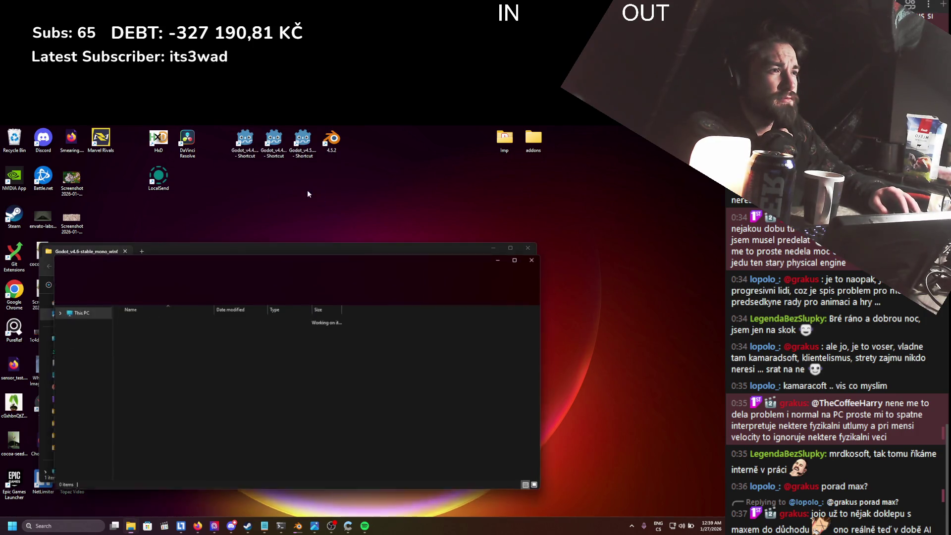
{"action": "left_click_drag", "start_coordinate": [303, 261], "coordinate": [481, 210]}
{"action": "left_click", "coordinate": [405, 224]}
{"action": "left_click_drag", "start_coordinate": [146, 324], "coordinate": [398, 342]}
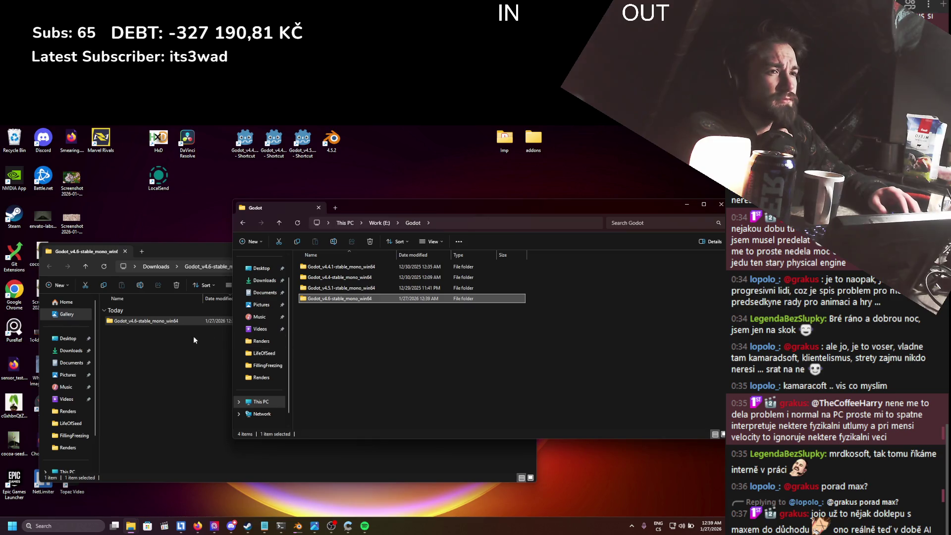
- Create a desktop shortcut to the Godot 4.6 executable, place it with the other icons, and launch it
{"action": "double_click", "coordinate": [341, 298]}
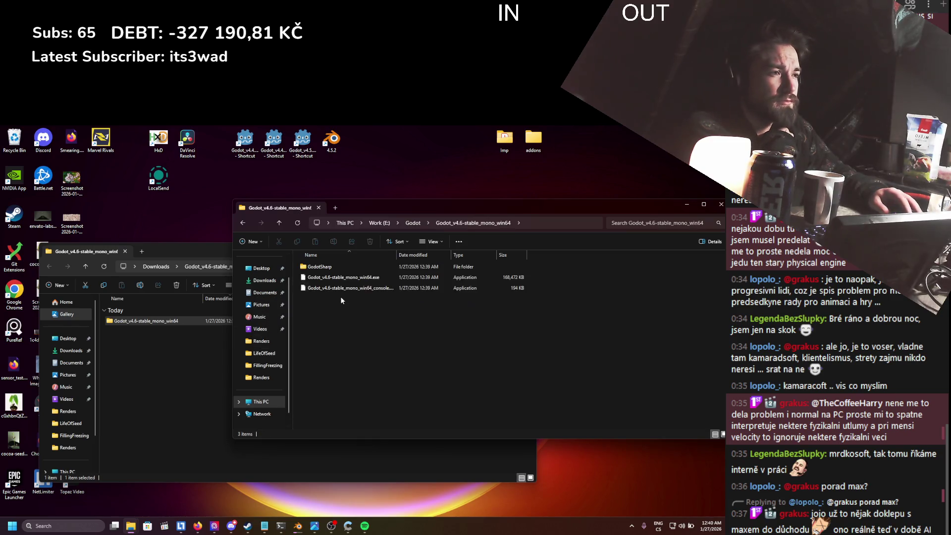
{"action": "left_click", "coordinate": [346, 281]}
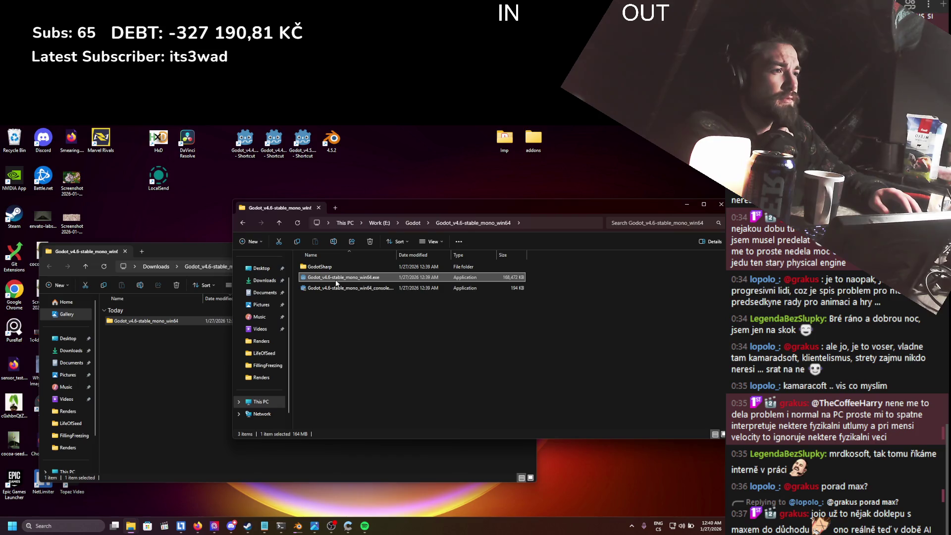
{"action": "right_click", "coordinate": [336, 283]}
{"action": "left_click", "coordinate": [368, 450]}
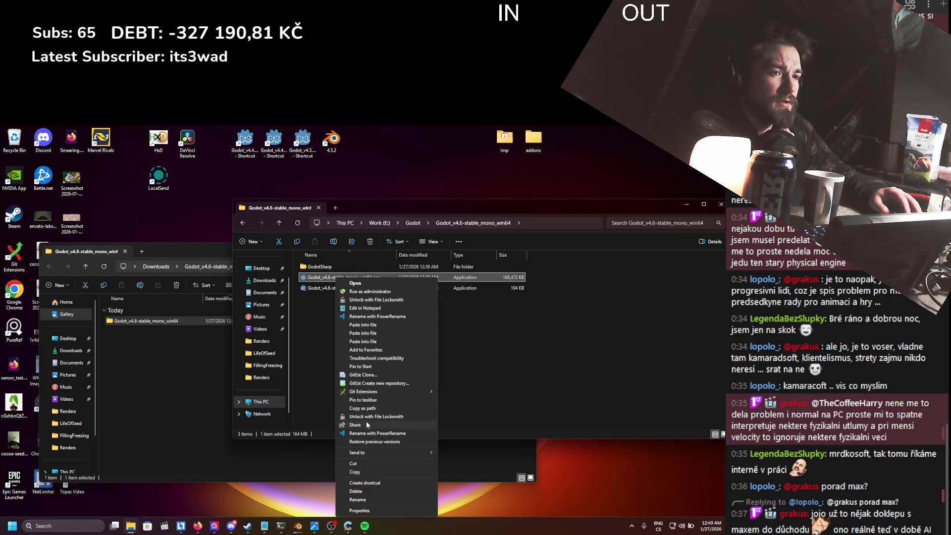
{"action": "mouse_move", "coordinate": [388, 454]}
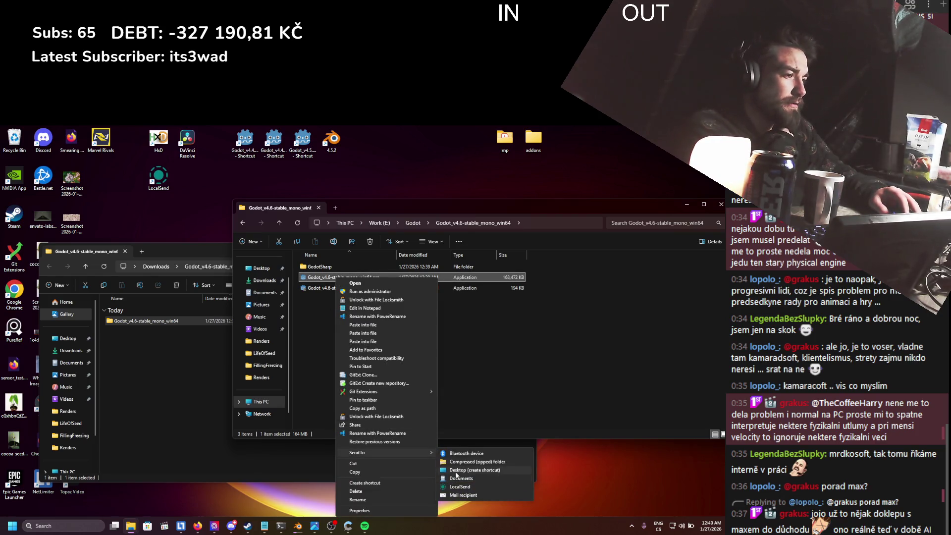
{"action": "left_click", "coordinate": [455, 471]}
{"action": "mouse_move", "coordinate": [102, 187]}
{"action": "left_mouse_down"}
{"action": "mouse_move", "coordinate": [303, 183]}
{"action": "mouse_move", "coordinate": [210, 149]}
{"action": "mouse_move", "coordinate": [218, 143]}
{"action": "left_mouse_up"}
{"action": "mouse_move", "coordinate": [375, 188]}
{"action": "left_mouse_down"}
{"action": "mouse_move", "coordinate": [258, 128]}
{"action": "mouse_move", "coordinate": [218, 144]}
{"action": "mouse_move", "coordinate": [304, 144]}
{"action": "left_mouse_up"}
{"action": "left_click", "coordinate": [311, 155]}
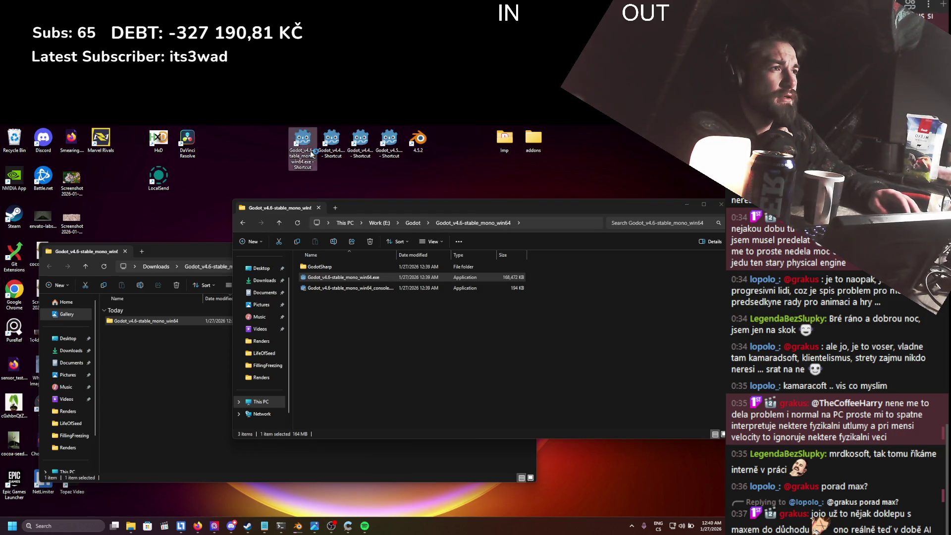
{"action": "double_click", "coordinate": [311, 155]}
- Confirm running Godot 4.6 to reach its Project Manager, then search Windows for 'git'
{"action": "left_click", "coordinate": [384, 332]}
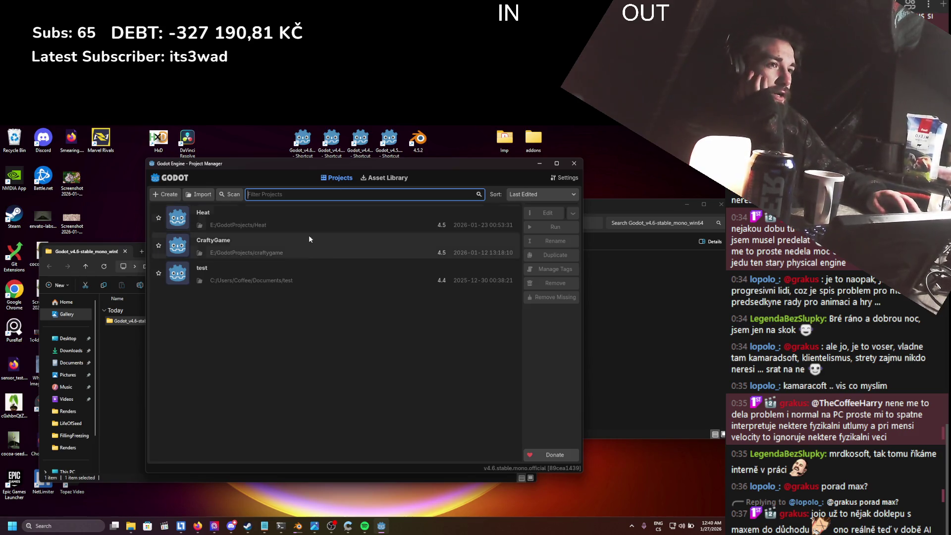
{"action": "left_click", "coordinate": [64, 526]}
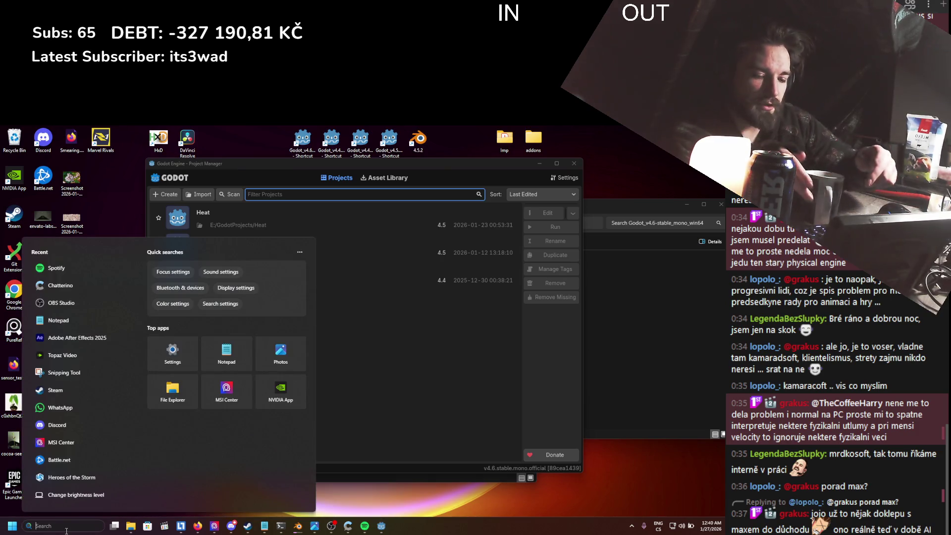
{"action": "type", "text": "git"}
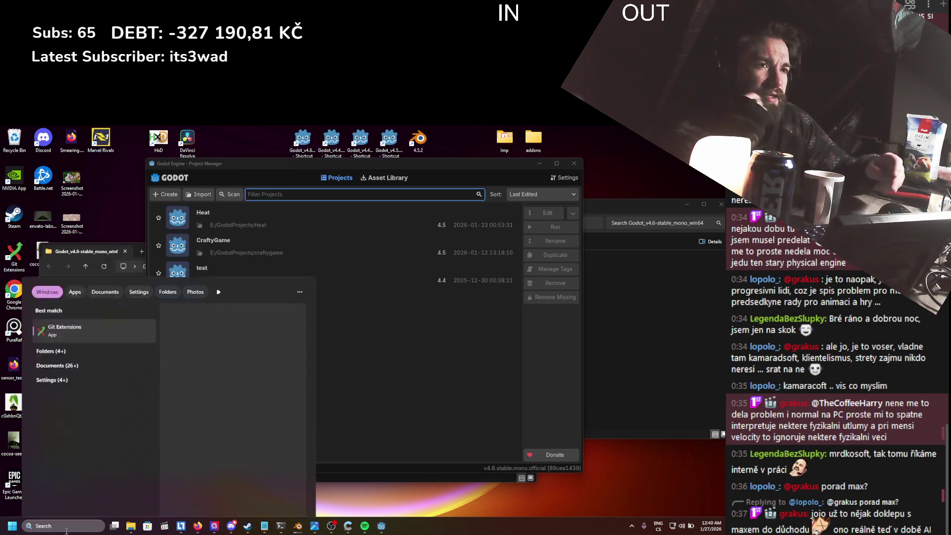
{"action": "key", "text": "Escape"}
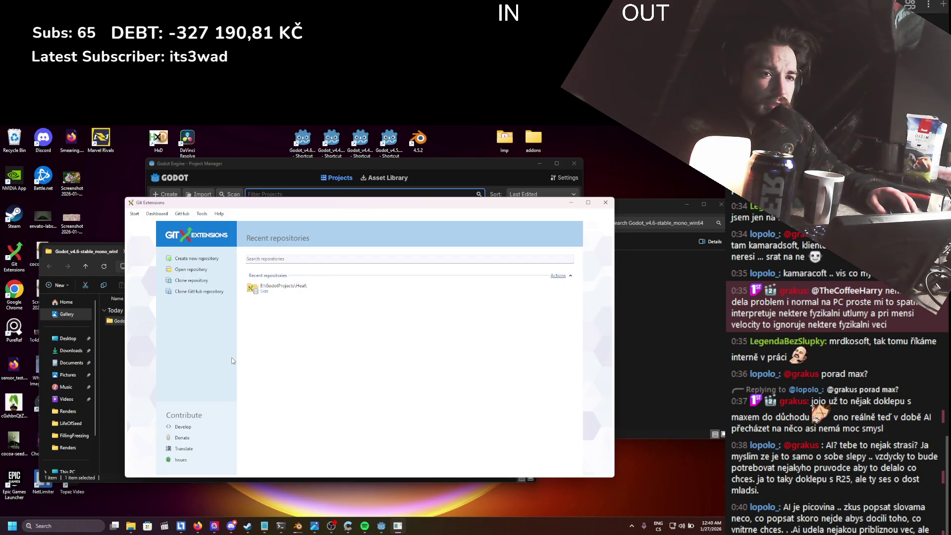
{"action": "left_click", "coordinate": [284, 286]}
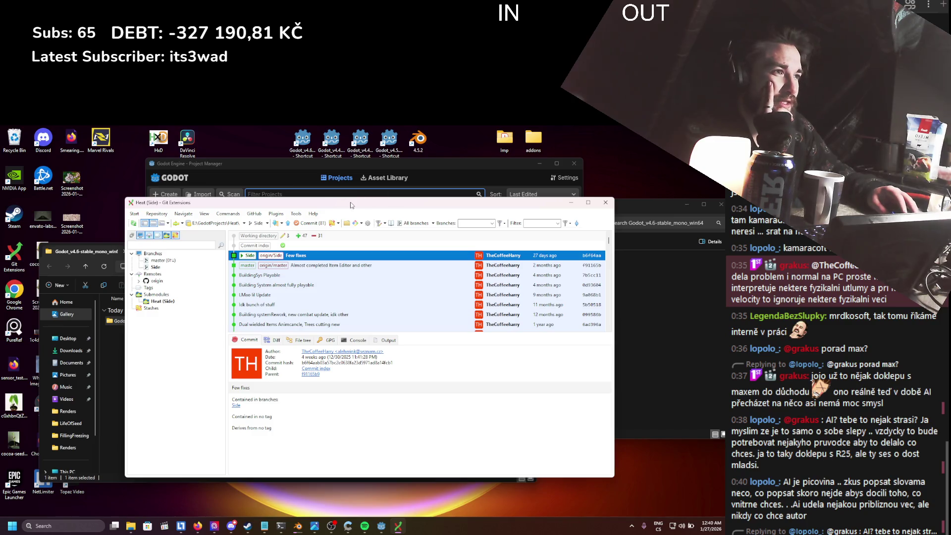
{"action": "left_click_drag", "start_coordinate": [353, 205], "coordinate": [412, 203]}
{"action": "left_click", "coordinate": [367, 225]}
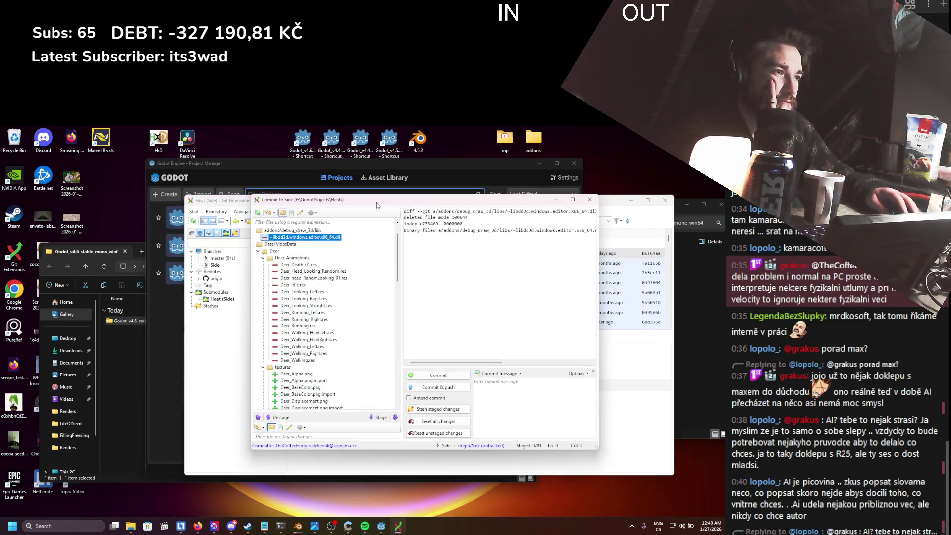
{"action": "left_click", "coordinate": [307, 299]}
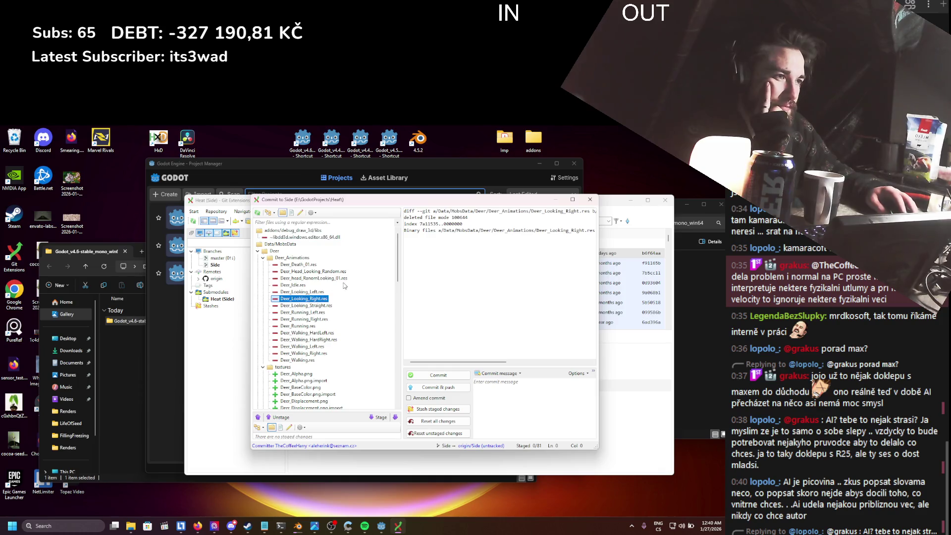
{"action": "key", "text": "ctrl+a"}
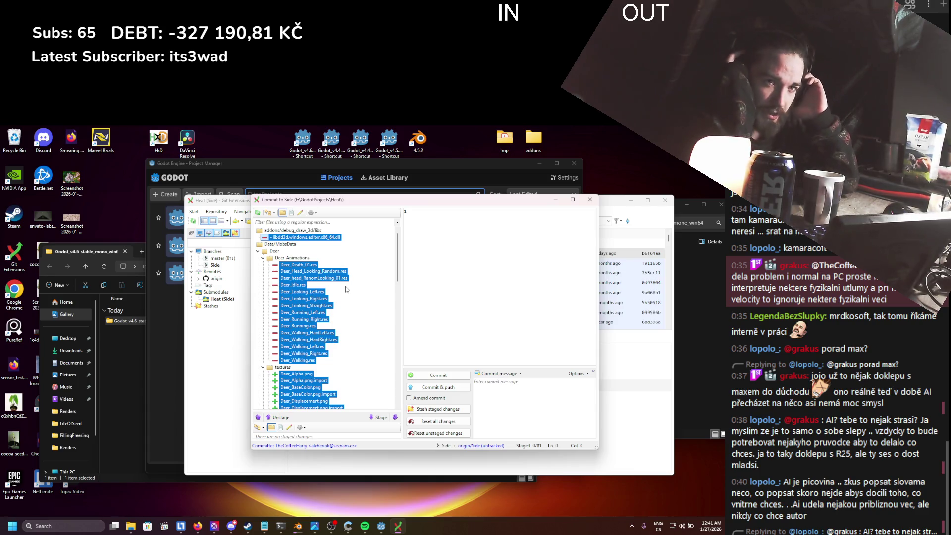
{"action": "scroll", "coordinate": [326, 286], "scroll_direction": "down", "scroll_amount": 10}
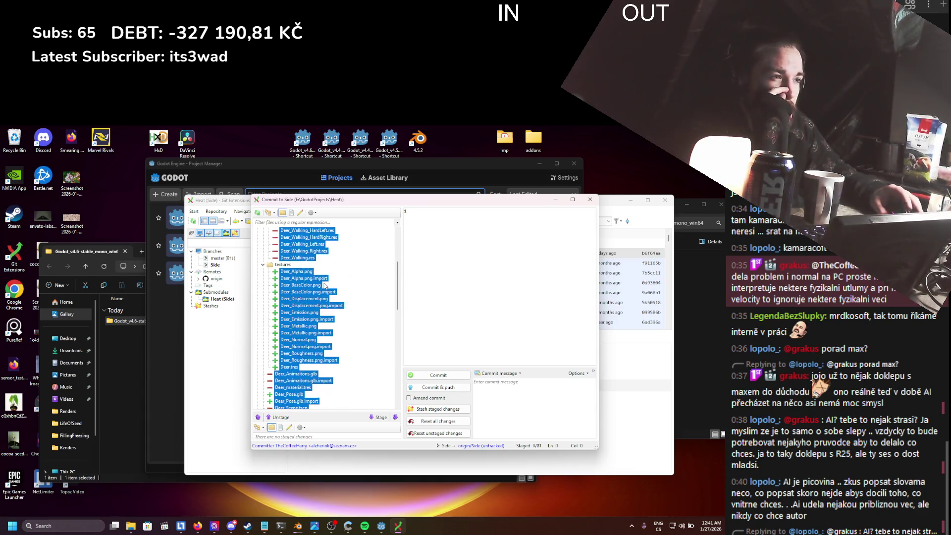
{"action": "scroll", "coordinate": [327, 286], "scroll_direction": "down", "scroll_amount": 5}
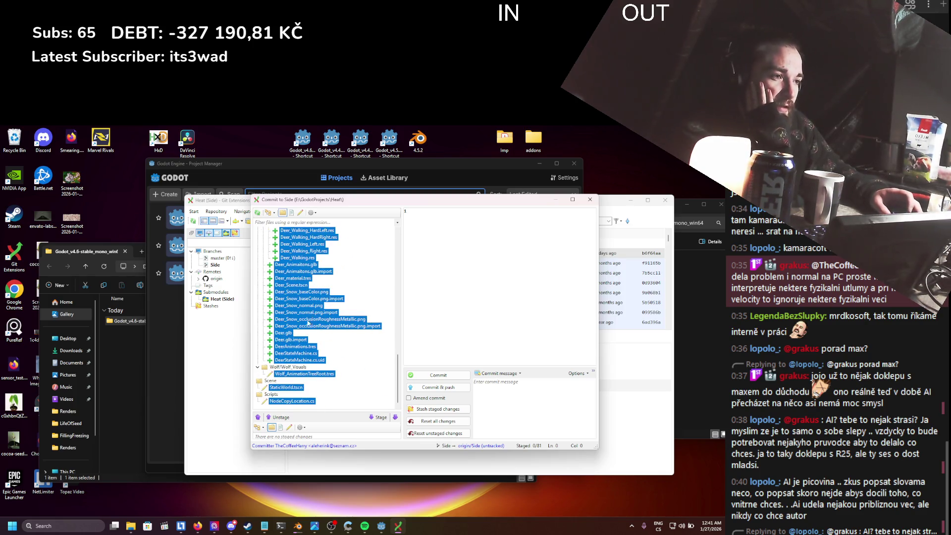
{"action": "scroll", "coordinate": [308, 323], "scroll_direction": "up", "scroll_amount": 15}
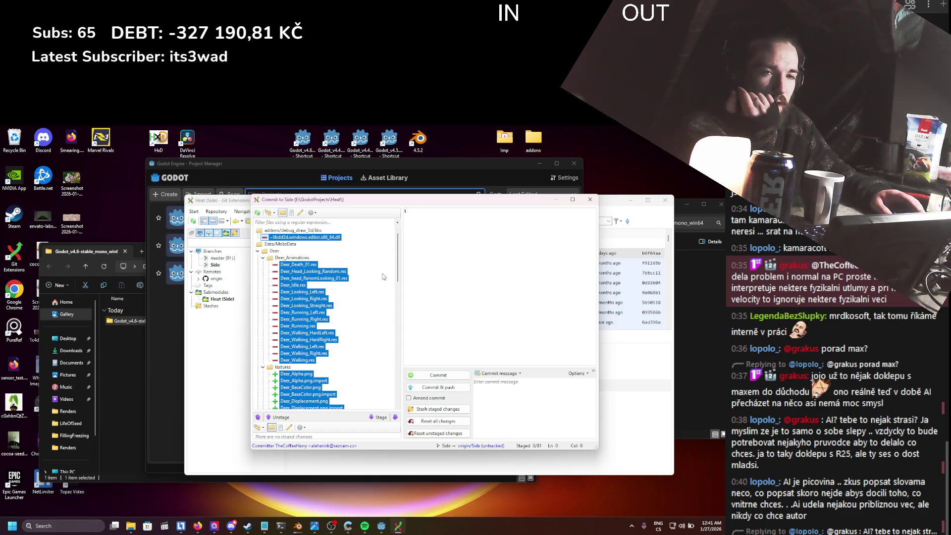
{"action": "scroll", "coordinate": [346, 293], "scroll_direction": "down", "scroll_amount": 15}
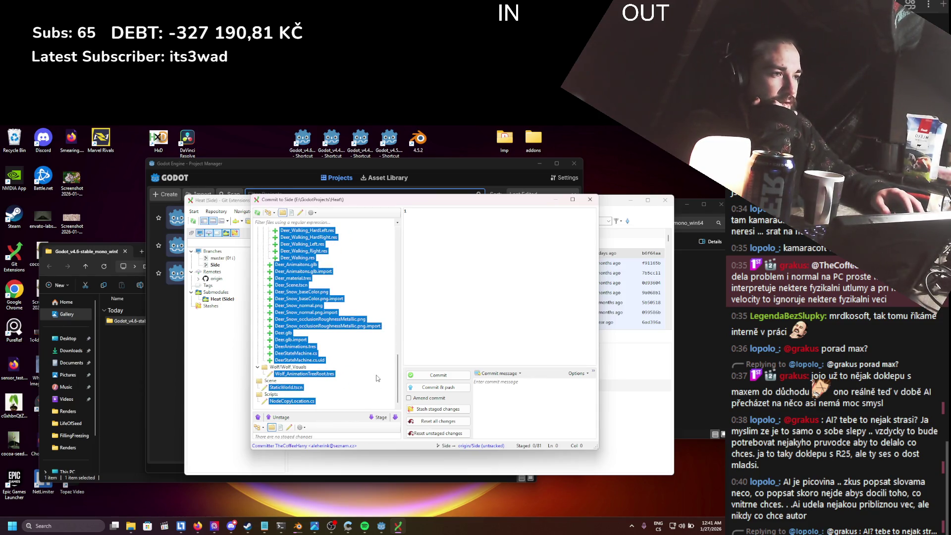
{"action": "scroll", "coordinate": [379, 379], "scroll_direction": "up", "scroll_amount": 15}
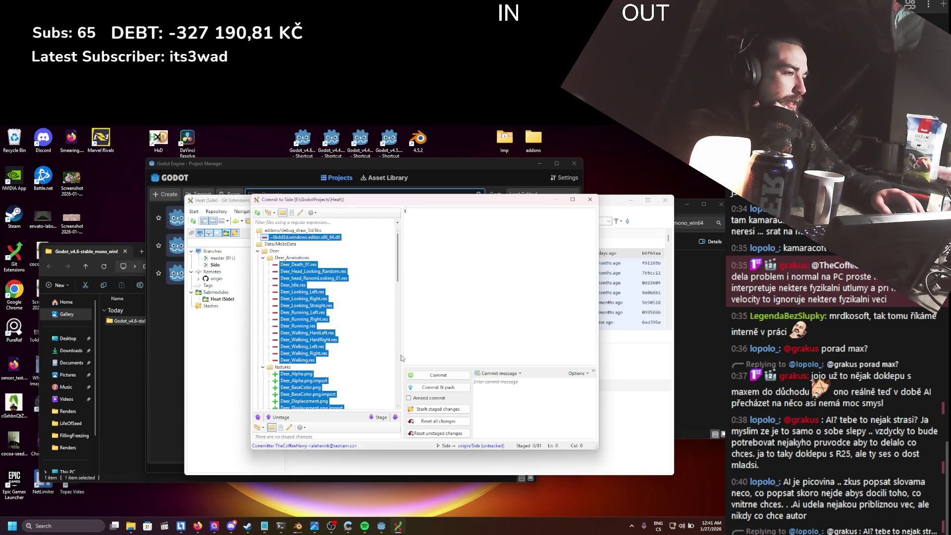
- Stage all Heat changes and enter the commit message 'before 4.6'
{"action": "left_click", "coordinate": [395, 418]}
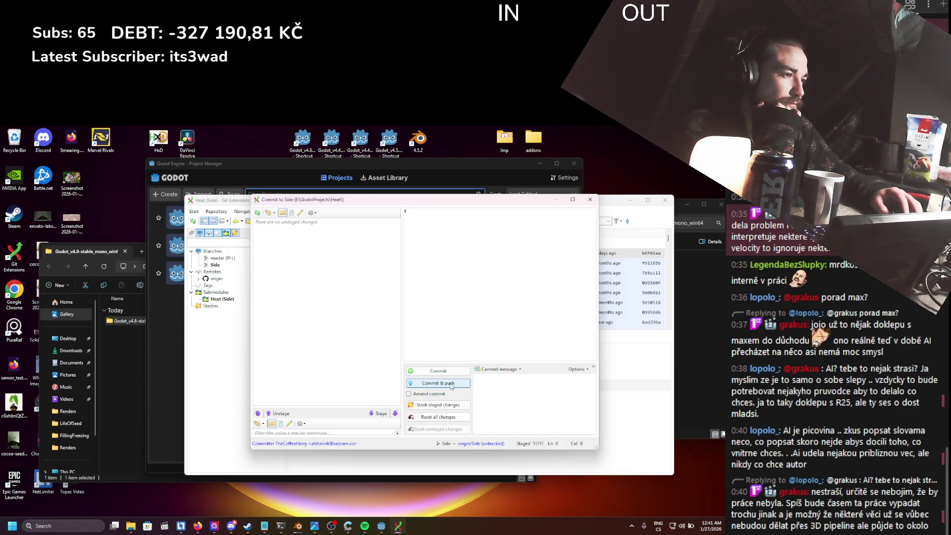
{"action": "type", "text": "`befor"}
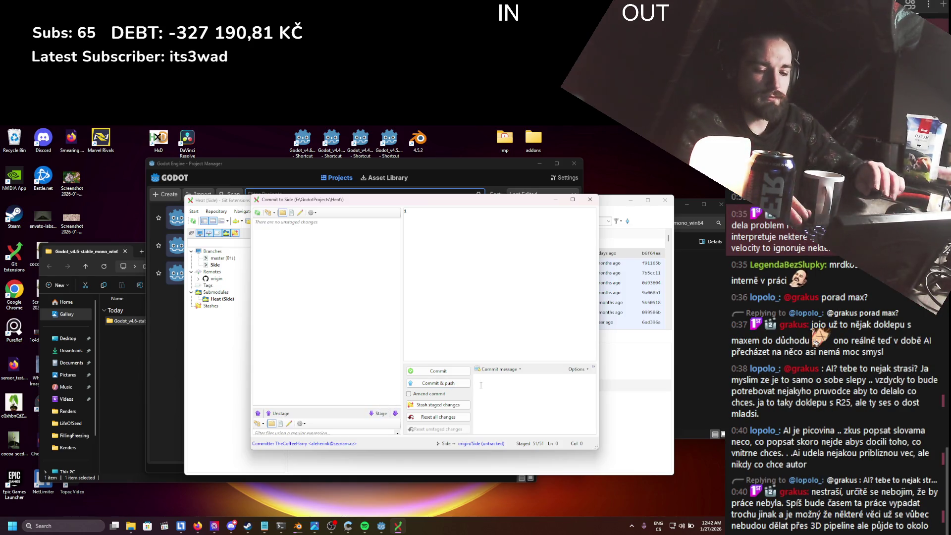
{"action": "type", "text": "e 4.6"}
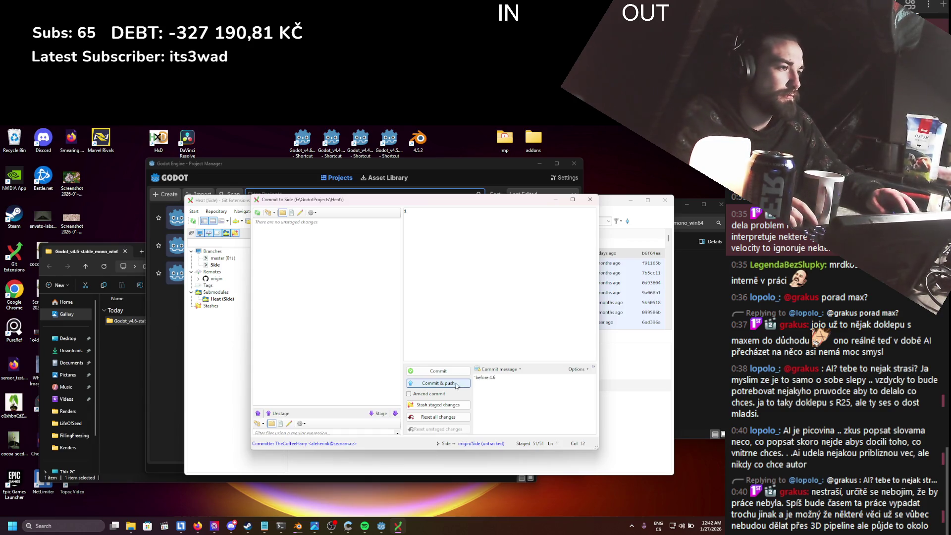
{"action": "left_click", "coordinate": [477, 377]}
{"action": "key", "text": "BackSpace"}
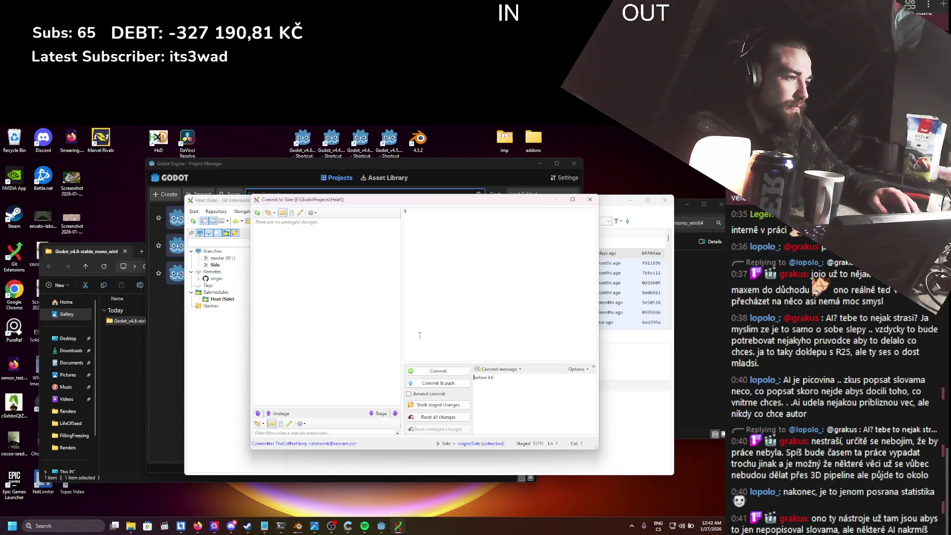
- Commit and push to origin/Side, accepting the tracking reference for Side
{"action": "left_click", "coordinate": [436, 383]}
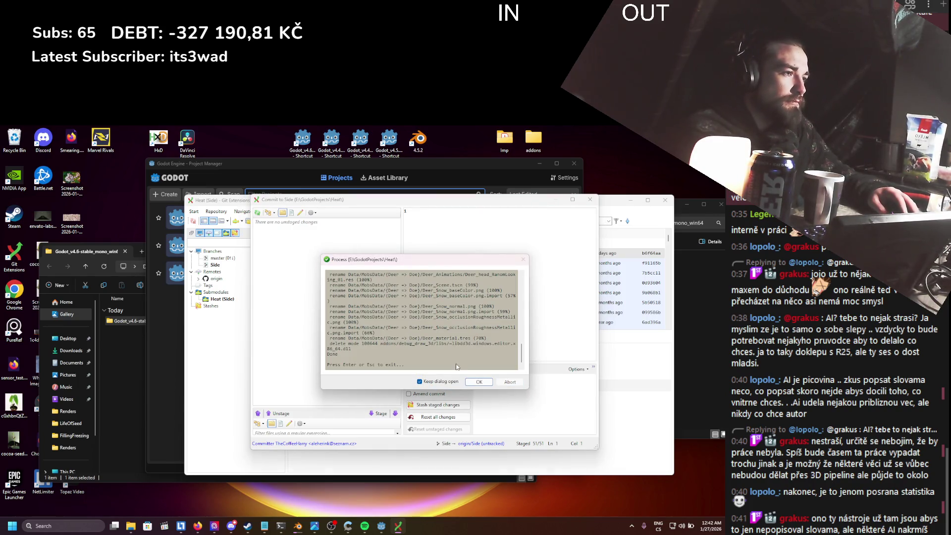
{"action": "left_click", "coordinate": [479, 382]}
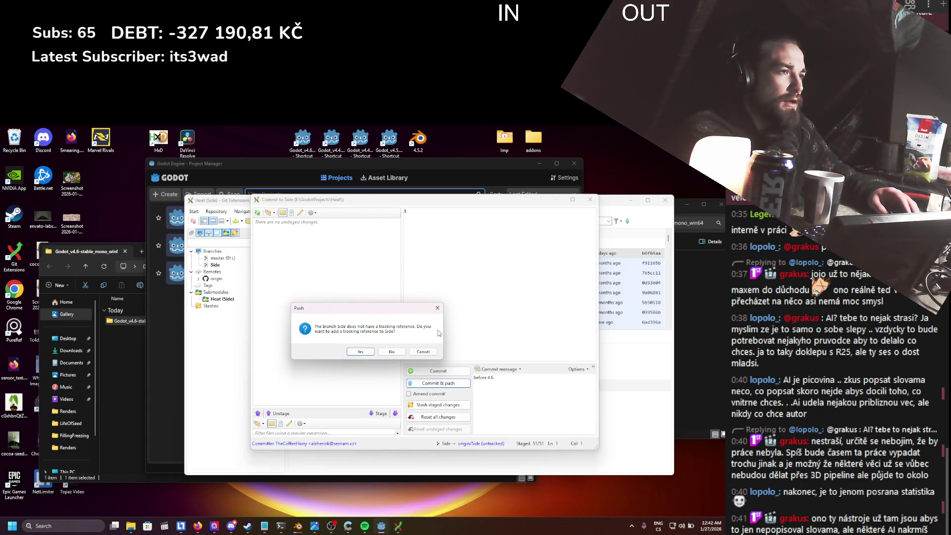
{"action": "left_click", "coordinate": [391, 351]}
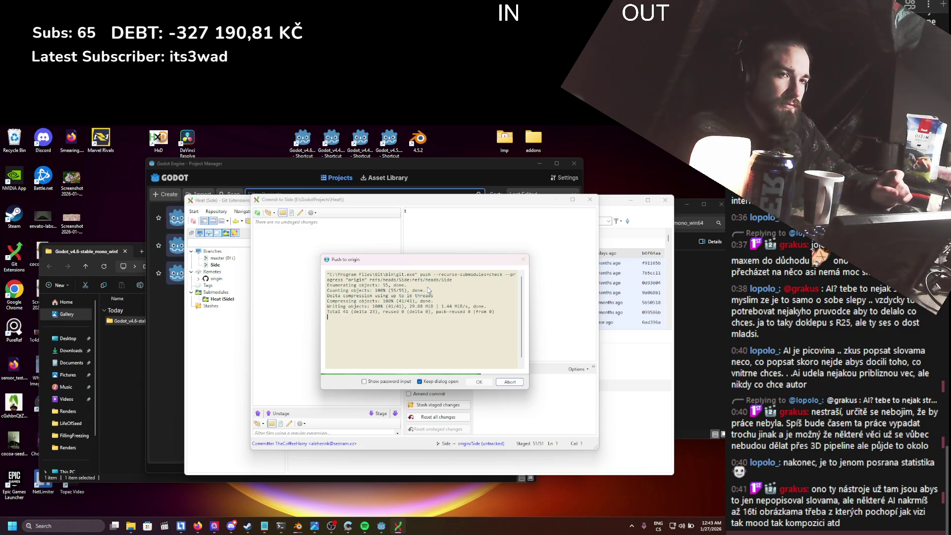
{"action": "key", "text": "Return"}
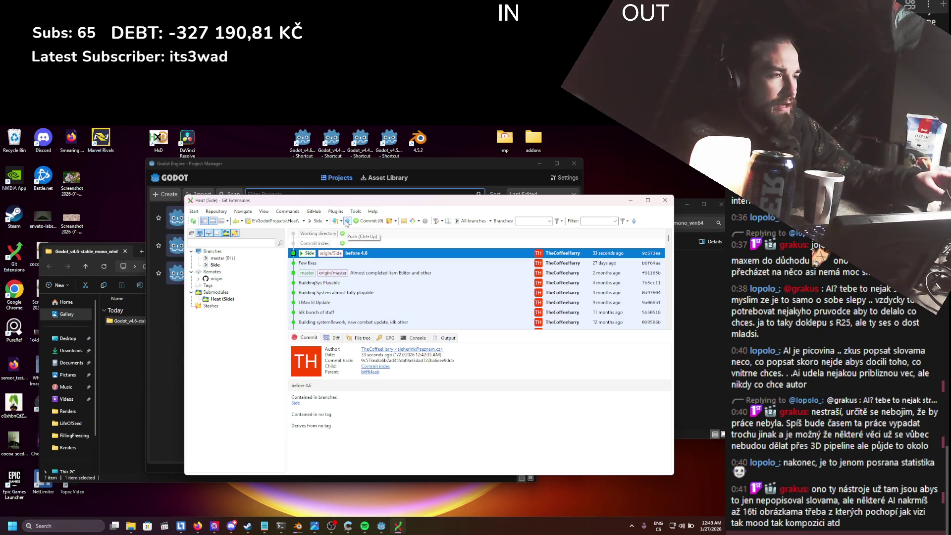
{"action": "left_click", "coordinate": [540, 163]}
- Minimize Git Extensions and arrange the Godot 4.6 and Downloads Explorer windows and the desktop shortcuts
{"action": "left_click", "coordinate": [630, 200]}
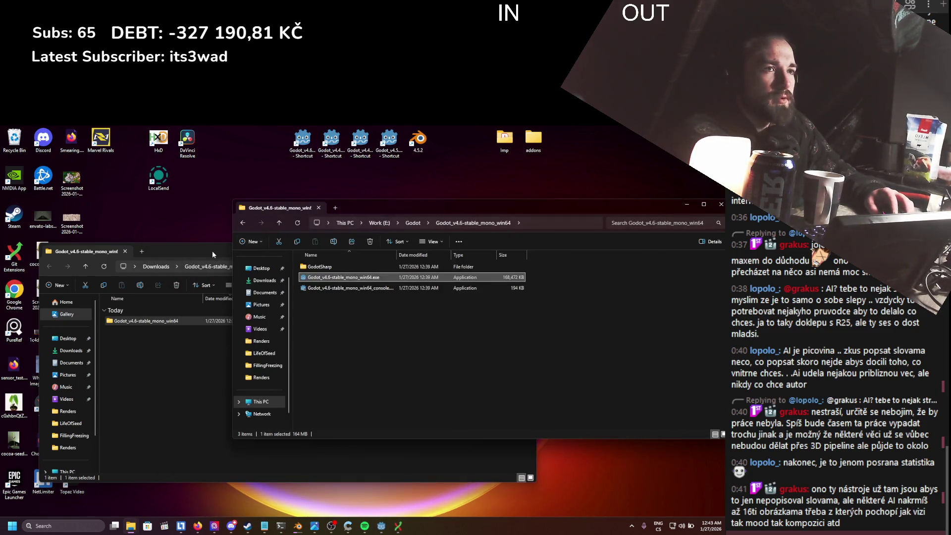
{"action": "left_click_drag", "start_coordinate": [212, 251], "coordinate": [313, 189]}
{"action": "mouse_move", "coordinate": [72, 478]}
{"action": "left_mouse_down"}
{"action": "mouse_move", "coordinate": [188, 471]}
{"action": "mouse_move", "coordinate": [130, 479]}
{"action": "left_mouse_up"}
{"action": "mouse_move", "coordinate": [228, 487]}
{"action": "left_mouse_down"}
{"action": "mouse_move", "coordinate": [89, 499]}
{"action": "mouse_move", "coordinate": [135, 471]}
{"action": "mouse_move", "coordinate": [170, 470]}
{"action": "left_mouse_up"}
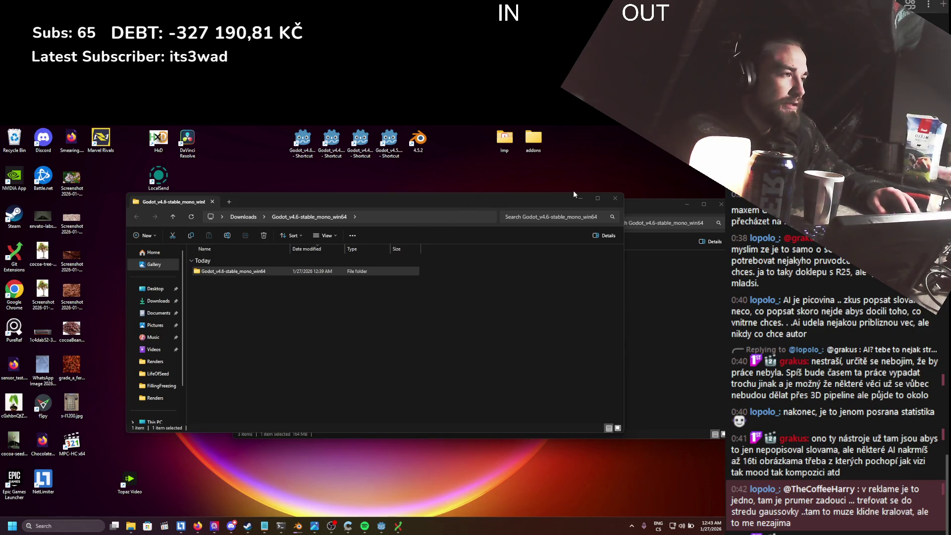
{"action": "mouse_move", "coordinate": [542, 202]}
{"action": "left_mouse_down"}
{"action": "mouse_move", "coordinate": [472, 195]}
{"action": "mouse_move", "coordinate": [468, 177]}
{"action": "left_mouse_up"}
{"action": "mouse_move", "coordinate": [605, 205]}
{"action": "left_mouse_down"}
{"action": "mouse_move", "coordinate": [537, 211]}
{"action": "mouse_move", "coordinate": [594, 215]}
{"action": "mouse_move", "coordinate": [590, 205]}
{"action": "left_mouse_up"}
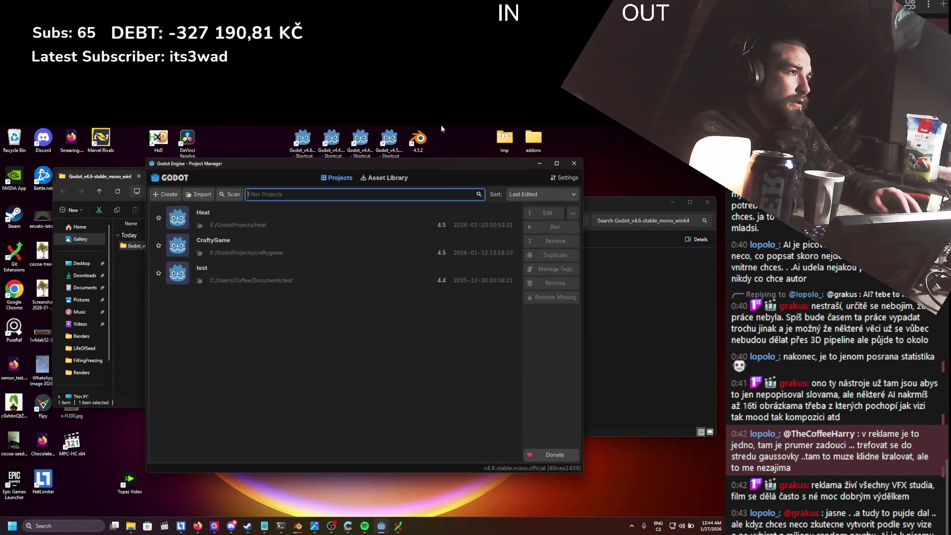
- Open the Heat project from the Project Manager and confirm its upgrade from Godot 4.5 to 4.6
{"action": "left_click_drag", "start_coordinate": [378, 169], "coordinate": [391, 170]}
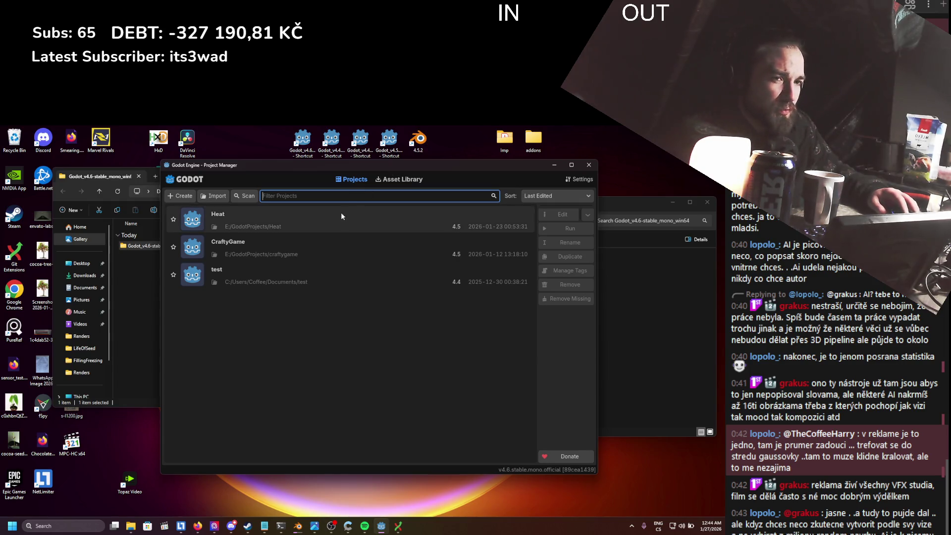
{"action": "double_click", "coordinate": [301, 213]}
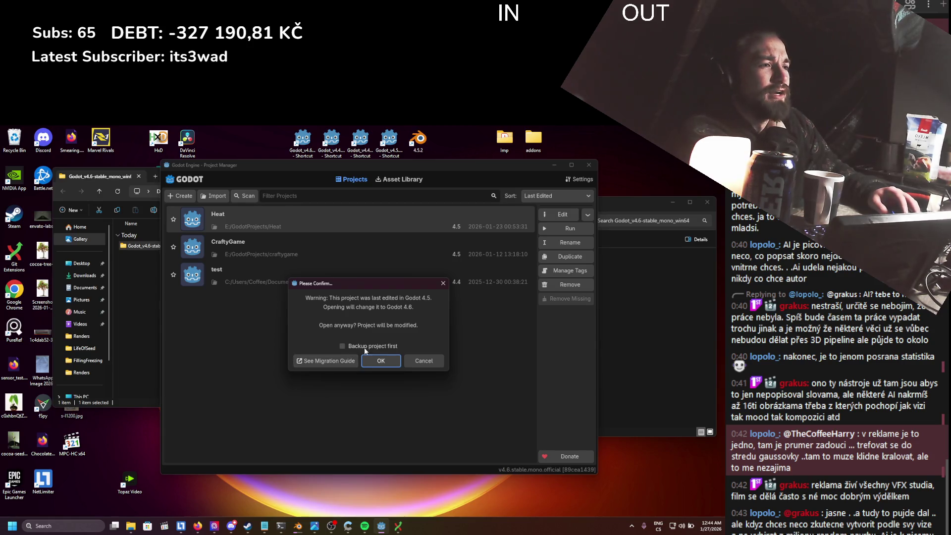
{"action": "left_click", "coordinate": [379, 365]}
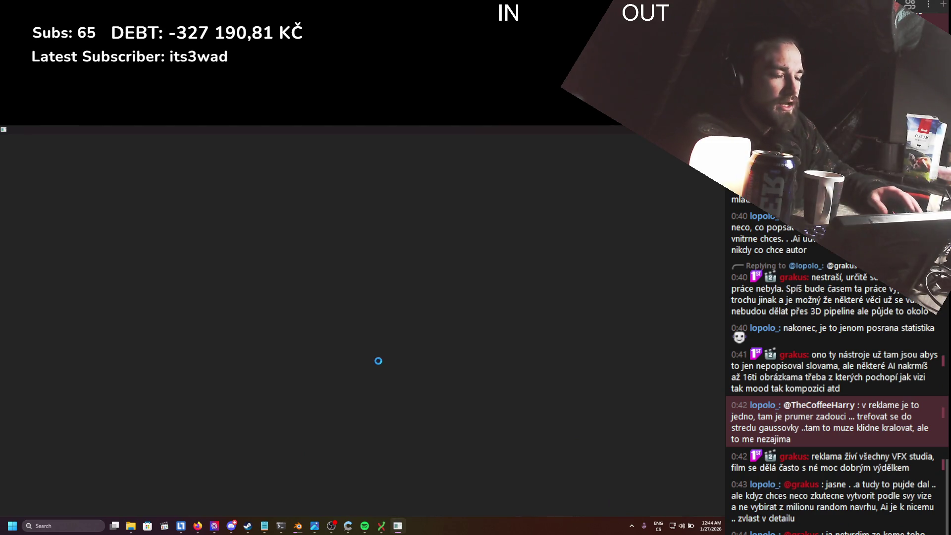
{"action": "left_click", "coordinate": [382, 527]}
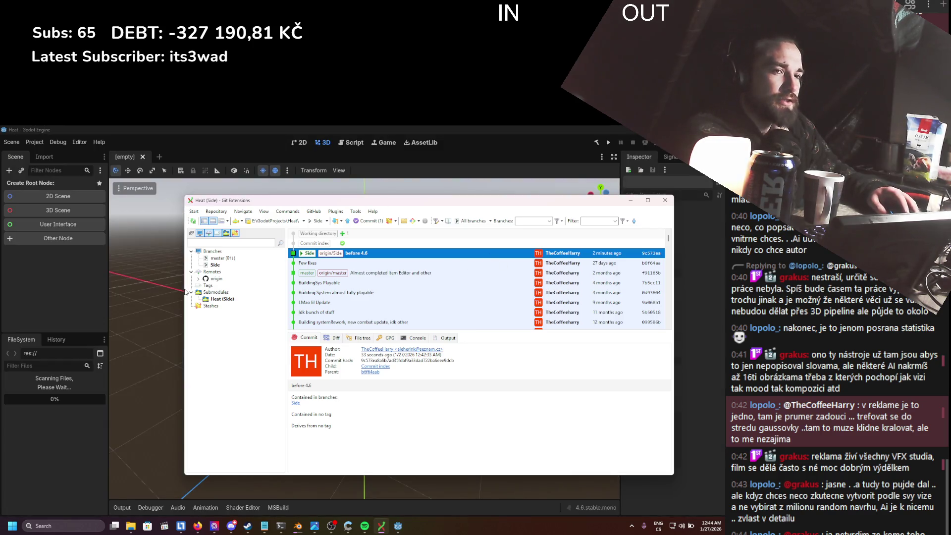
- Open StaticWorld anyway despite missing Snow_003_COLOR.jpg and mesh_instance_3d.tscn, then dismiss the load errors
{"action": "left_click", "coordinate": [631, 201]}
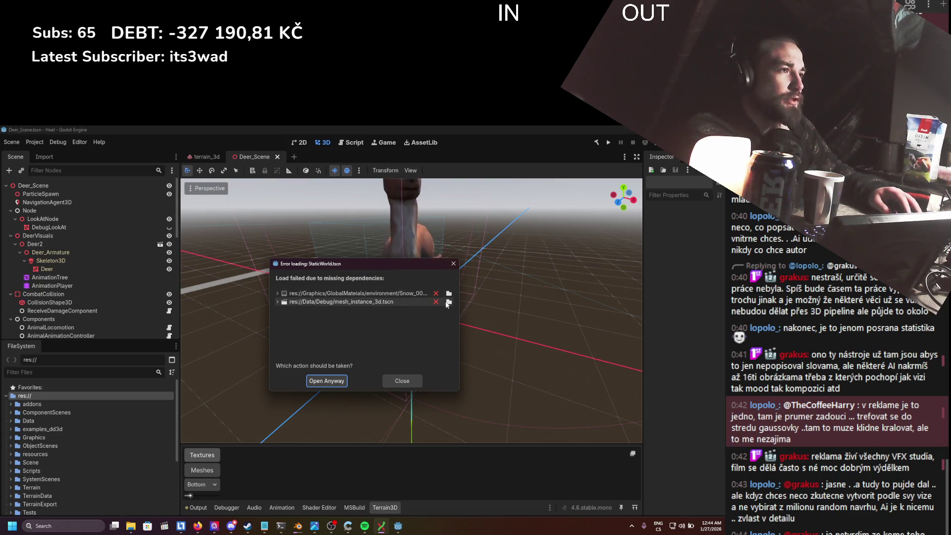
{"action": "left_click_drag", "start_coordinate": [459, 305], "coordinate": [562, 318]}
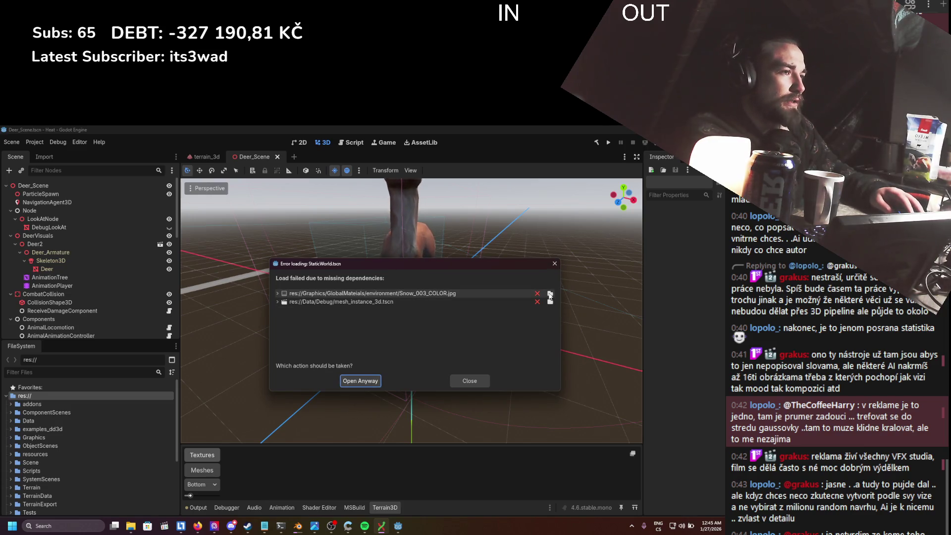
{"action": "left_click", "coordinate": [549, 294]}
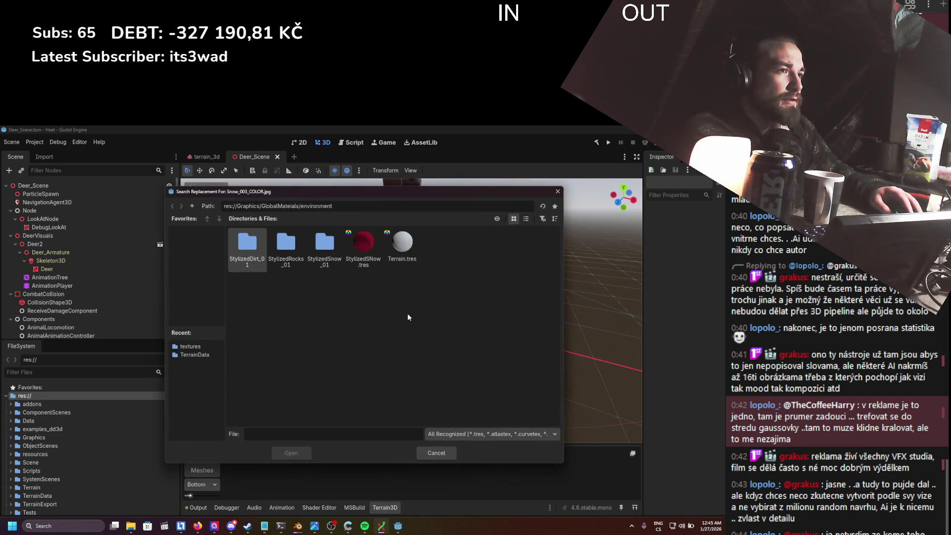
{"action": "left_click", "coordinate": [558, 191]}
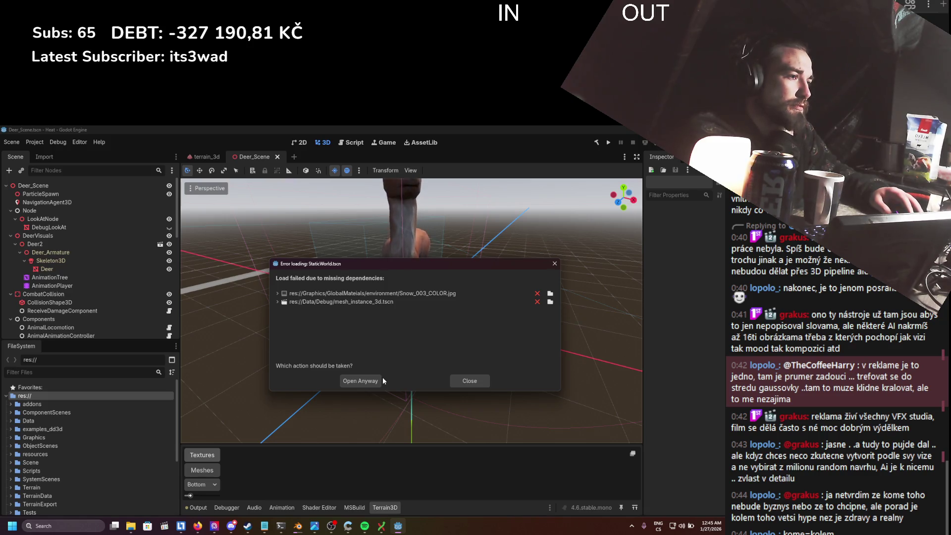
{"action": "left_click", "coordinate": [361, 383]}
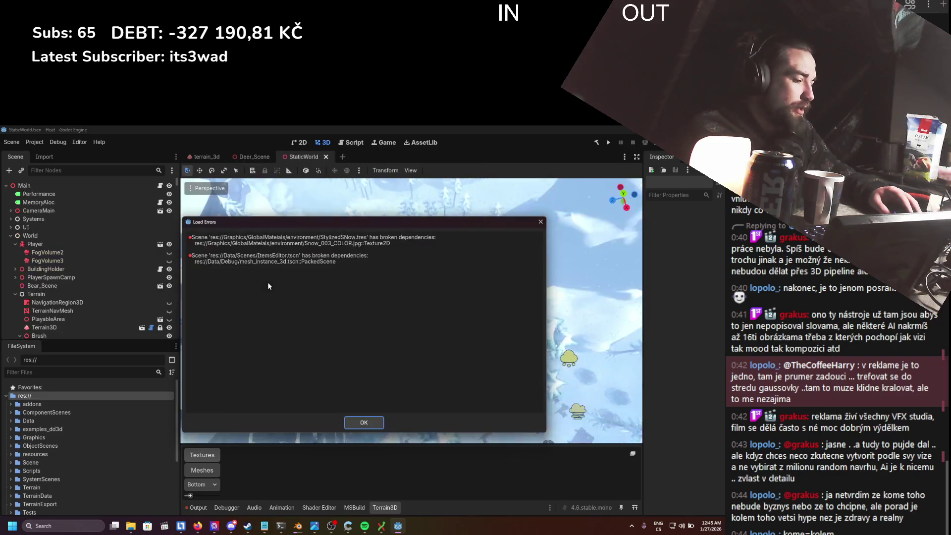
{"action": "left_click", "coordinate": [366, 423]}
{"action": "scroll", "coordinate": [99, 409], "scroll_direction": "down", "scroll_amount": 5}
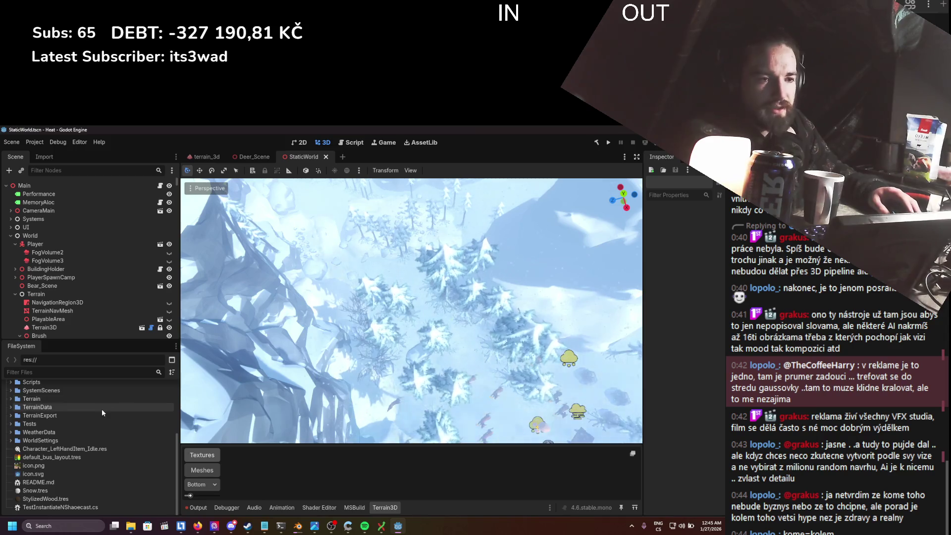
- Expand and collapse the WorldSettings, WeatherData and Tests folders in the FileSystem dock
{"action": "left_click", "coordinate": [11, 440]}
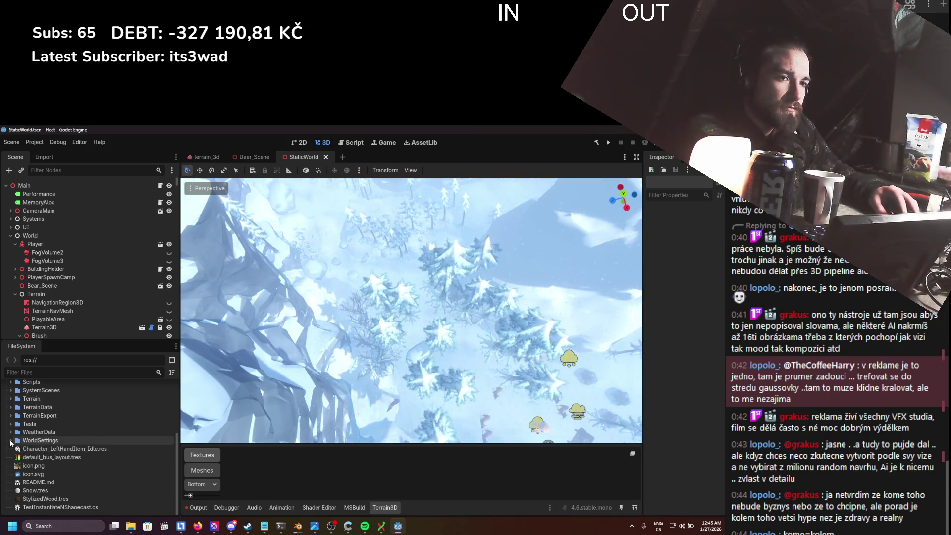
{"action": "left_click", "coordinate": [11, 432]}
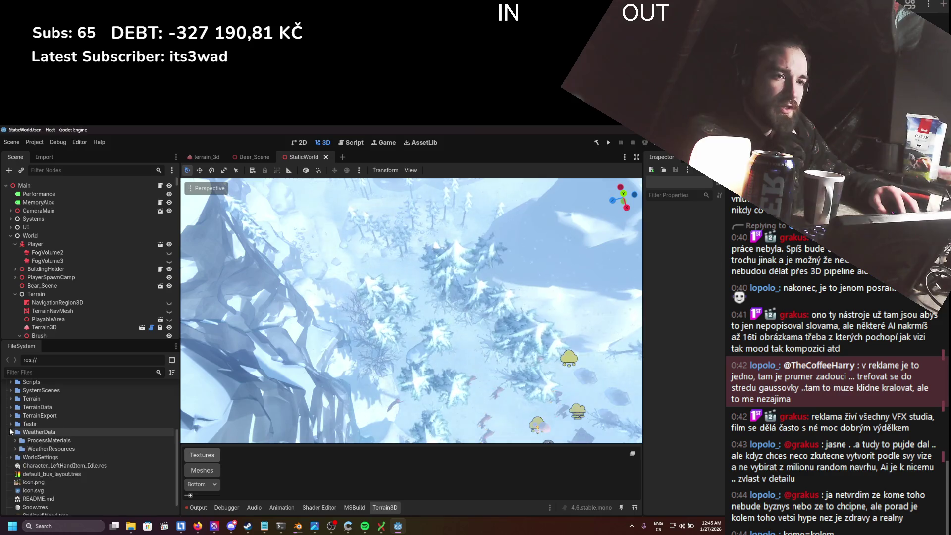
{"action": "left_click", "coordinate": [12, 424]}
{"action": "left_click", "coordinate": [12, 423]}
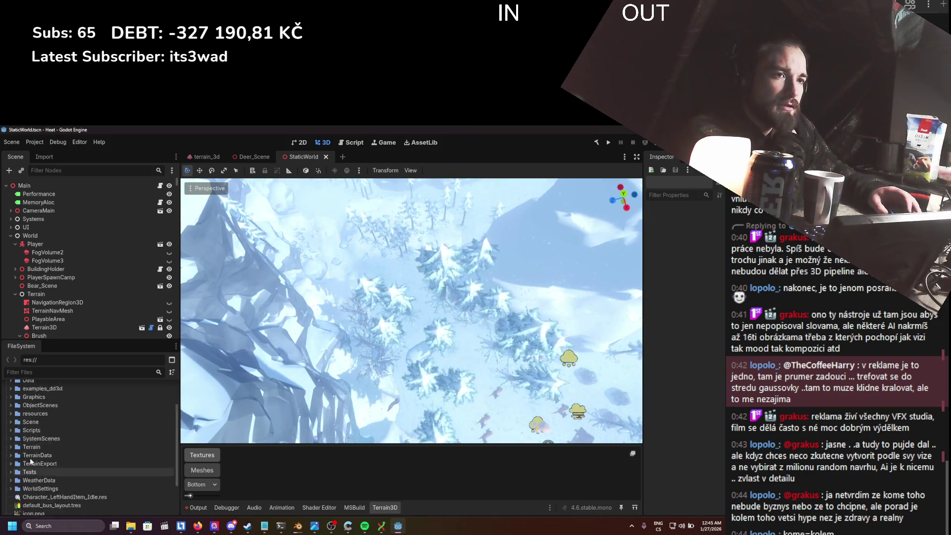
{"action": "left_click", "coordinate": [11, 432]}
- Expand addons to reveal debug_draw_3d, HeatItemAttributes and terrain_3d, then show the Asset Library
{"action": "scroll", "coordinate": [365, 376], "scroll_direction": "down", "scroll_amount": 3}
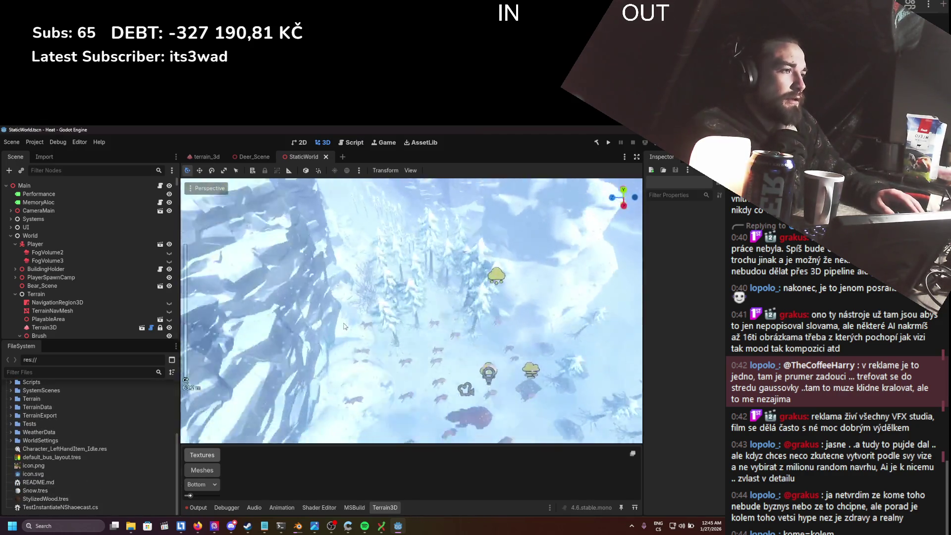
{"action": "scroll", "coordinate": [336, 314], "scroll_direction": "up", "scroll_amount": 6}
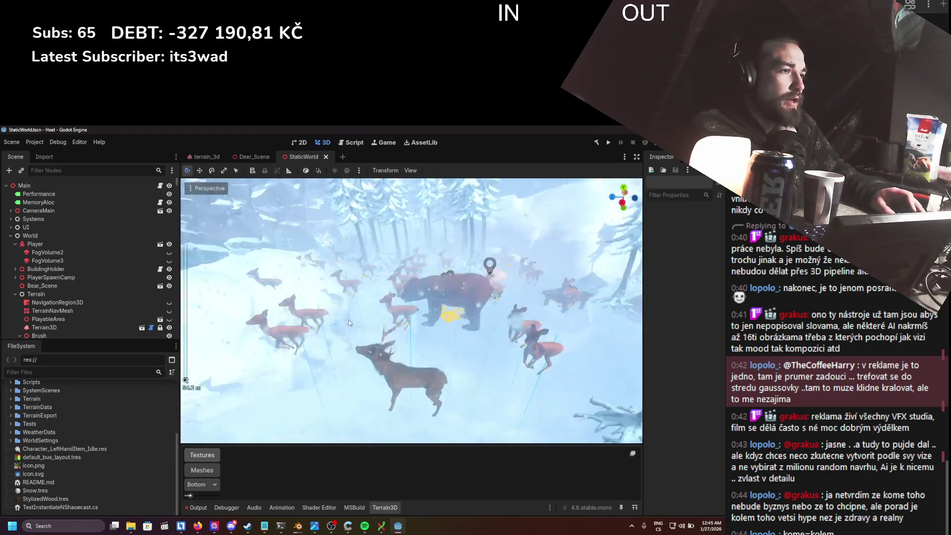
{"action": "scroll", "coordinate": [352, 327], "scroll_direction": "down", "scroll_amount": 4}
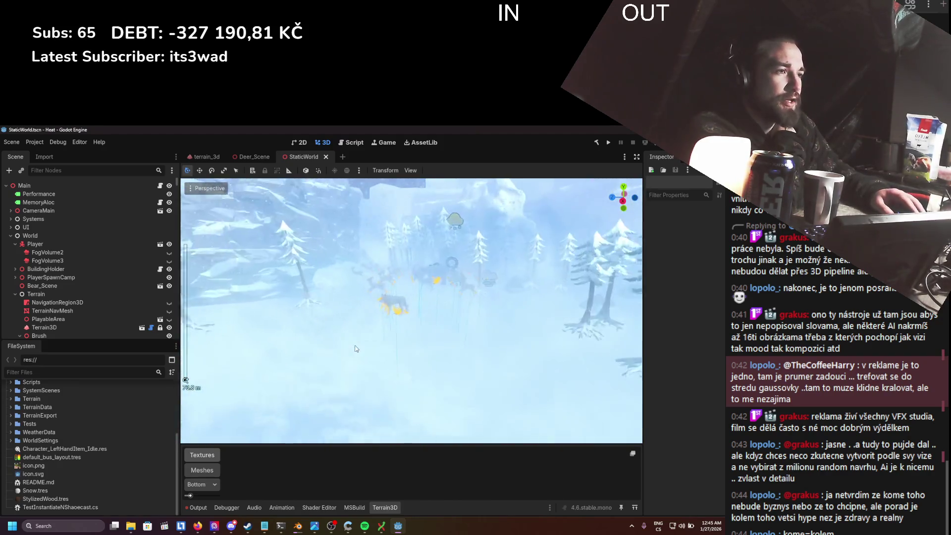
{"action": "scroll", "coordinate": [356, 349], "scroll_direction": "up", "scroll_amount": 4}
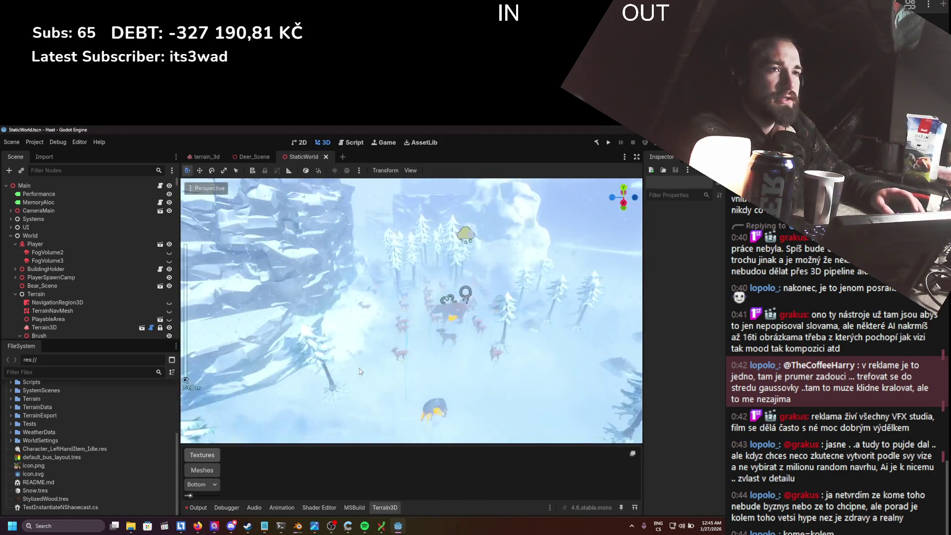
{"action": "scroll", "coordinate": [105, 424], "scroll_direction": "up", "scroll_amount": 5}
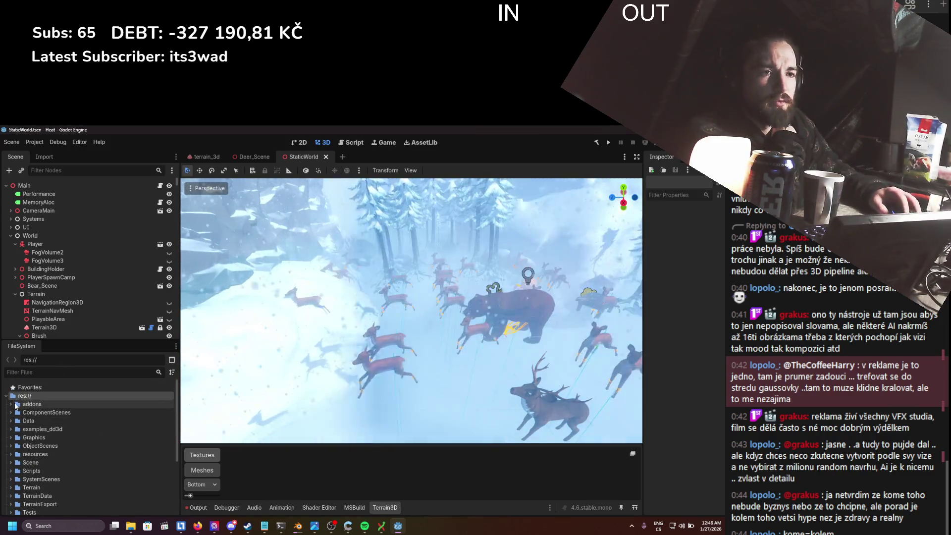
{"action": "left_click", "coordinate": [11, 404]}
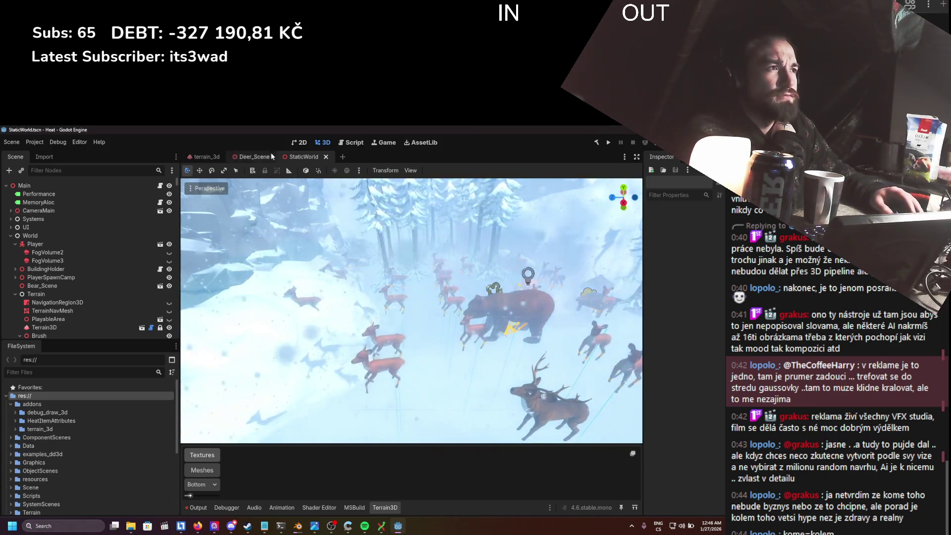
{"action": "left_click", "coordinate": [426, 143]}
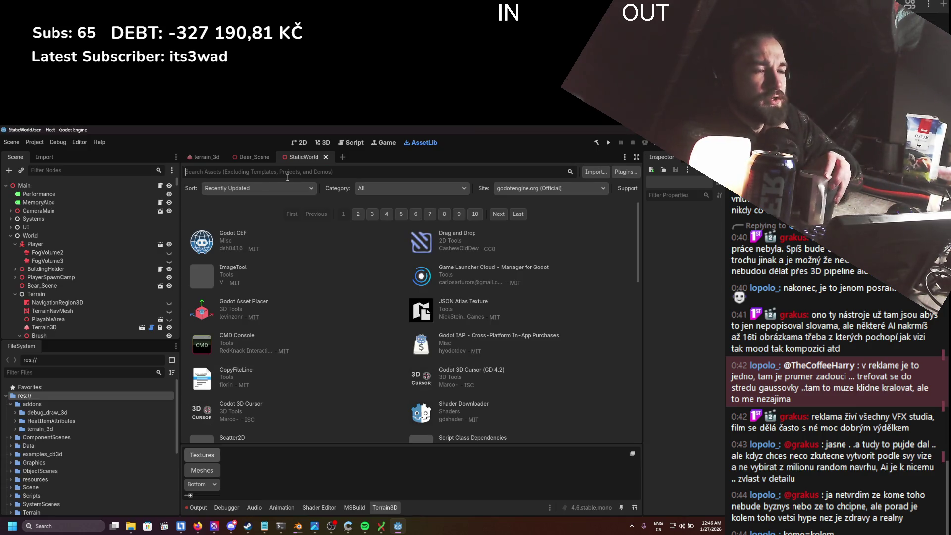
- Search the Asset Library for 'terr', view Terrain3D's details, then return to the 3D view
{"action": "type", "text": "terr"}
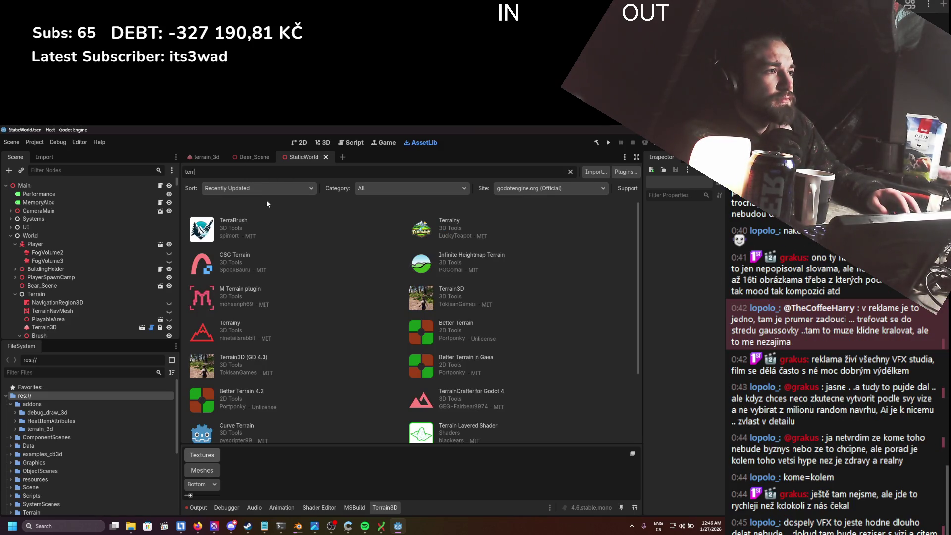
{"action": "left_click", "coordinate": [452, 291]}
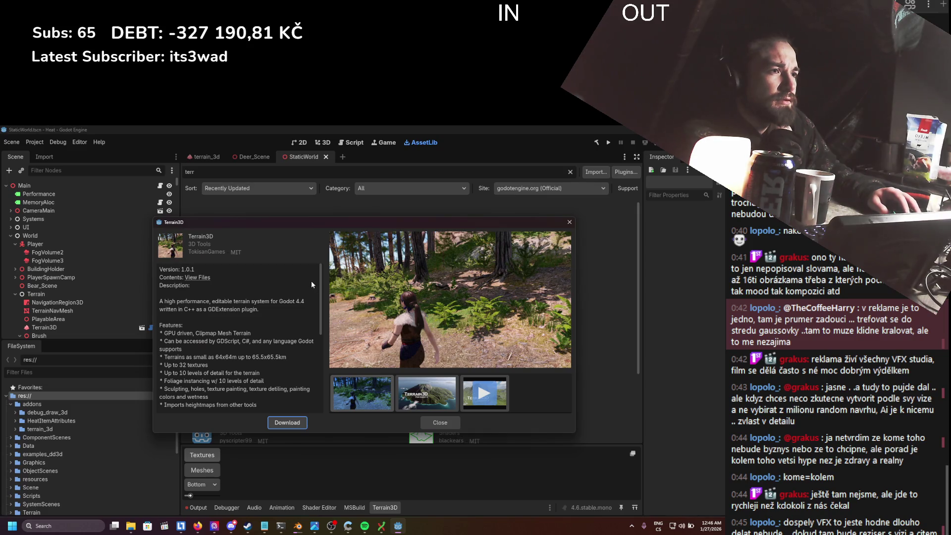
{"action": "left_click", "coordinate": [568, 223]}
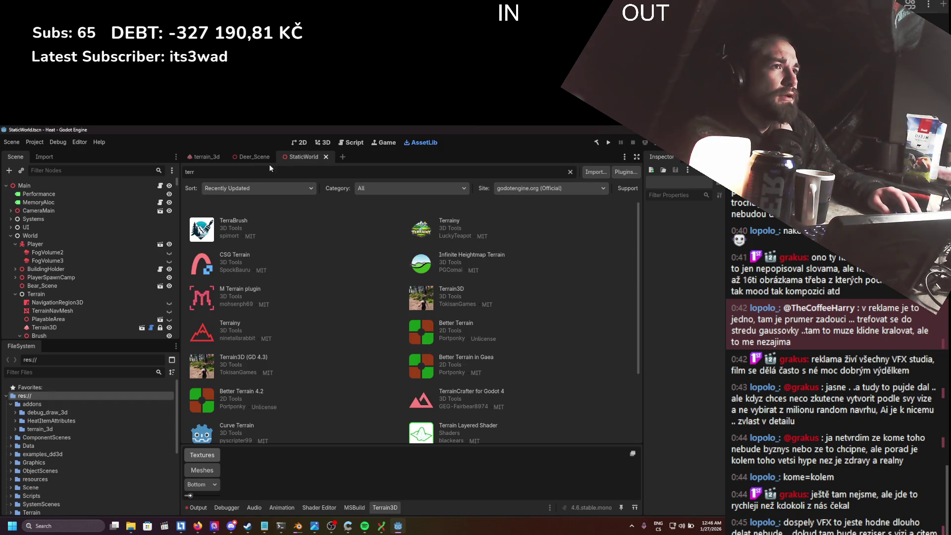
{"action": "left_click", "coordinate": [327, 143]}
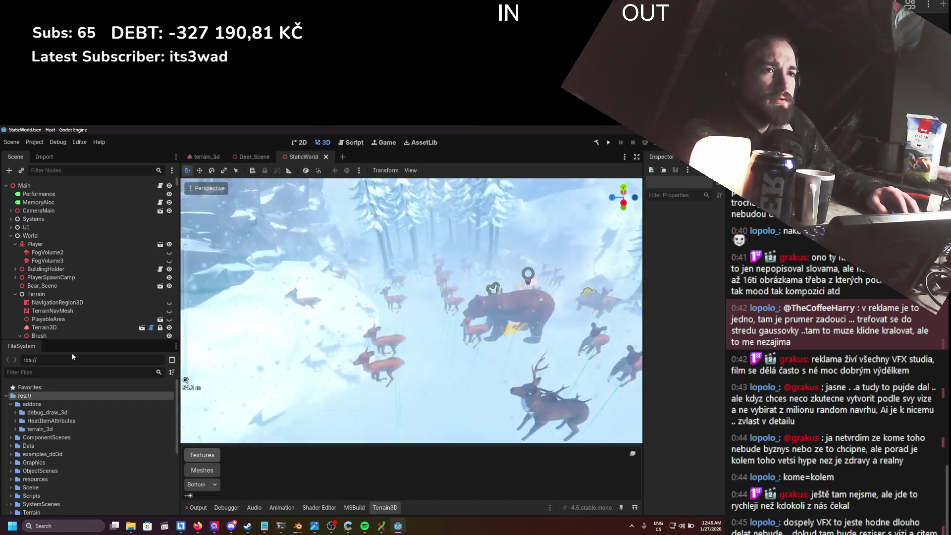
- Drag the FileSystem dock into the bottom panel and back into the left dock
{"action": "mouse_move", "coordinate": [85, 390]}
{"action": "left_mouse_down"}
{"action": "mouse_move", "coordinate": [255, 471]}
{"action": "mouse_move", "coordinate": [237, 465]}
{"action": "left_mouse_up"}
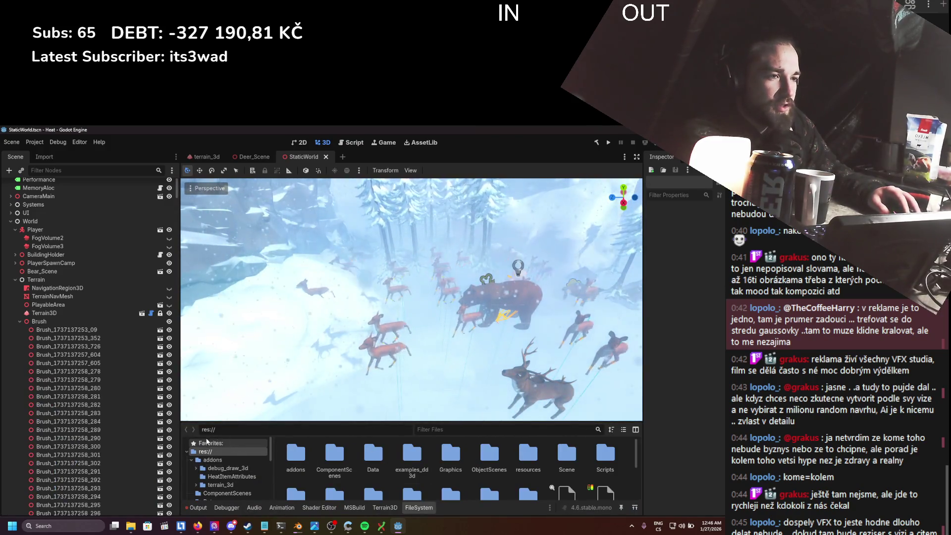
{"action": "mouse_move", "coordinate": [418, 507]}
{"action": "left_mouse_down"}
{"action": "mouse_move", "coordinate": [149, 396]}
{"action": "mouse_move", "coordinate": [79, 394]}
{"action": "mouse_move", "coordinate": [35, 195]}
{"action": "left_mouse_up"}
{"action": "mouse_move", "coordinate": [70, 162]}
{"action": "left_mouse_down"}
{"action": "mouse_move", "coordinate": [59, 296]}
{"action": "mouse_move", "coordinate": [67, 506]}
{"action": "mouse_move", "coordinate": [61, 477]}
{"action": "mouse_move", "coordinate": [70, 481]}
{"action": "left_mouse_up"}
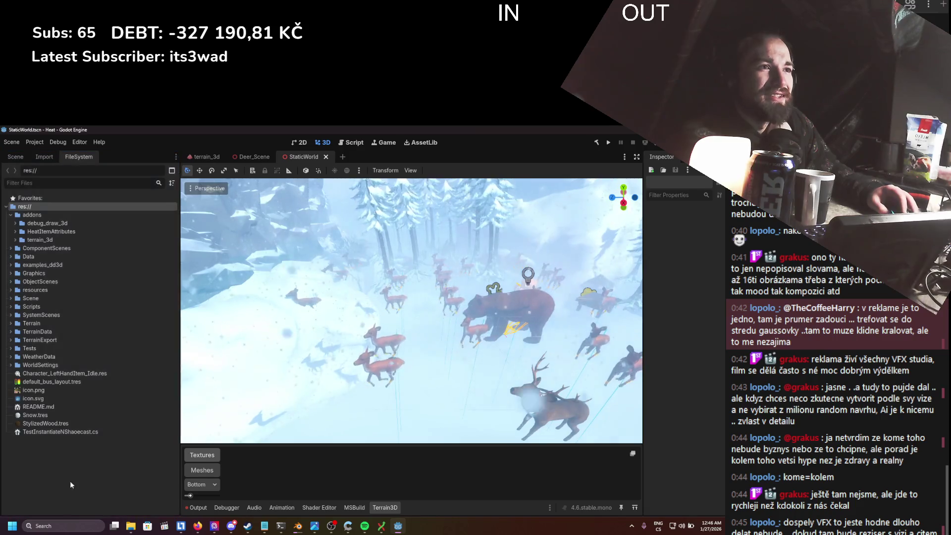
- Cycle FileSystem's split mode through tree-over-list, side-by-side and single-tree layouts
{"action": "left_click", "coordinate": [172, 171]}
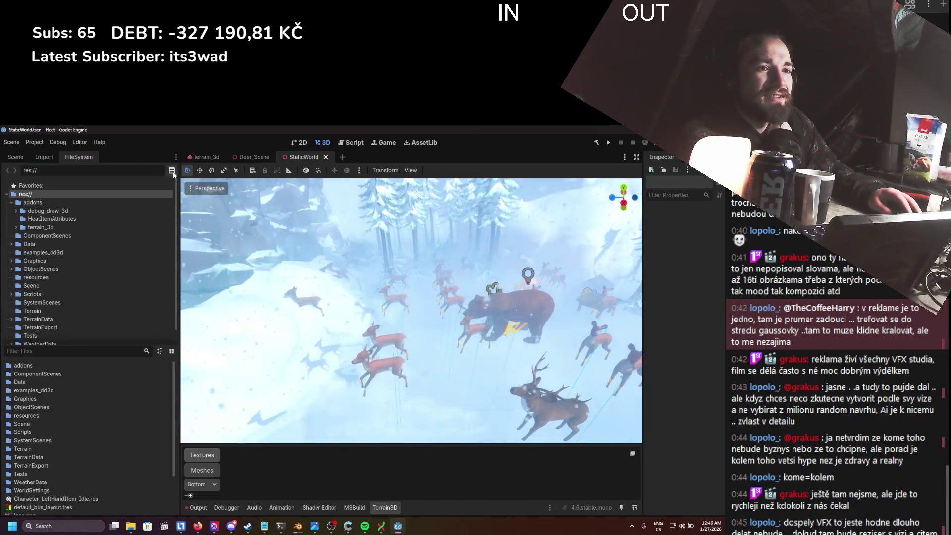
{"action": "left_click", "coordinate": [172, 171]}
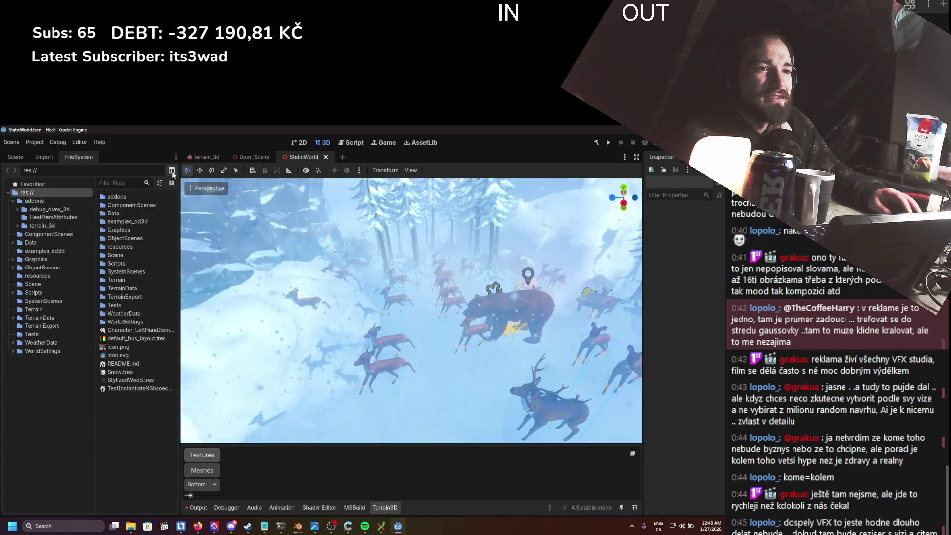
{"action": "left_click", "coordinate": [172, 171]}
{"action": "left_click", "coordinate": [171, 171]}
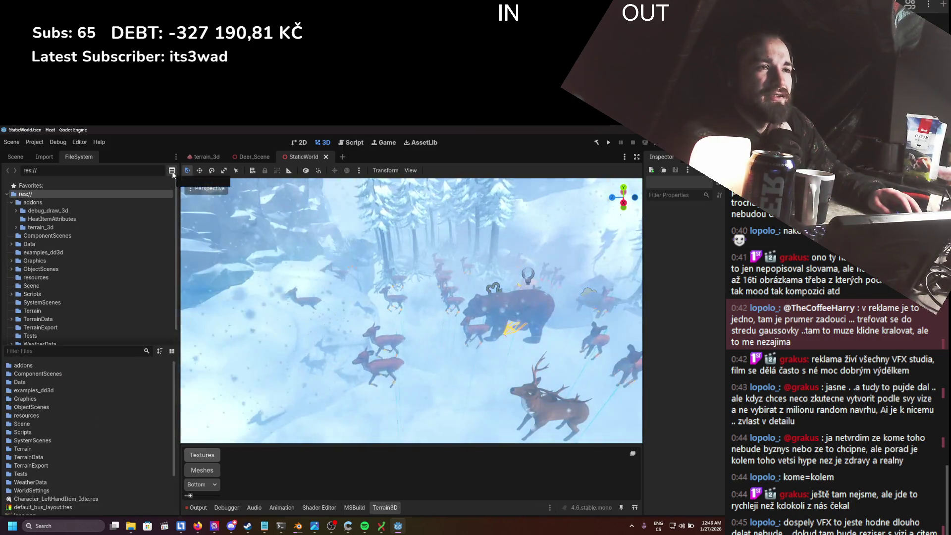
{"action": "left_click", "coordinate": [172, 170]}
{"action": "left_click", "coordinate": [172, 171]}
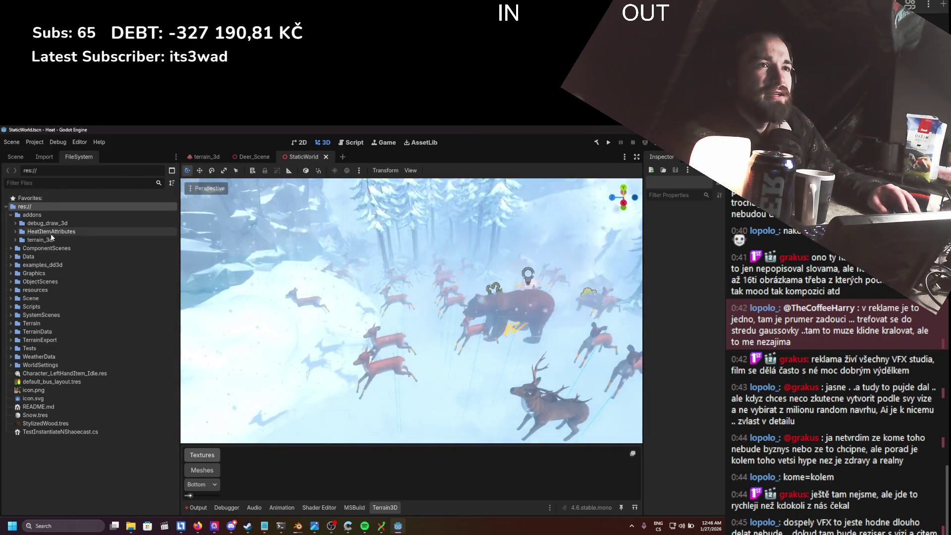
{"action": "left_click", "coordinate": [174, 172]}
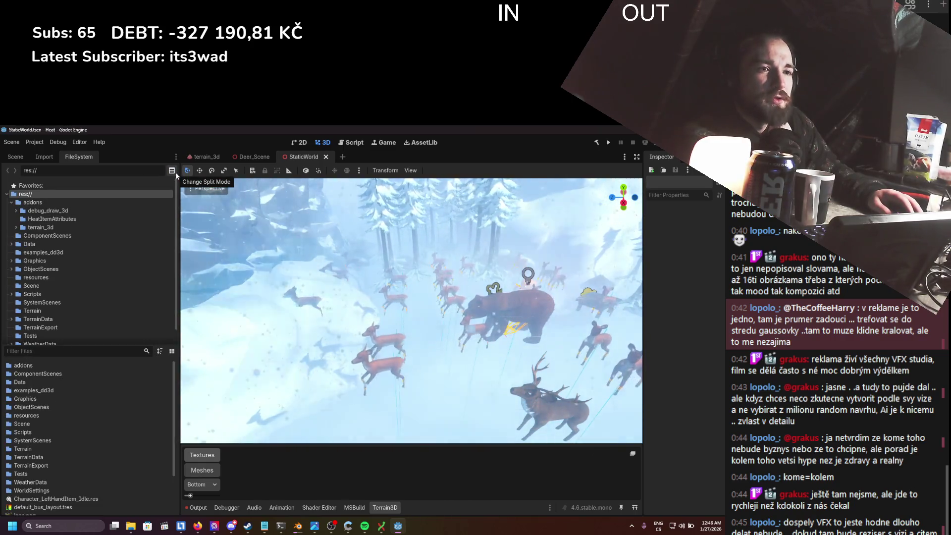
{"action": "left_click", "coordinate": [176, 171]}
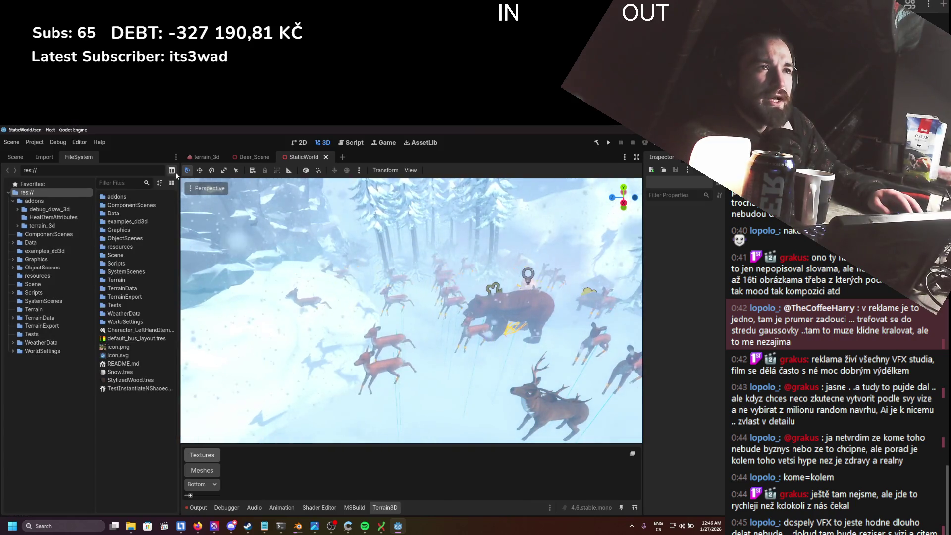
{"action": "left_click", "coordinate": [175, 172]}
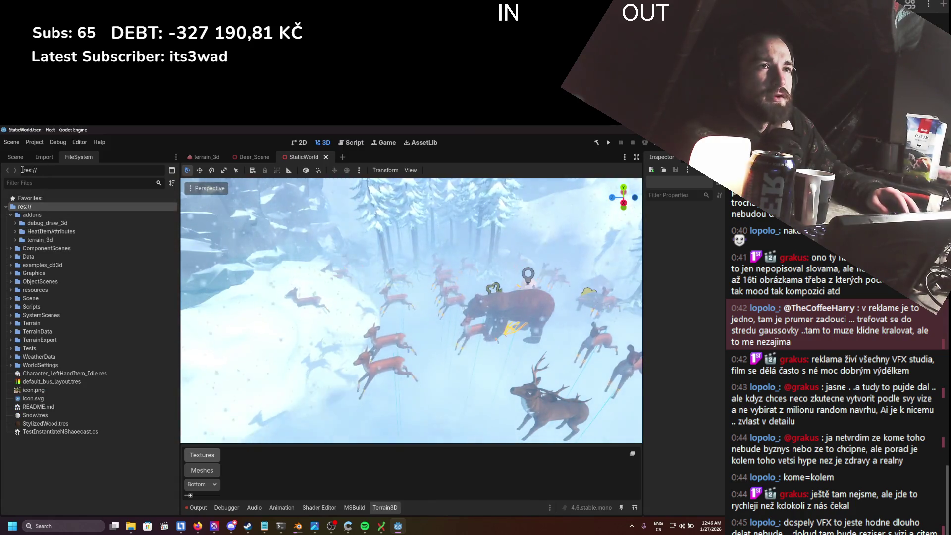
- Try several Dock Position placements, settling FileSystem in the lower-left slot below Scene and Import
{"action": "right_click", "coordinate": [88, 160]}
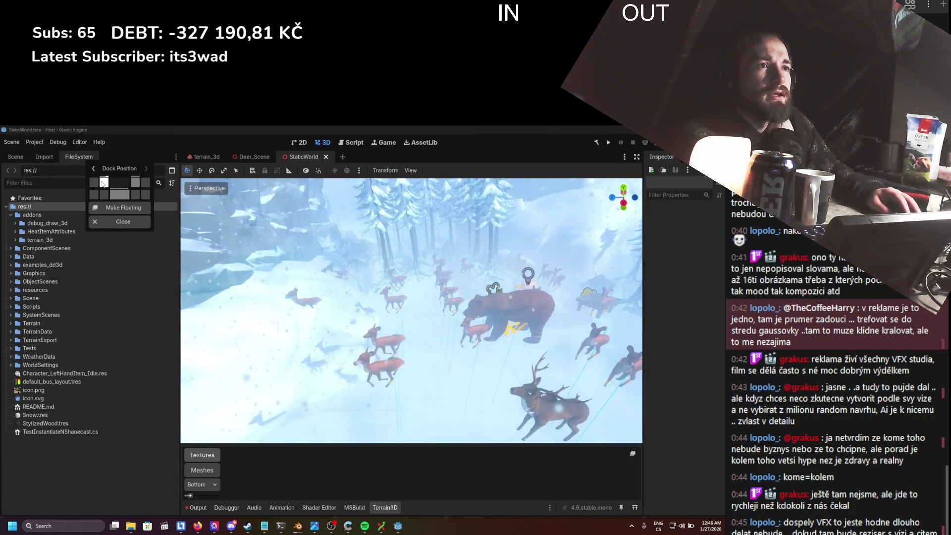
{"action": "left_click", "coordinate": [114, 195]}
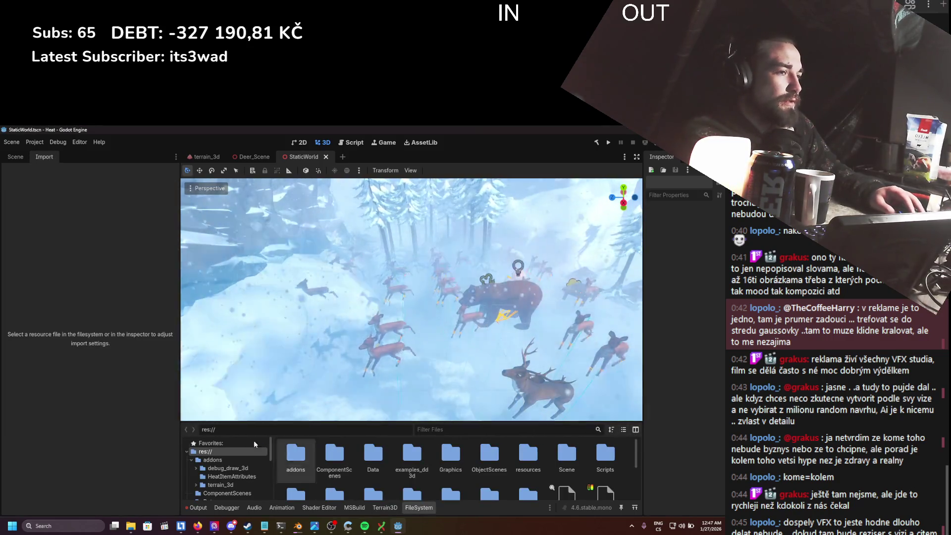
{"action": "left_click_drag", "start_coordinate": [417, 512], "coordinate": [28, 409]}
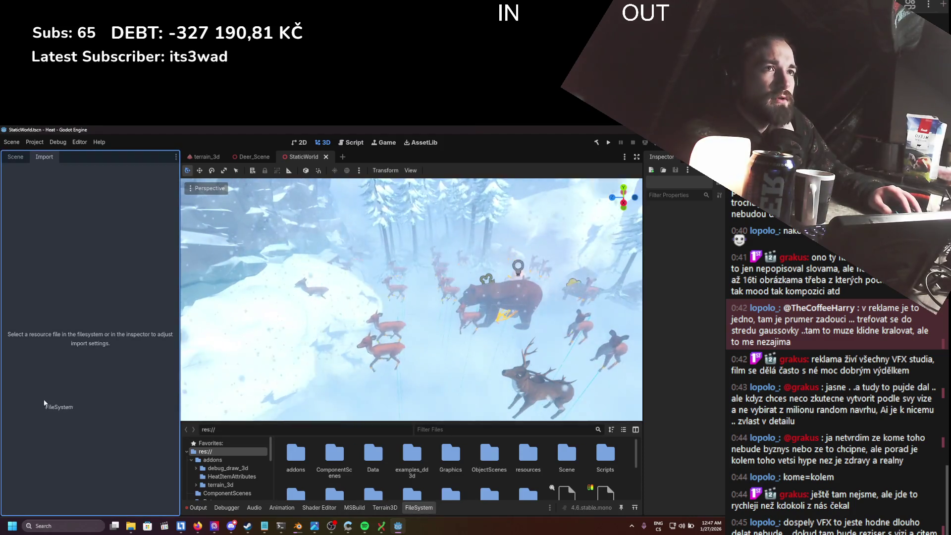
{"action": "mouse_move", "coordinate": [24, 154]}
{"action": "left_mouse_down"}
{"action": "mouse_move", "coordinate": [81, 483]}
{"action": "mouse_move", "coordinate": [83, 461]}
{"action": "left_mouse_up"}
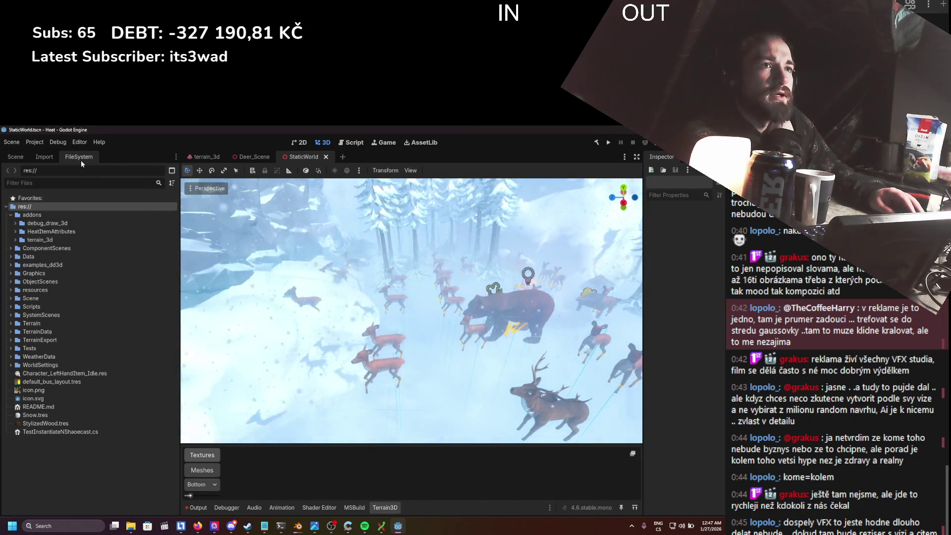
{"action": "right_click", "coordinate": [81, 160]}
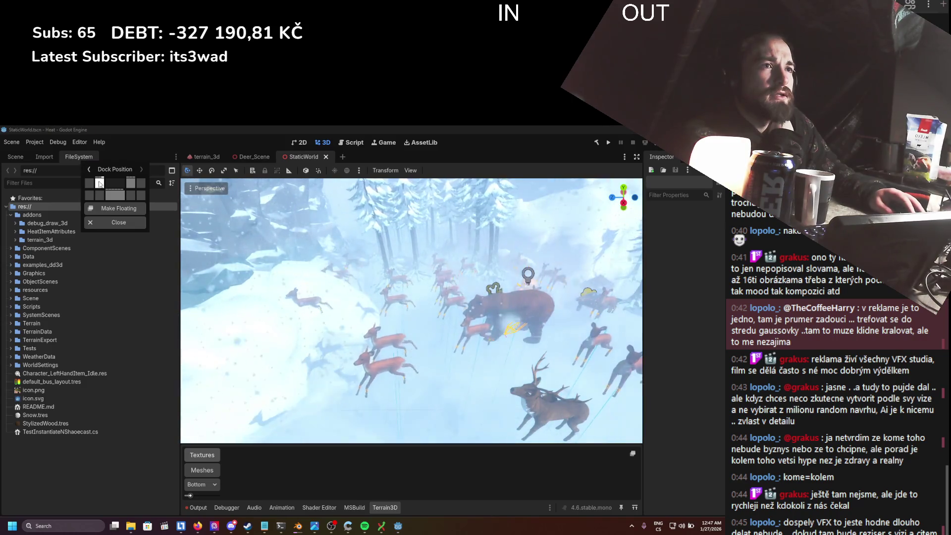
{"action": "left_click", "coordinate": [93, 184]}
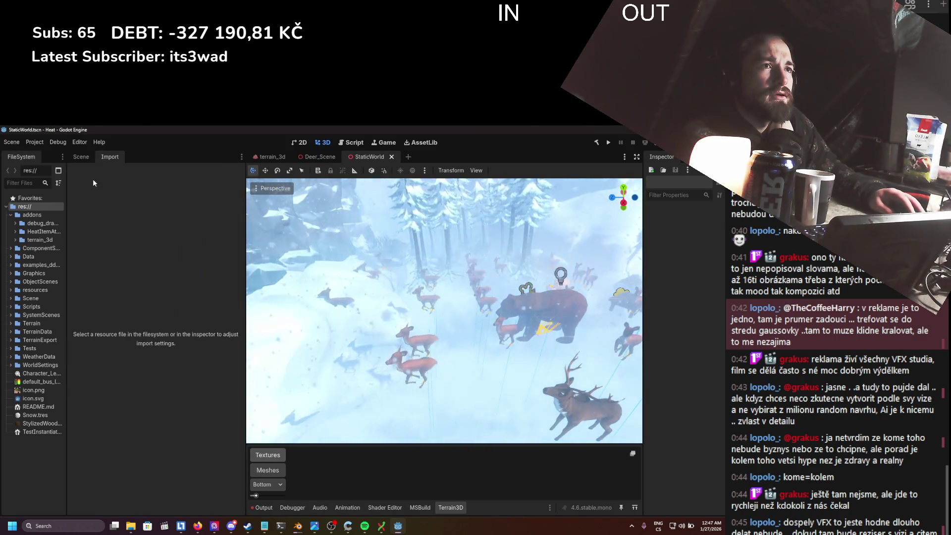
{"action": "left_click_drag", "start_coordinate": [28, 157], "coordinate": [126, 159]}
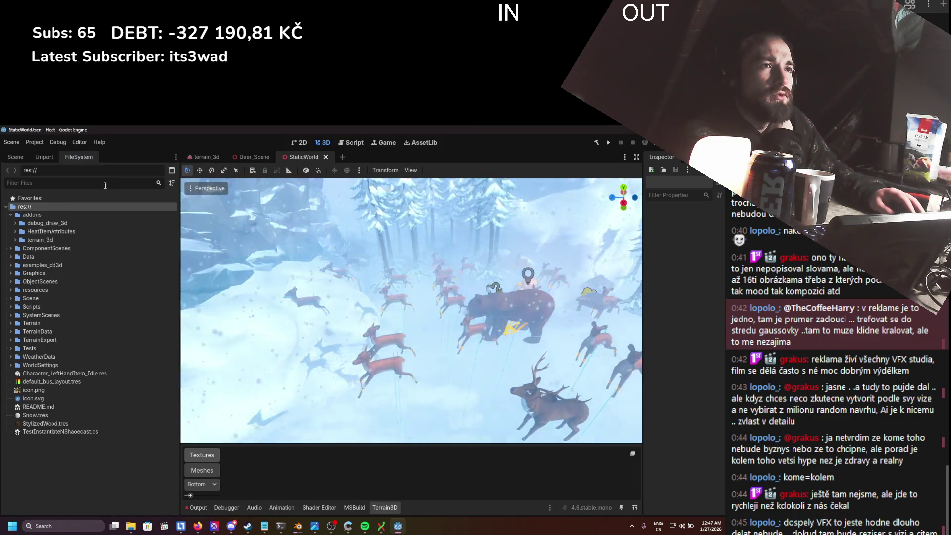
{"action": "right_click", "coordinate": [81, 154]}
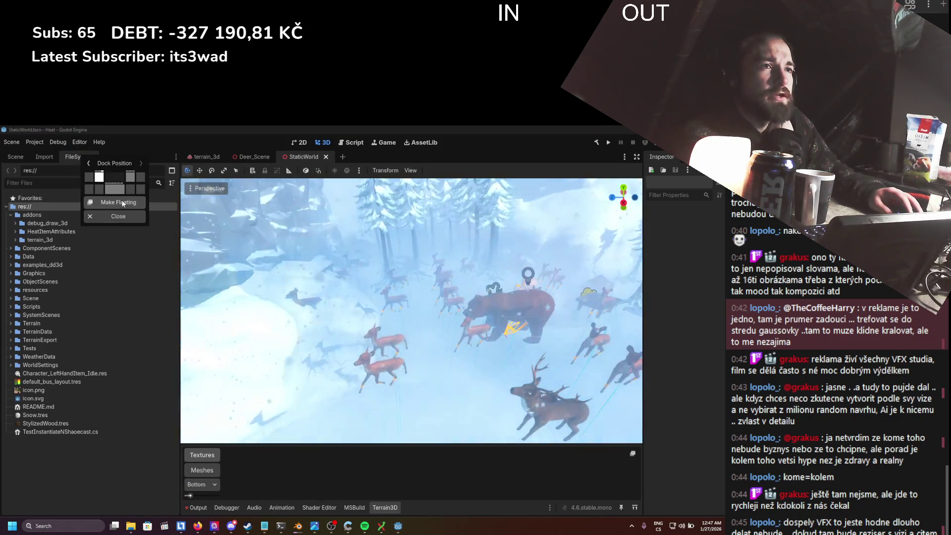
{"action": "left_click", "coordinate": [89, 164]}
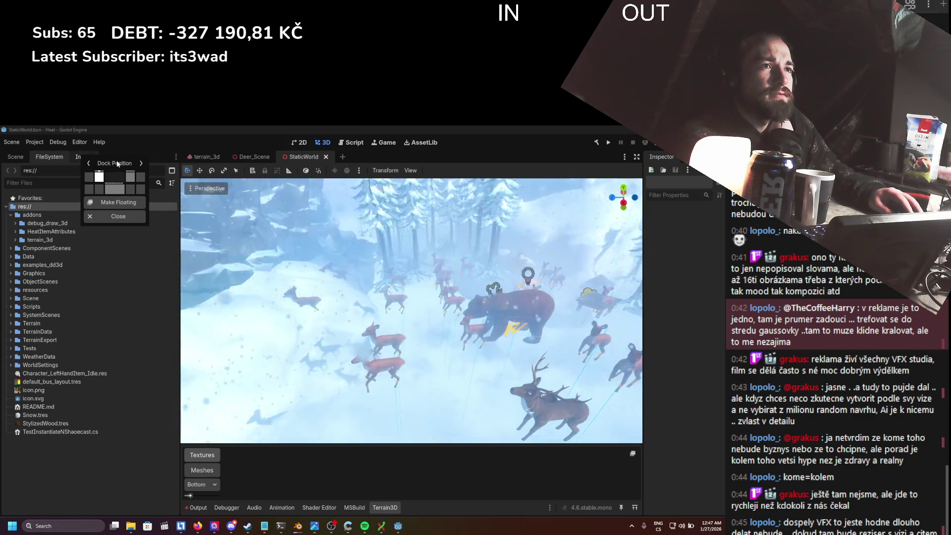
{"action": "left_click", "coordinate": [141, 163]}
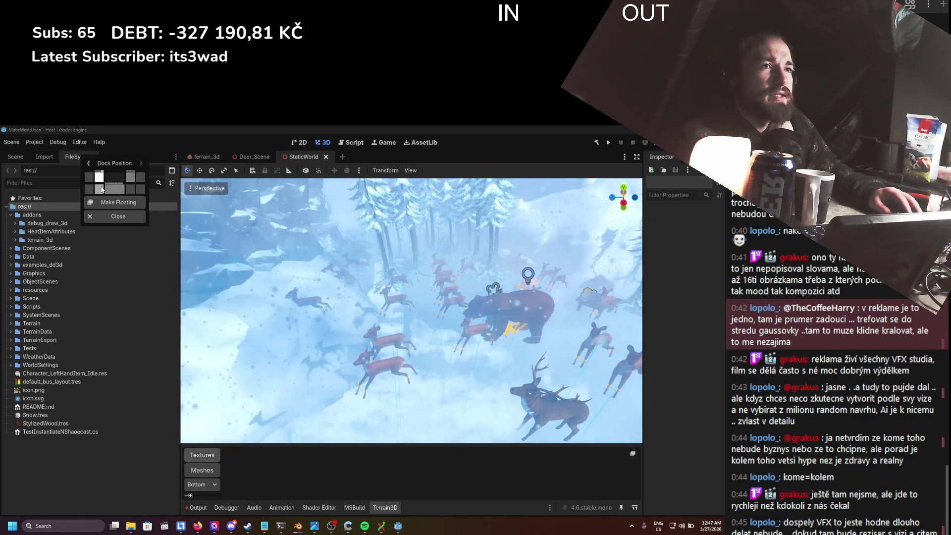
{"action": "left_click", "coordinate": [99, 189]}
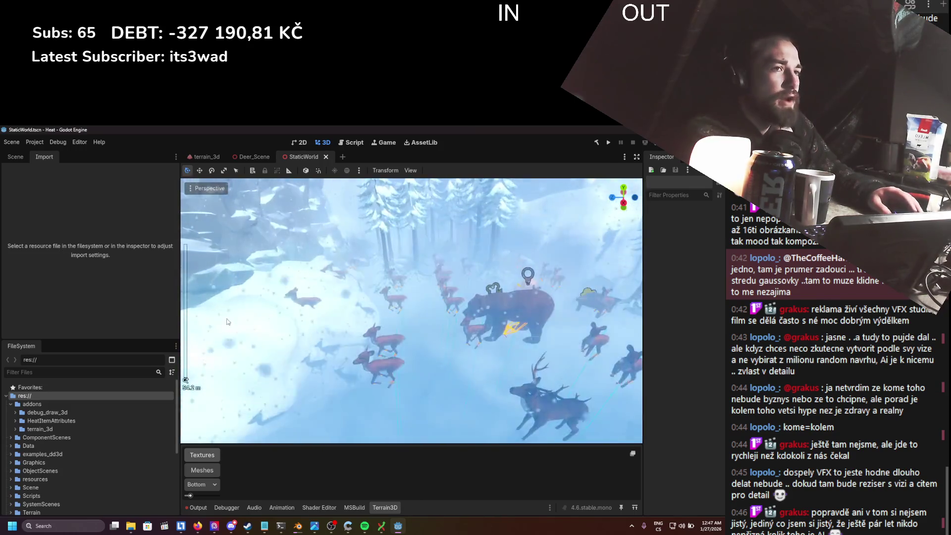
{"action": "left_click", "coordinate": [16, 157]}
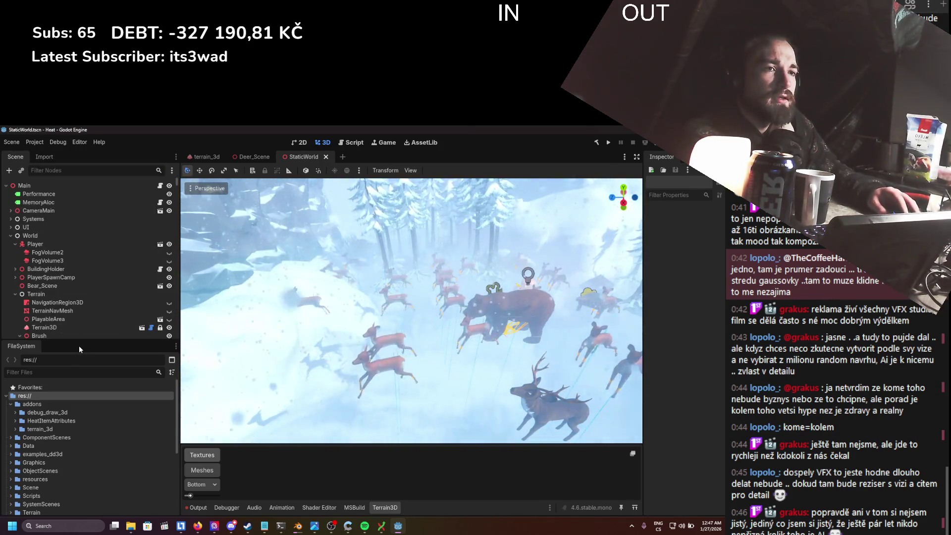
- Select the Terrain3D node and widen the Inspector to read its import and data settings
{"action": "left_click_drag", "start_coordinate": [82, 341], "coordinate": [82, 434]}
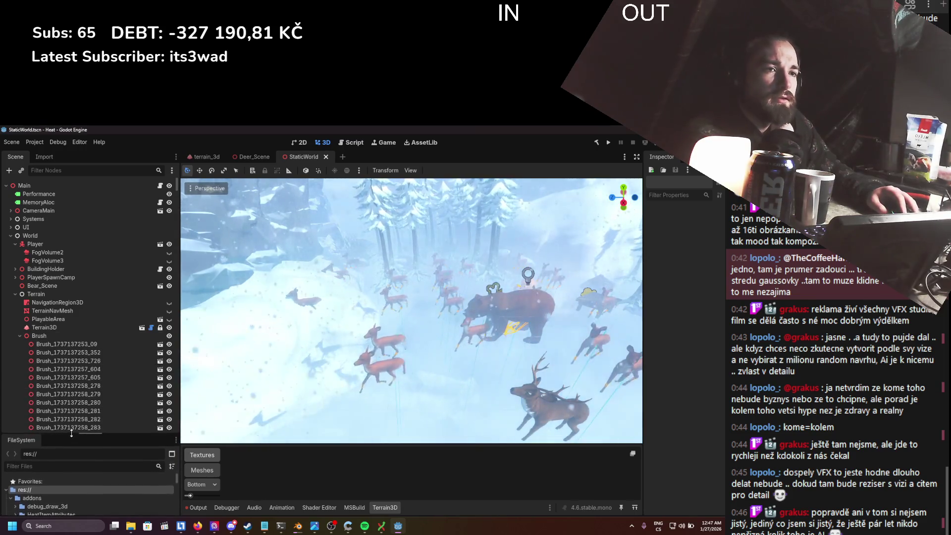
{"action": "left_click", "coordinate": [20, 336]}
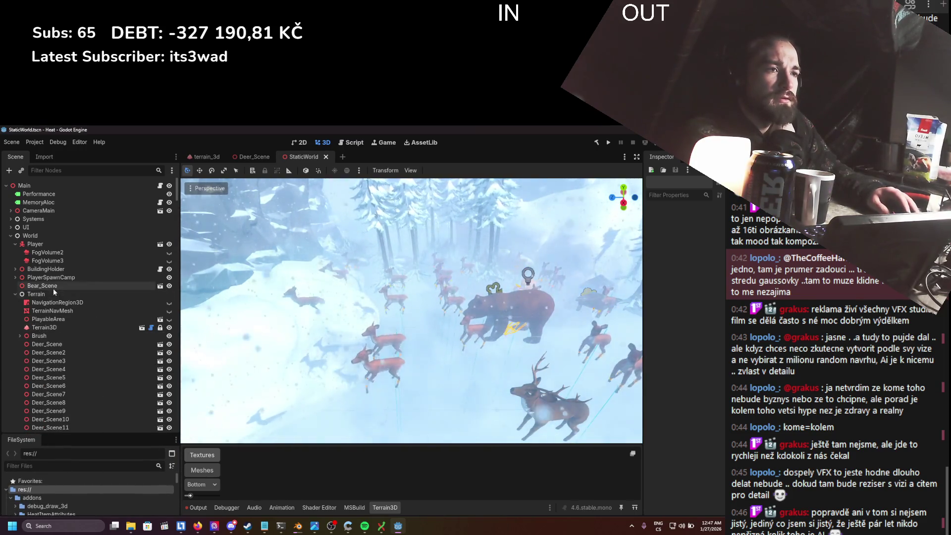
{"action": "left_click", "coordinate": [81, 327]}
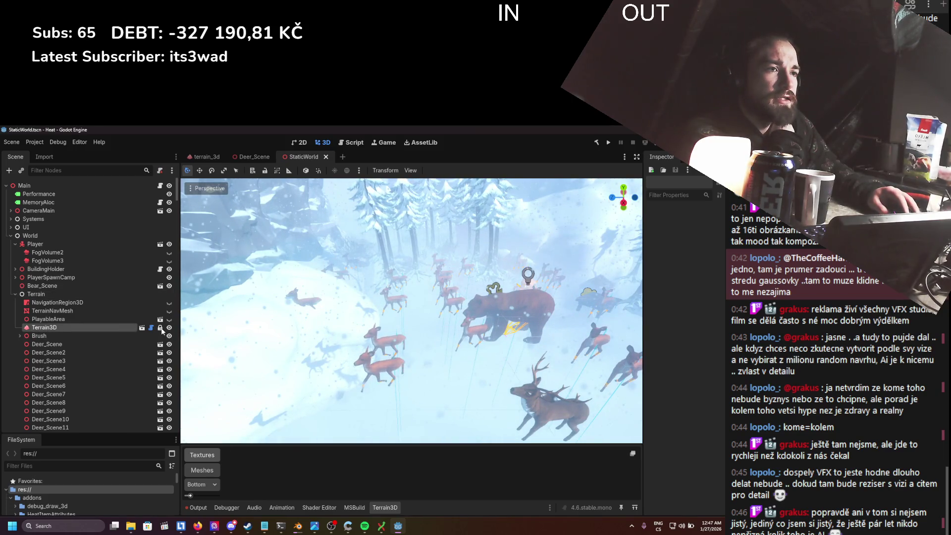
{"action": "left_click", "coordinate": [160, 328]}
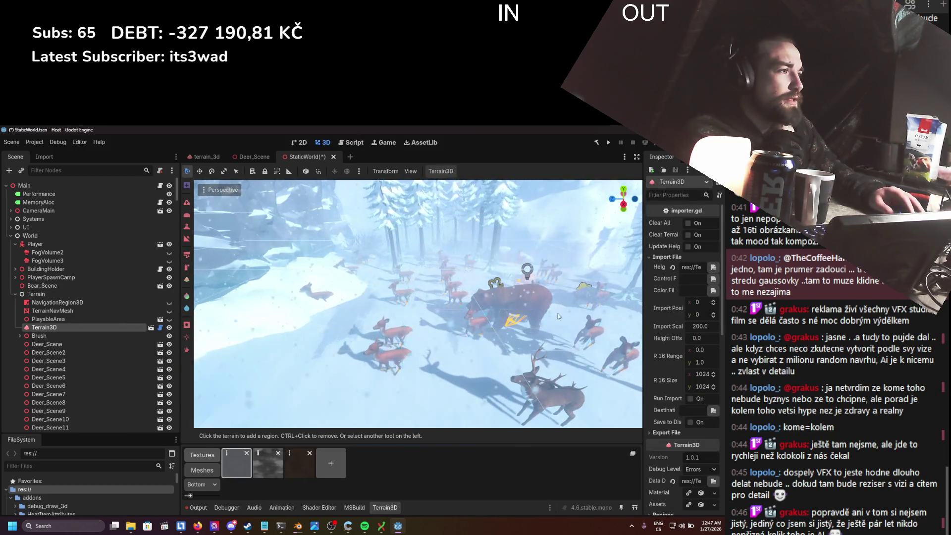
{"action": "left_click_drag", "start_coordinate": [645, 316], "coordinate": [496, 315]}
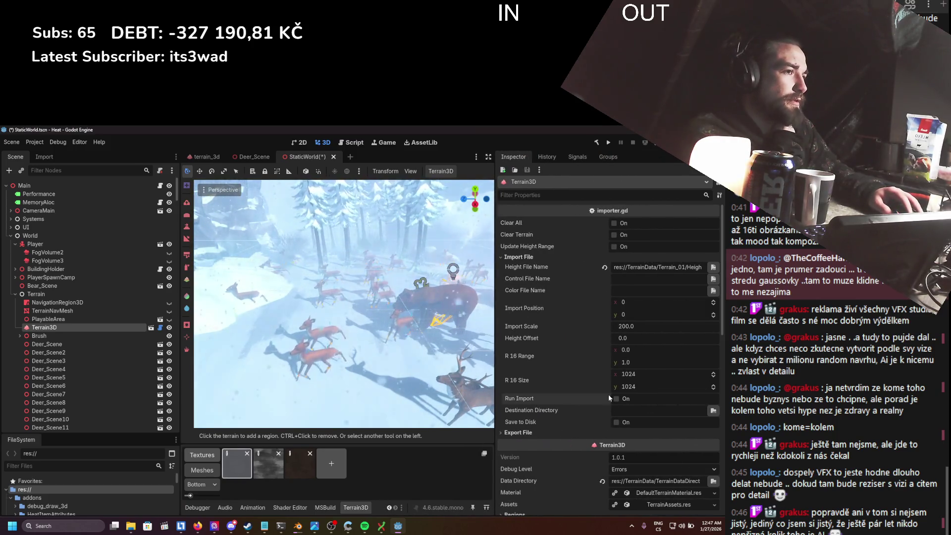
{"action": "scroll", "coordinate": [391, 329], "scroll_direction": "down", "scroll_amount": 5}
{"action": "scroll", "coordinate": [391, 329], "scroll_direction": "up", "scroll_amount": 5}
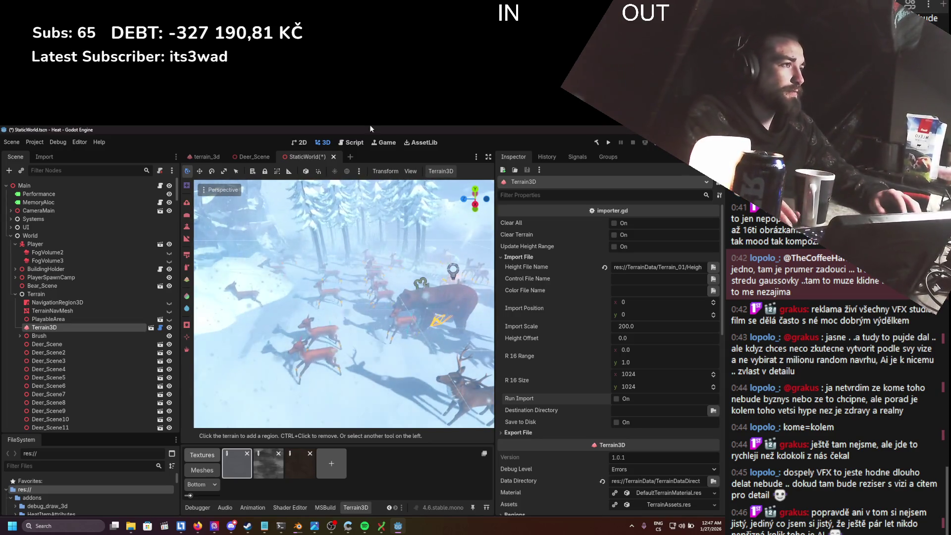
- Save StaticWorld and orbit the viewport toward the bear and the deer herd
{"action": "key", "text": "ctrl+s"}
{"action": "left_click_drag", "start_coordinate": [372, 290], "coordinate": [343, 303]}
{"action": "scroll", "coordinate": [344, 304], "scroll_direction": "down", "scroll_amount": 3}
{"action": "left_click_drag", "start_coordinate": [364, 267], "coordinate": [364, 267]}
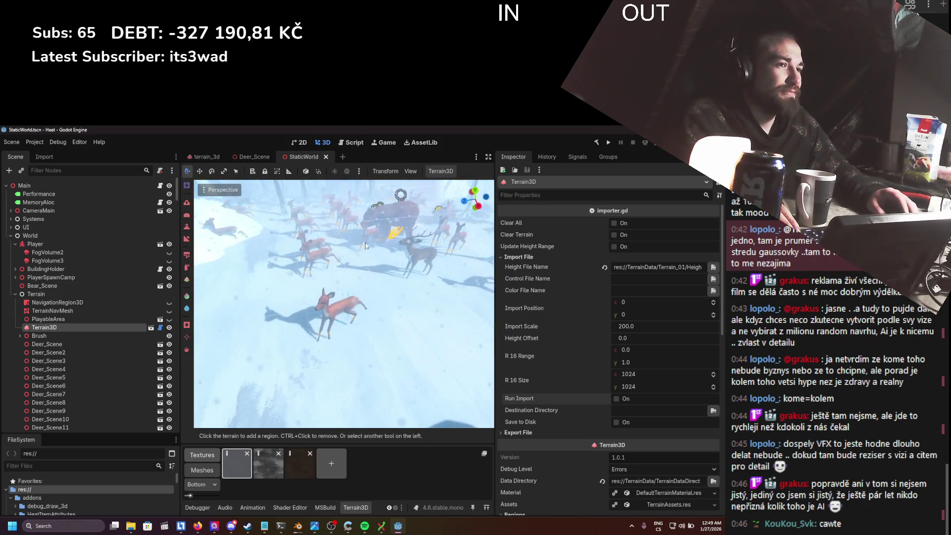
- Narrow the Scene and Inspector docks to widen the viewport, save, and dismiss the large-scene warning
{"action": "left_click_drag", "start_coordinate": [180, 278], "coordinate": [119, 277]}
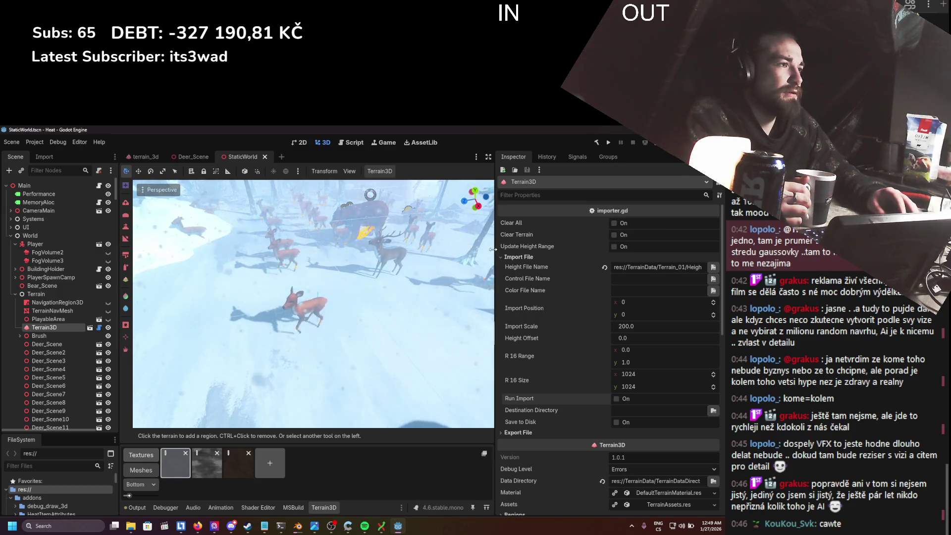
{"action": "left_click_drag", "start_coordinate": [493, 249], "coordinate": [553, 258]}
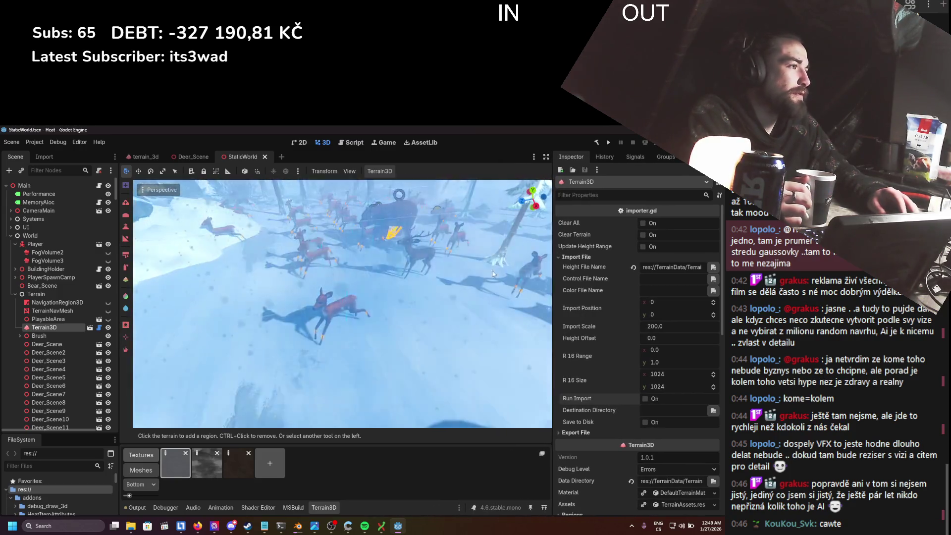
{"action": "key", "text": "ctrl+s"}
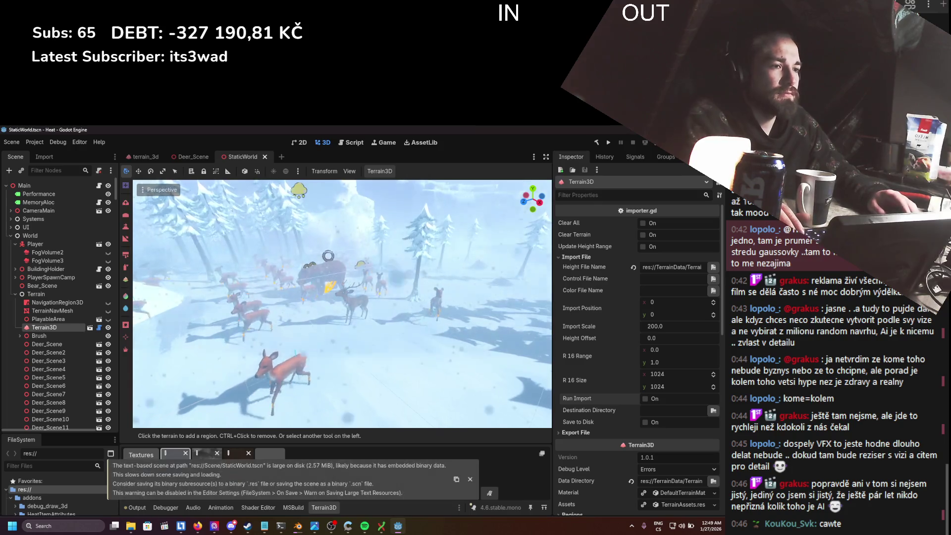
{"action": "scroll", "coordinate": [331, 316], "scroll_direction": "down", "scroll_amount": 10}
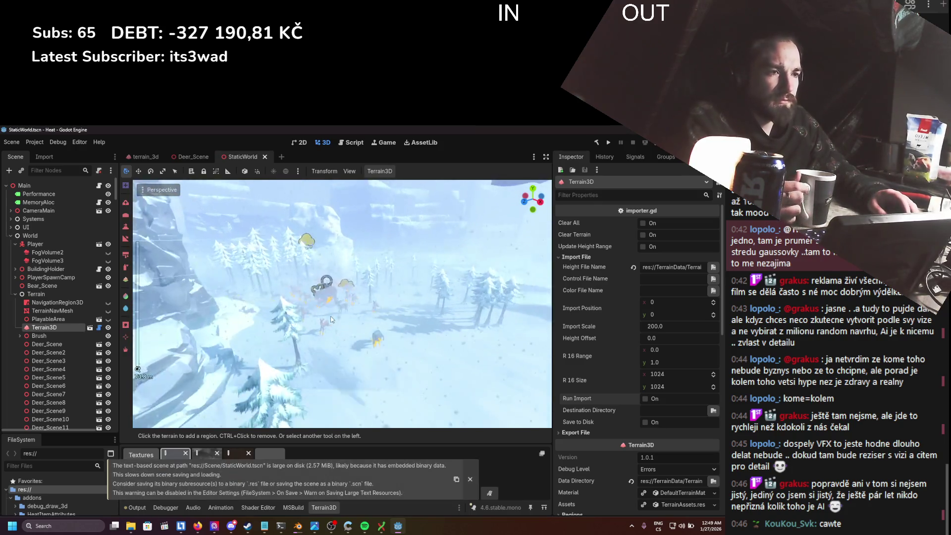
{"action": "scroll", "coordinate": [331, 316], "scroll_direction": "up", "scroll_amount": 2}
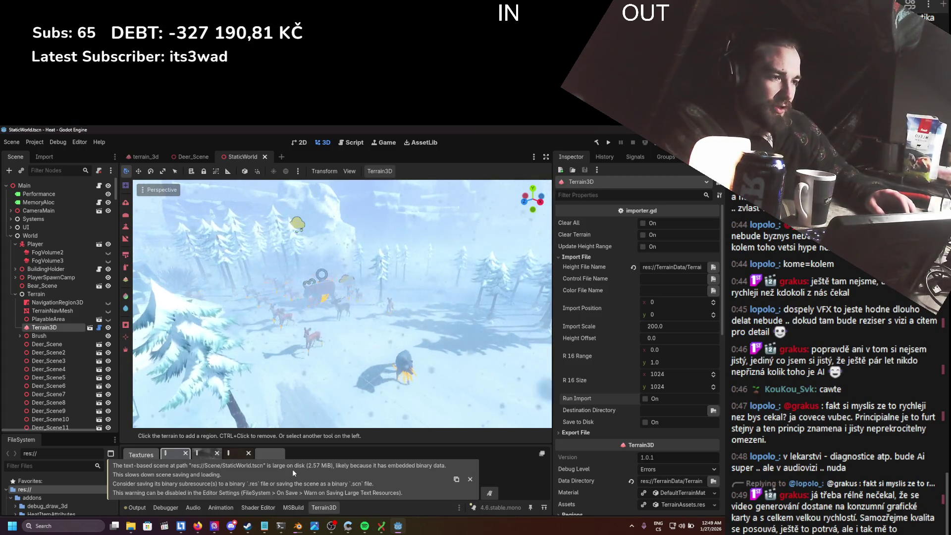
{"action": "left_click", "coordinate": [470, 481]}
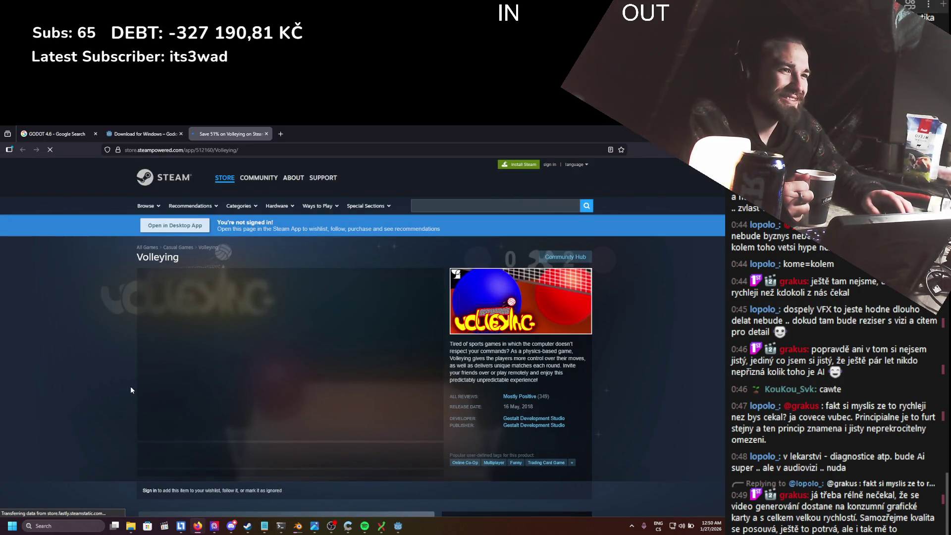
- Browse the Volleying screenshots, including the controls menu, player-select and court gameplay shots
{"action": "scroll", "coordinate": [130, 390], "scroll_direction": "down", "scroll_amount": 3}
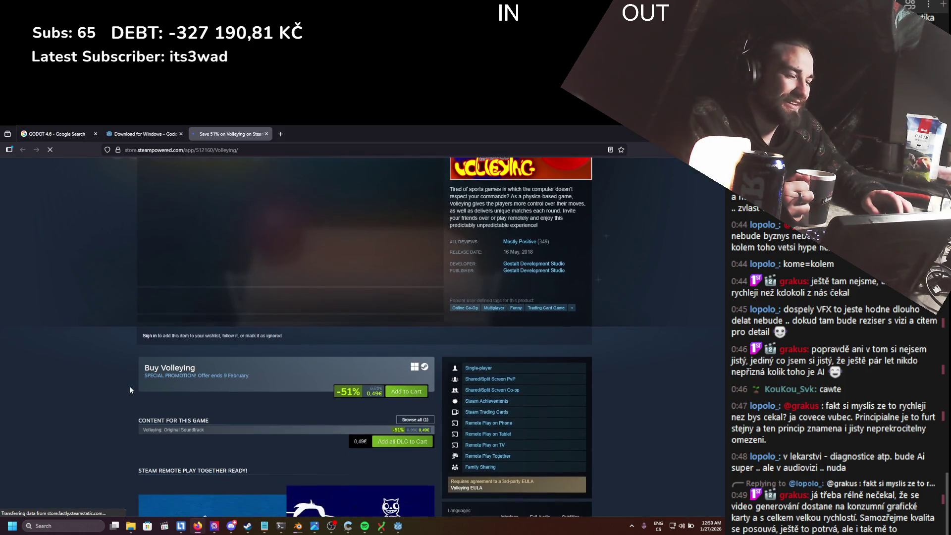
{"action": "scroll", "coordinate": [129, 390], "scroll_direction": "down", "scroll_amount": 3}
{"action": "scroll", "coordinate": [130, 390], "scroll_direction": "down", "scroll_amount": 4}
{"action": "scroll", "coordinate": [129, 387], "scroll_direction": "up", "scroll_amount": 10}
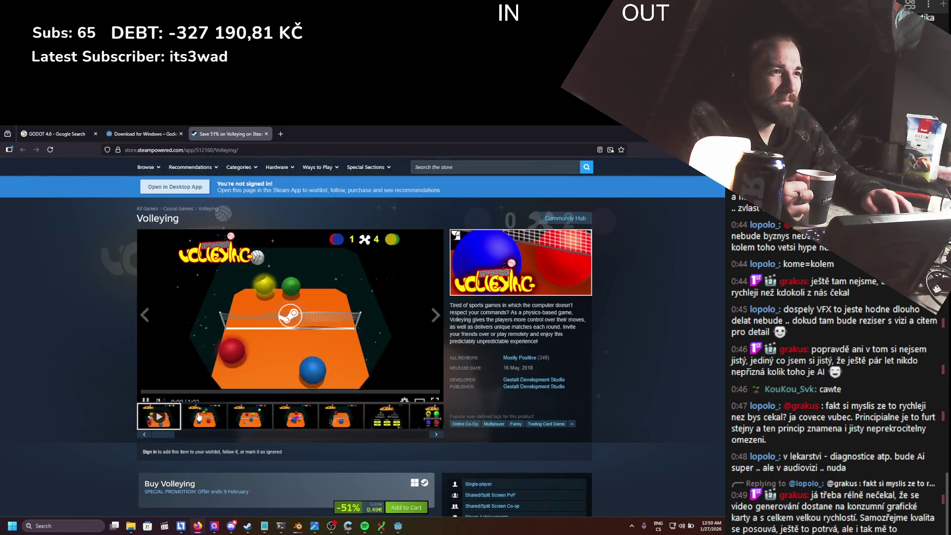
{"action": "left_click", "coordinate": [223, 420]}
{"action": "left_click", "coordinate": [263, 428]}
{"action": "left_click", "coordinate": [304, 427]}
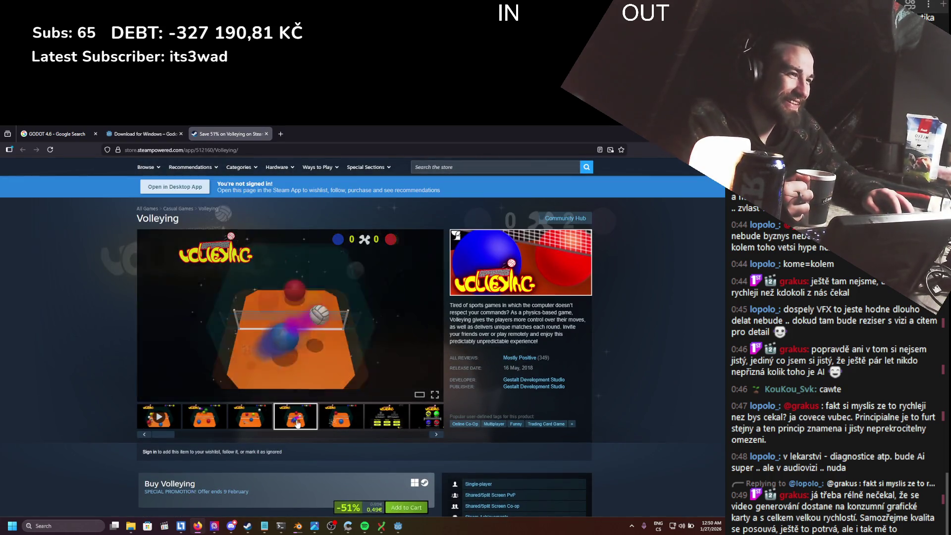
{"action": "left_click", "coordinate": [346, 428]}
{"action": "left_click", "coordinate": [396, 428]}
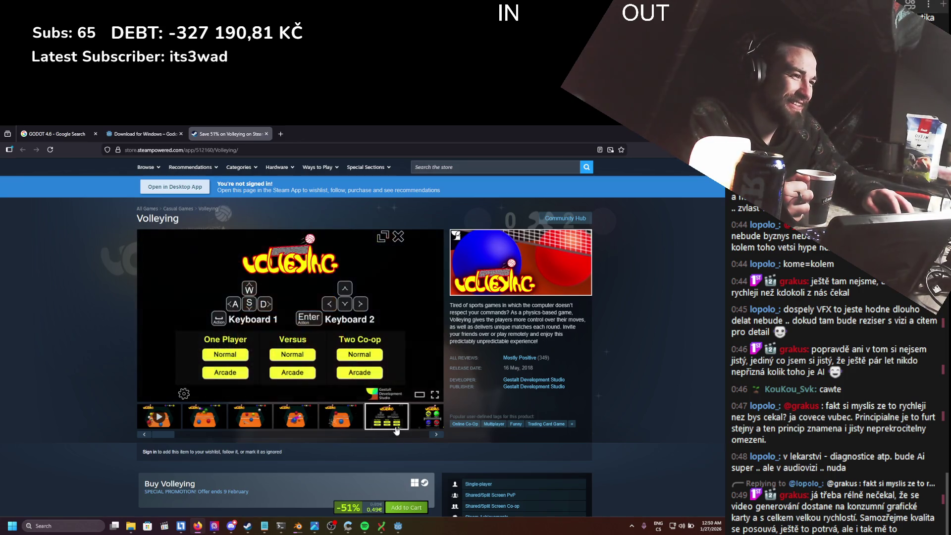
{"action": "left_click", "coordinate": [416, 424]}
{"action": "left_click", "coordinate": [176, 425]}
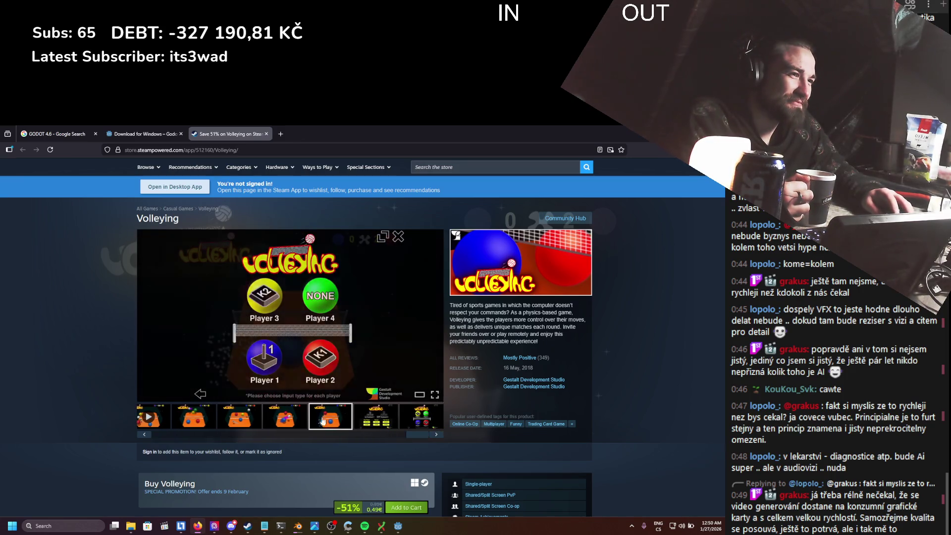
- Play the Volleying trailer, then close the store page
{"action": "left_click", "coordinate": [149, 416]}
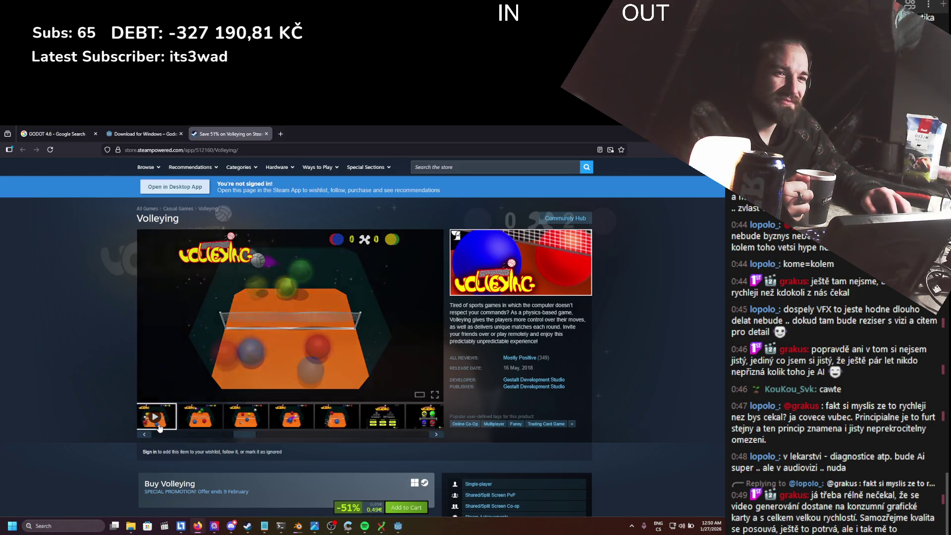
{"action": "scroll", "coordinate": [221, 391], "scroll_direction": "down", "scroll_amount": 1}
{"action": "scroll", "coordinate": [225, 397], "scroll_direction": "up", "scroll_amount": 1}
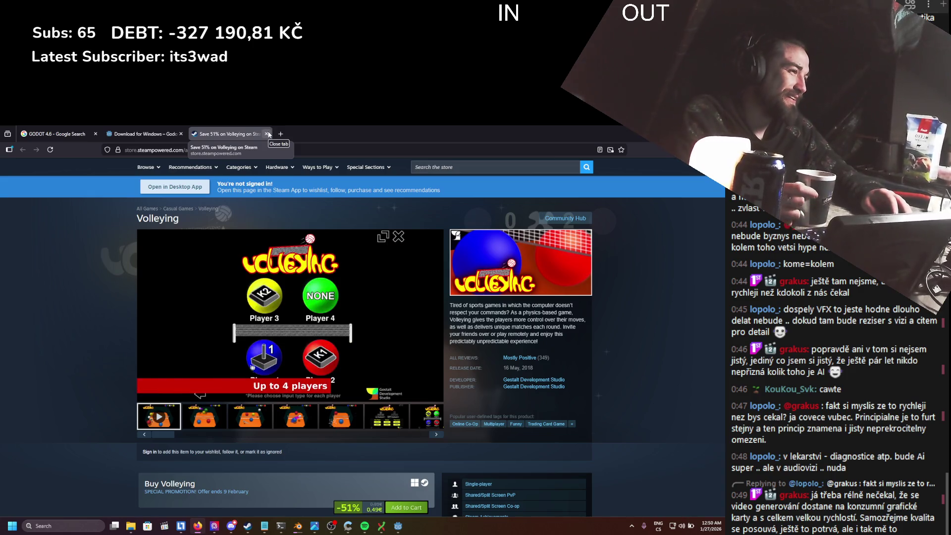
{"action": "mouse_move", "coordinate": [525, 360]}
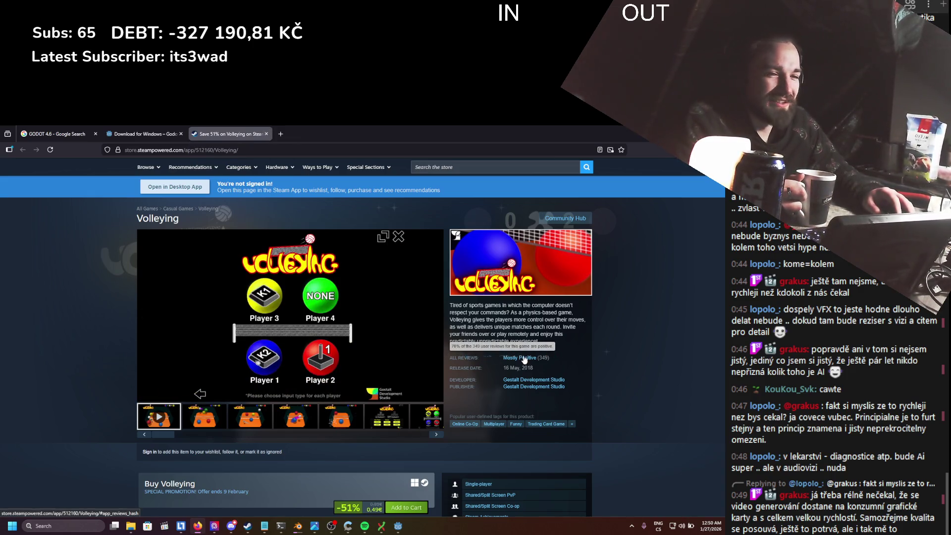
{"action": "scroll", "coordinate": [368, 284], "scroll_direction": "down", "scroll_amount": 4}
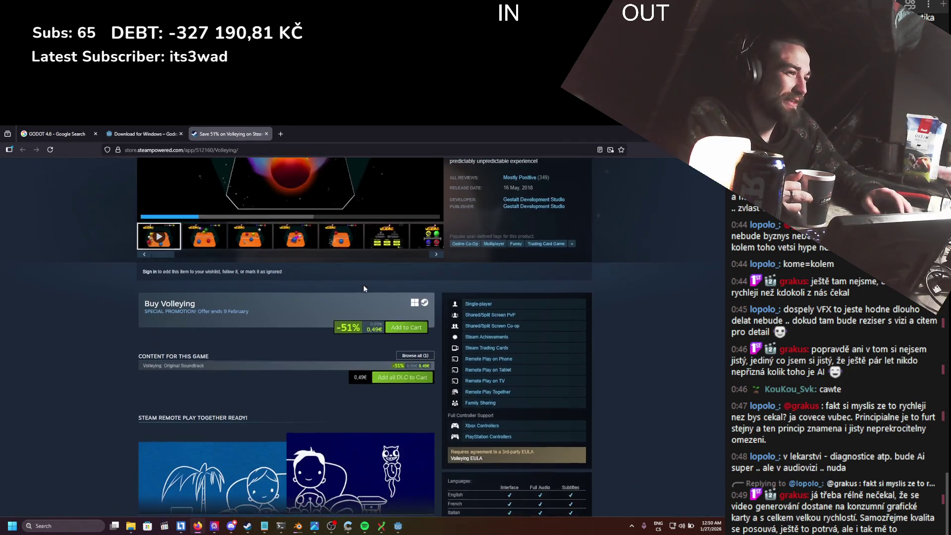
{"action": "scroll", "coordinate": [263, 272], "scroll_direction": "up", "scroll_amount": 5}
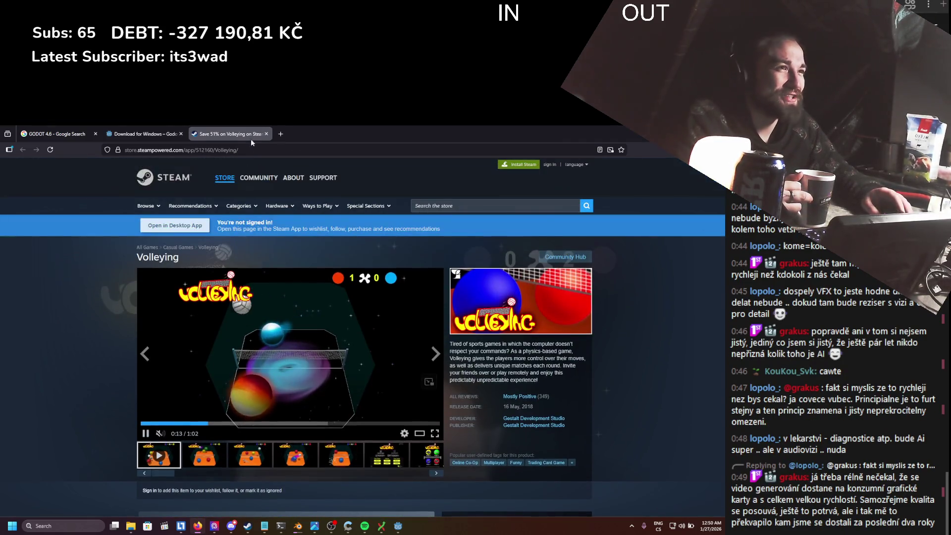
{"action": "left_click", "coordinate": [266, 134]}
- Return to Godot, save StaticWorld, and run the project to start the .NET build
{"action": "key", "text": "alt+Tab"}
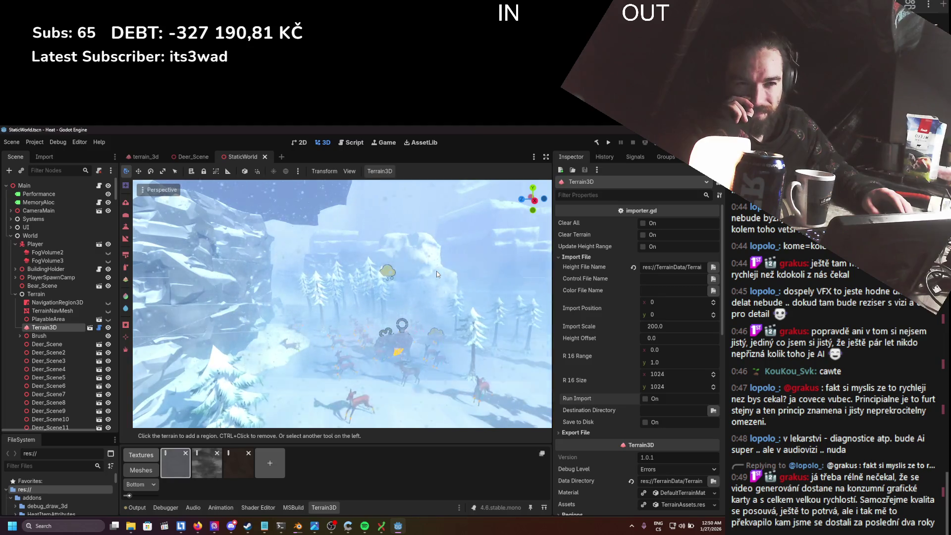
{"action": "key", "text": "ctrl+s"}
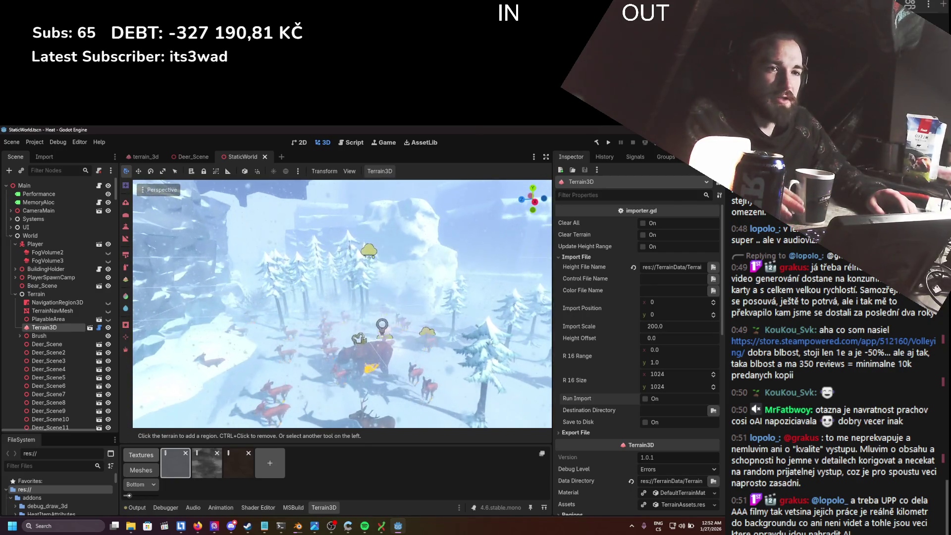
{"action": "left_click", "coordinate": [609, 143]}
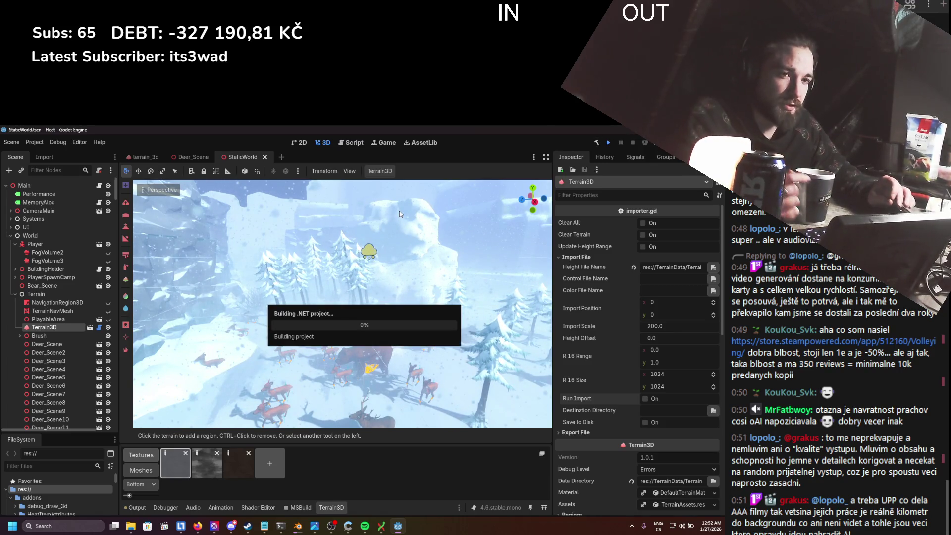
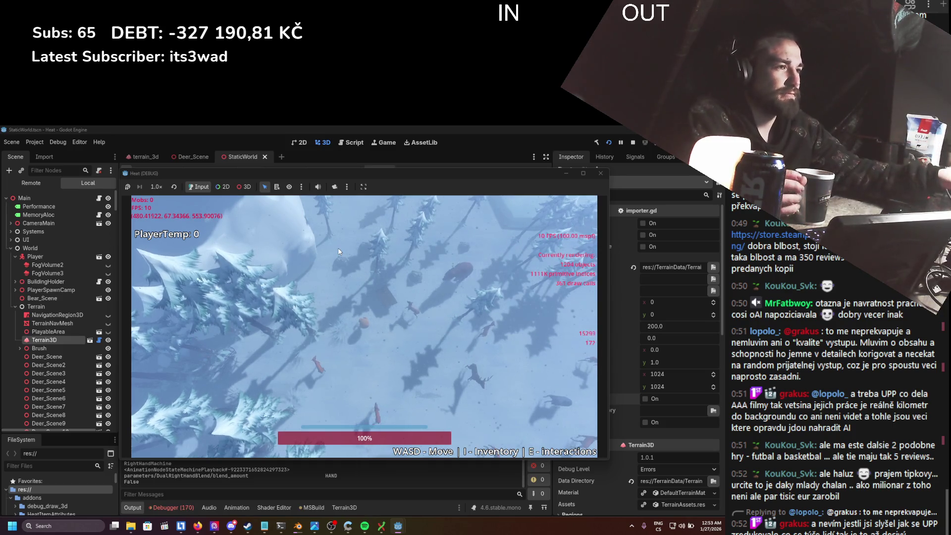
- Move the player and attack several times in the running game
{"action": "key", "text": "d"}
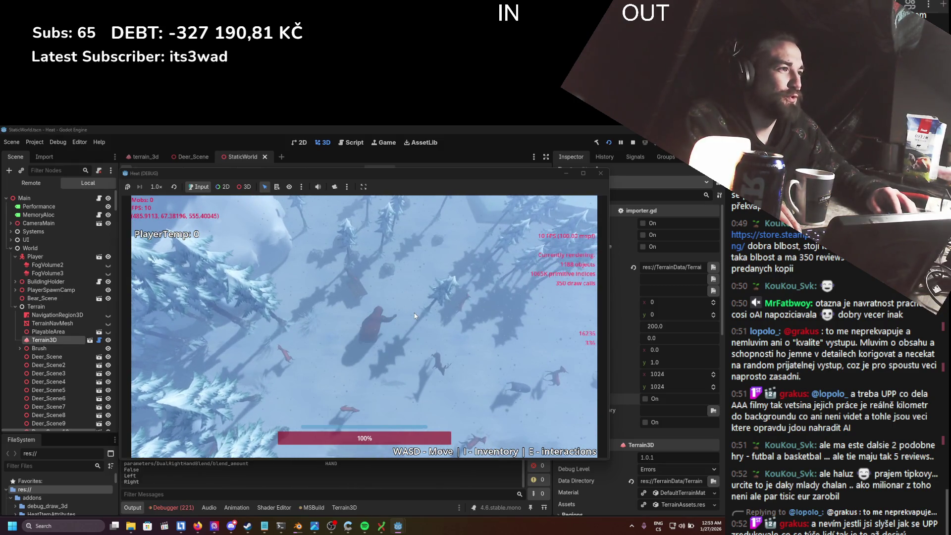
{"action": "left_click", "coordinate": [381, 353]}
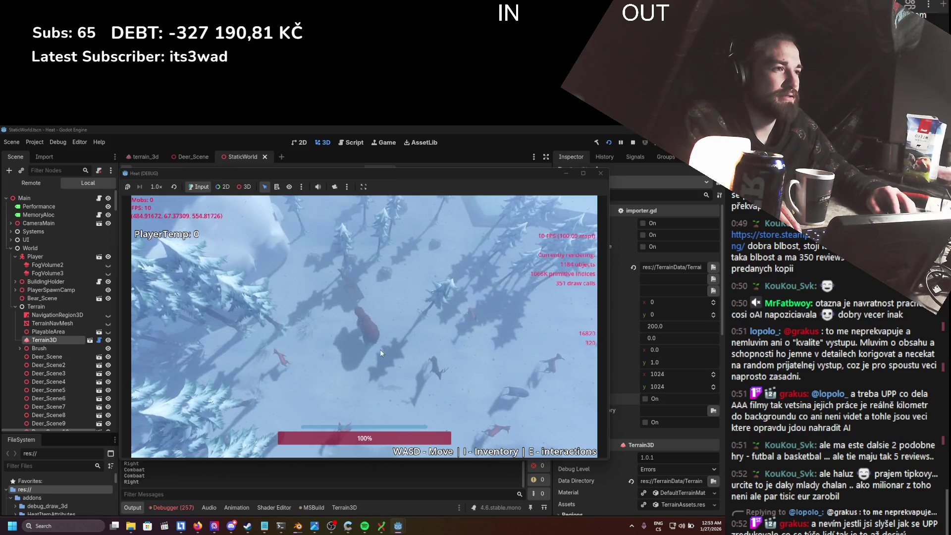
{"action": "left_click", "coordinate": [376, 350]}
{"action": "left_click", "coordinate": [394, 328]}
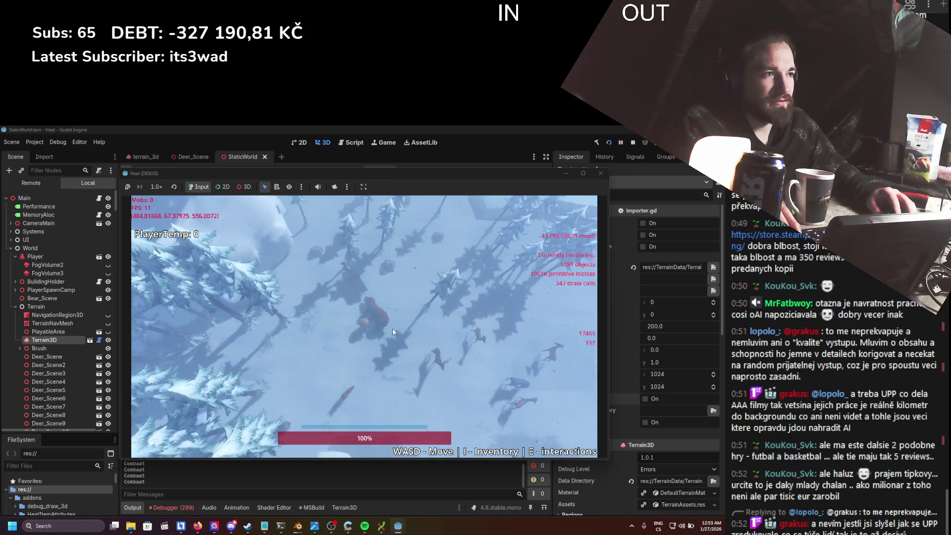
- Open the inventory, open Edit Item on the stick, then stop the game
{"action": "key", "text": "i"}
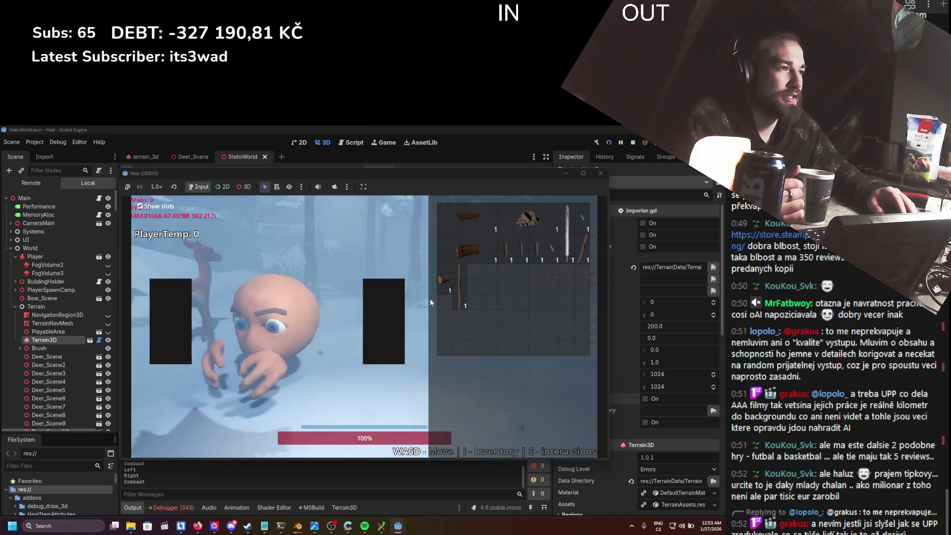
{"action": "right_click", "coordinate": [456, 289]}
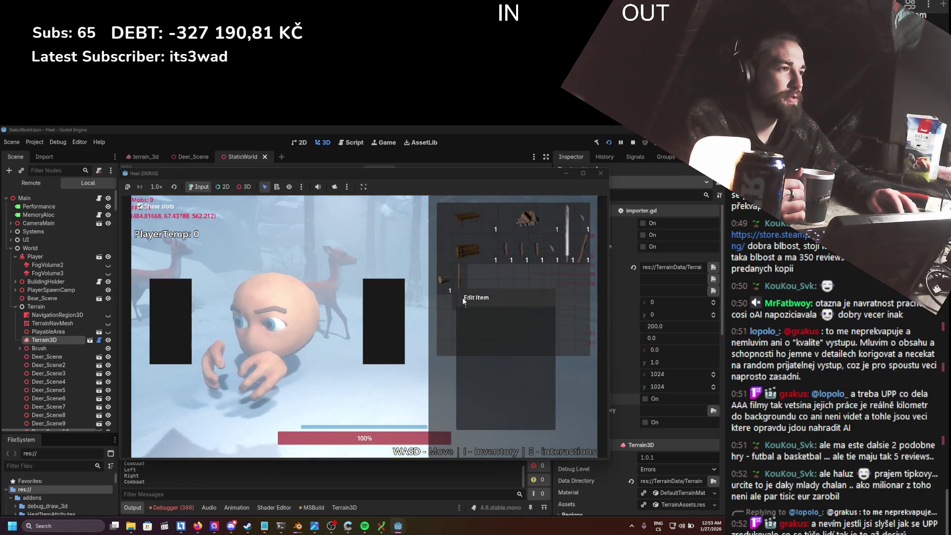
{"action": "left_click", "coordinate": [474, 297]}
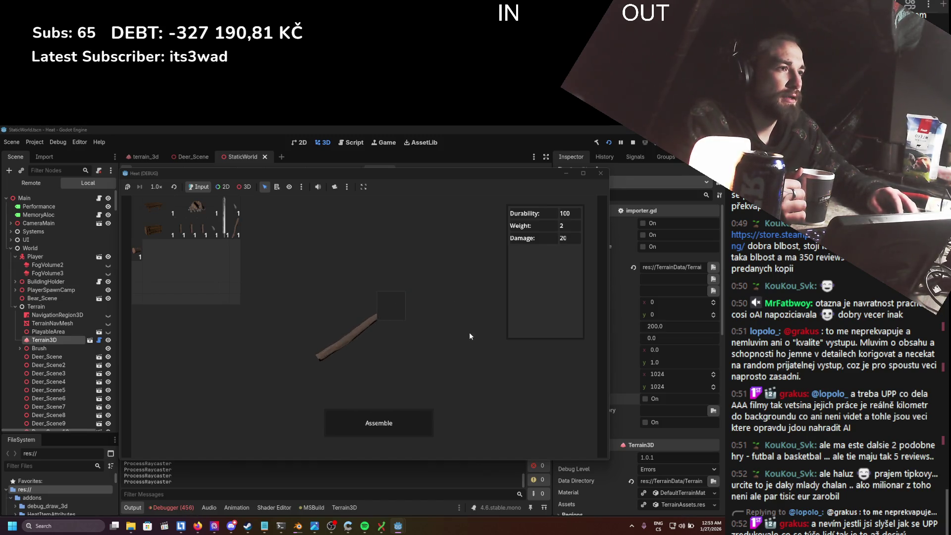
{"action": "left_click", "coordinate": [601, 175]}
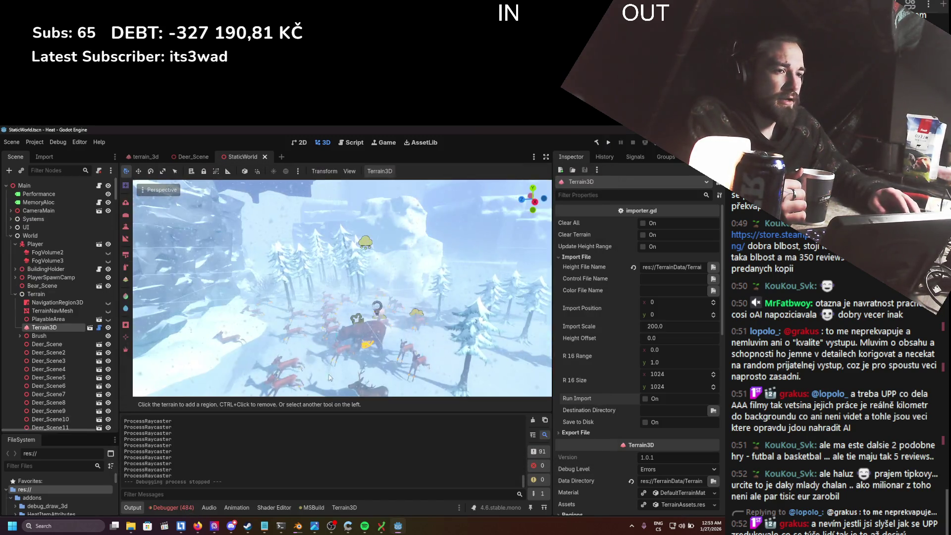
- Show the debugger's error list and filter the project files by 'snow_colo'
{"action": "left_click", "coordinate": [183, 508]}
{"action": "scroll", "coordinate": [199, 470], "scroll_direction": "down", "scroll_amount": 1}
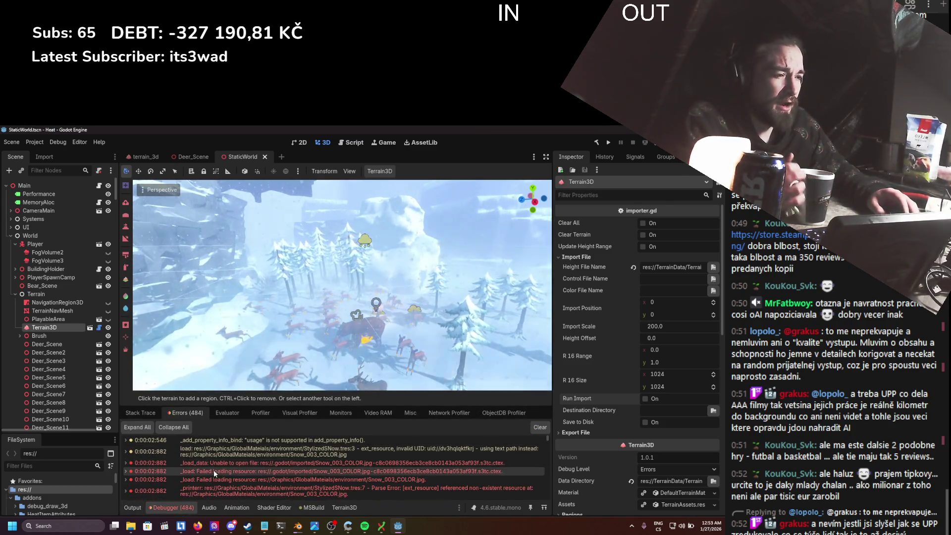
{"action": "mouse_move", "coordinate": [212, 471]}
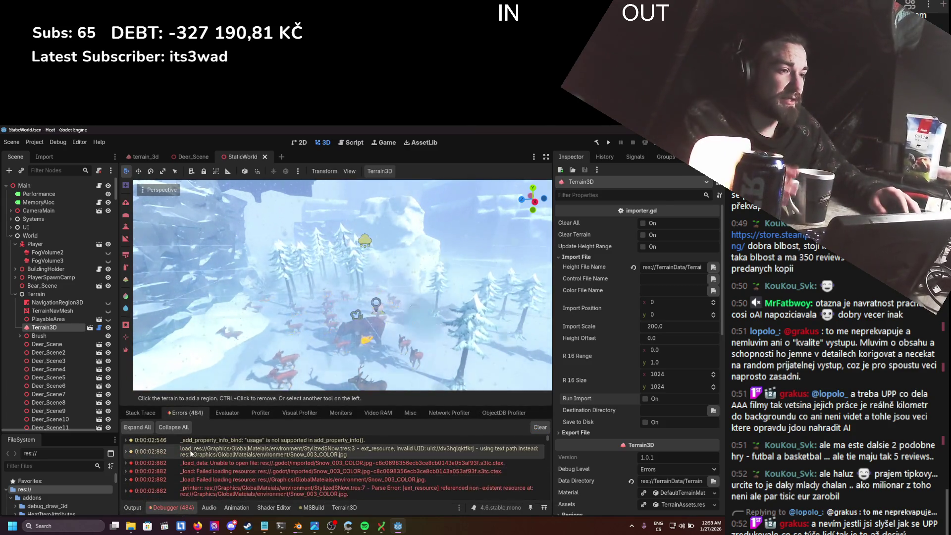
{"action": "type", "text": "snow_co"}
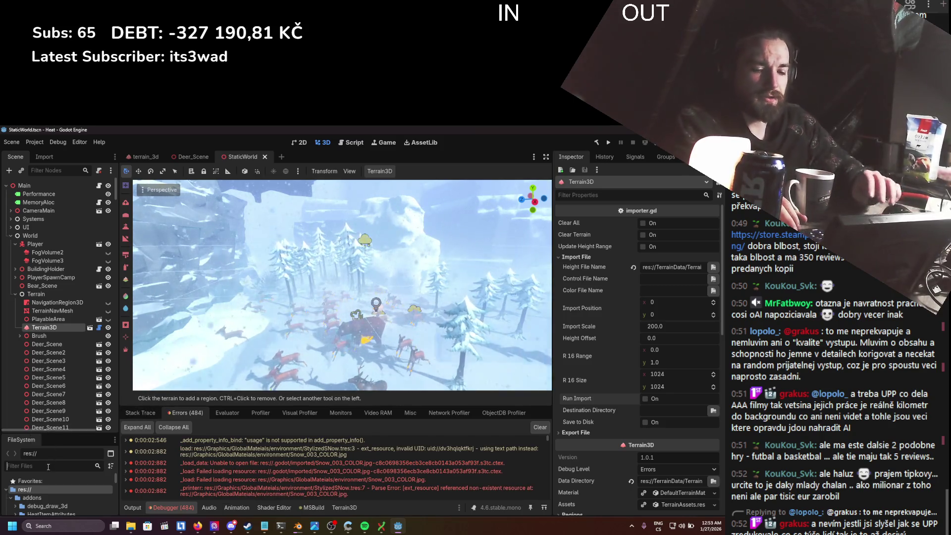
{"action": "type", "text": "lo"}
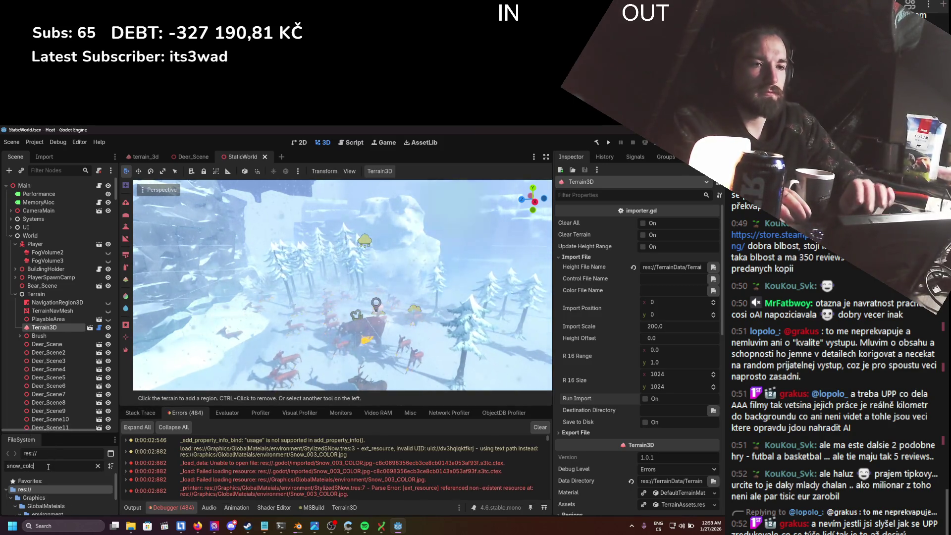
- Enlarge the FileSystem dock, clear the filter and open the GlobalMateials folder
{"action": "mouse_move", "coordinate": [11, 434]}
{"action": "left_mouse_down"}
{"action": "mouse_move", "coordinate": [61, 385]}
{"action": "mouse_move", "coordinate": [67, 350]}
{"action": "left_mouse_up"}
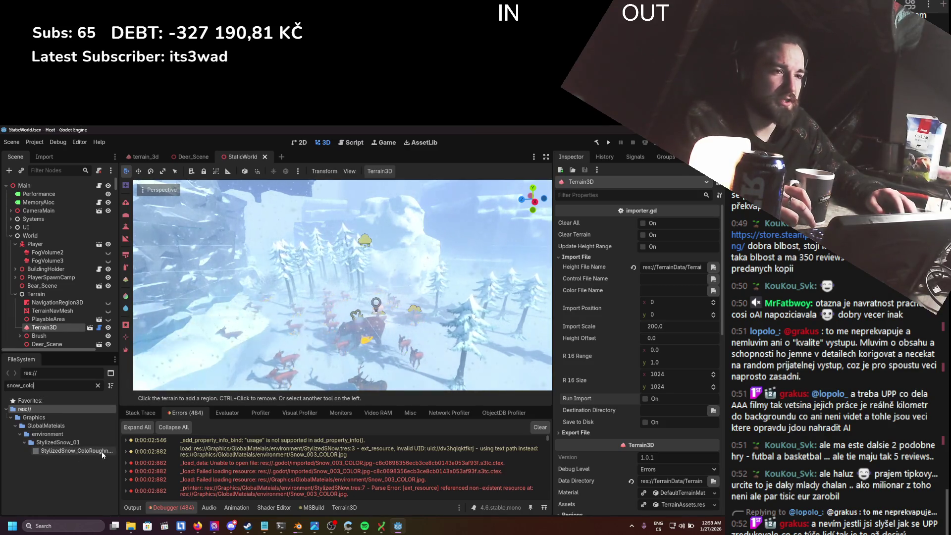
{"action": "mouse_move", "coordinate": [102, 451]}
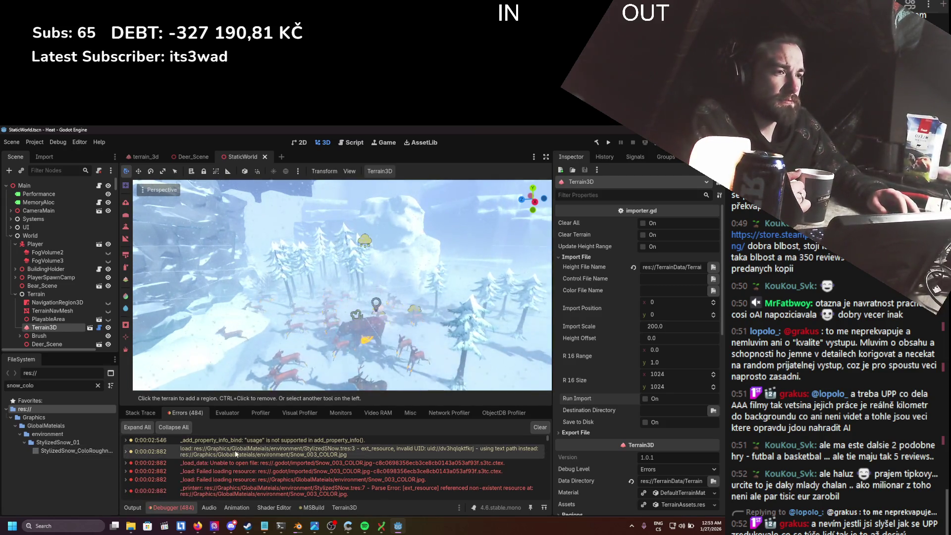
{"action": "left_click", "coordinate": [41, 426]}
{"action": "left_click", "coordinate": [98, 386]}
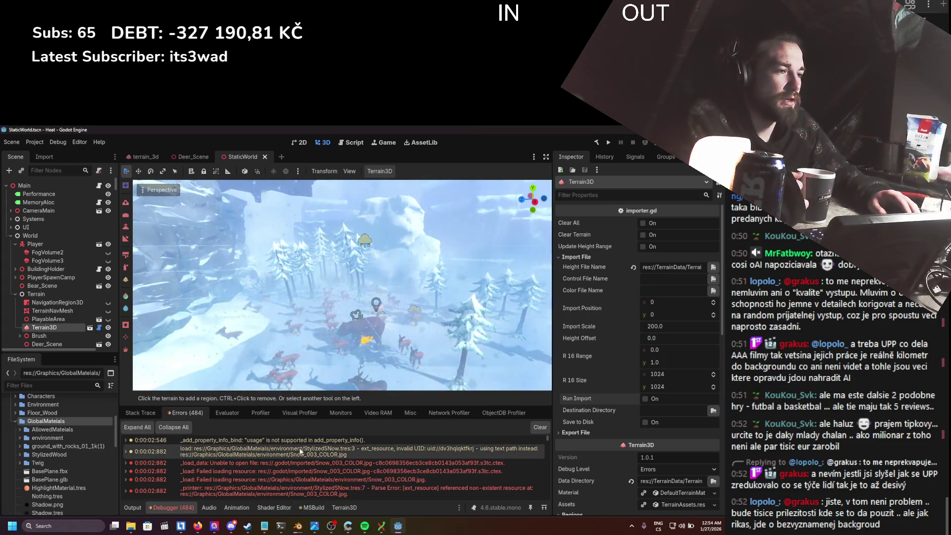
- Expand environment > StylizedSnow_01, widen the side docks and select StylizedSNow.tres
{"action": "scroll", "coordinate": [67, 448], "scroll_direction": "down", "scroll_amount": 2}
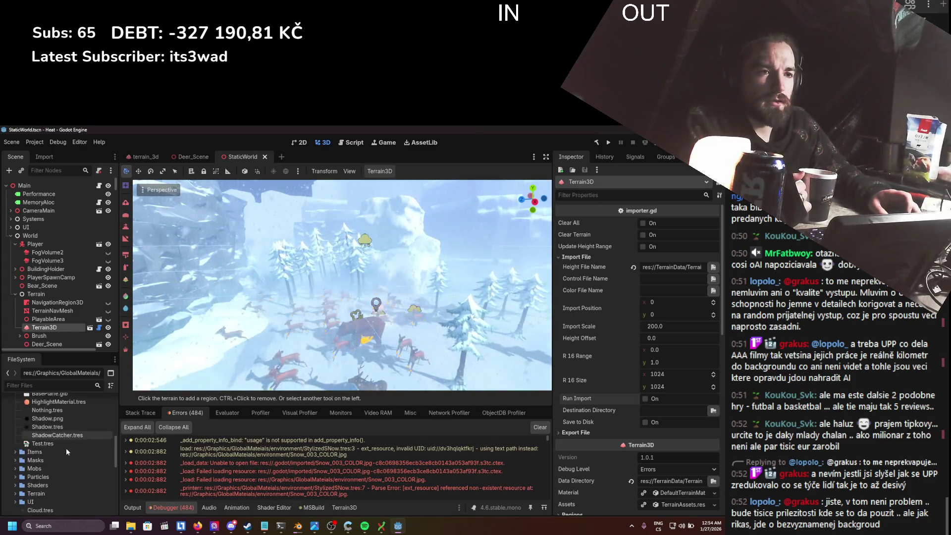
{"action": "scroll", "coordinate": [50, 435], "scroll_direction": "up", "scroll_amount": 3}
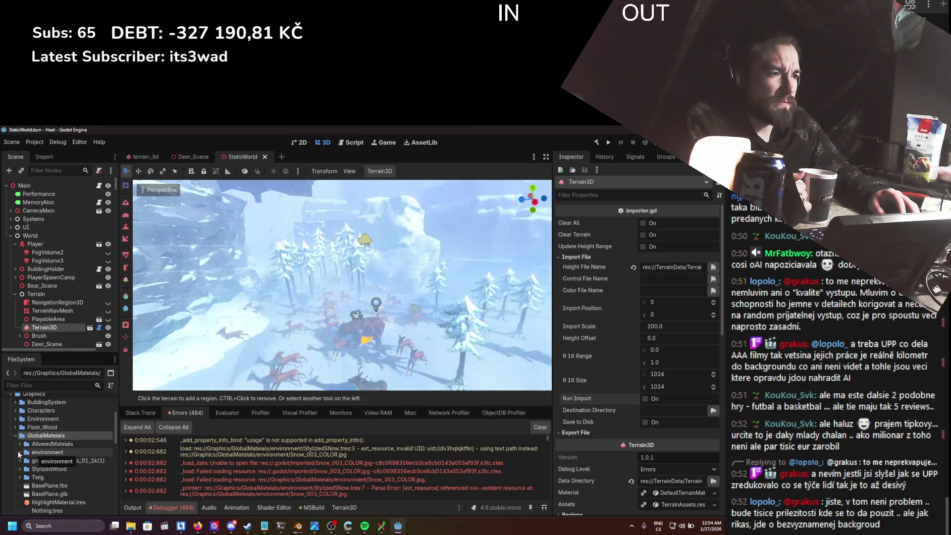
{"action": "left_click", "coordinate": [20, 453]}
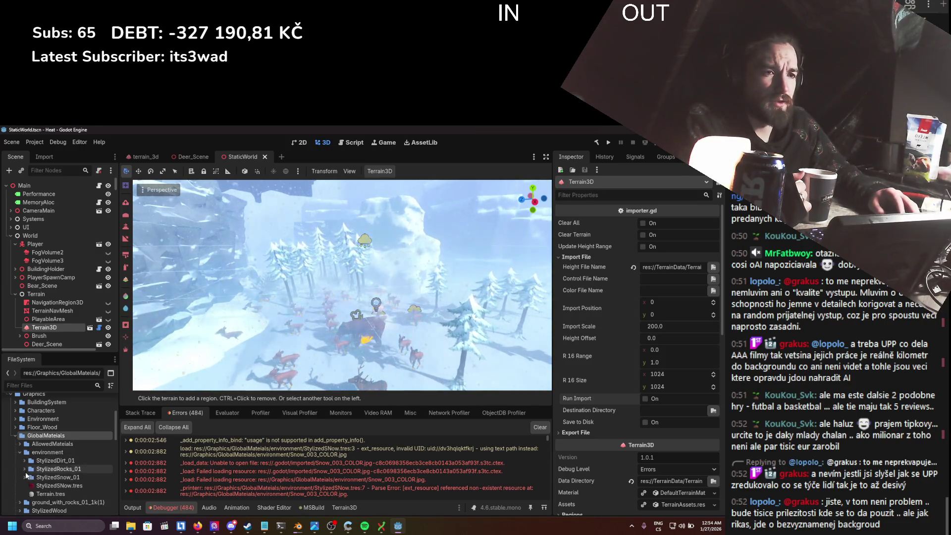
{"action": "left_click", "coordinate": [25, 477]}
{"action": "mouse_move", "coordinate": [79, 473]}
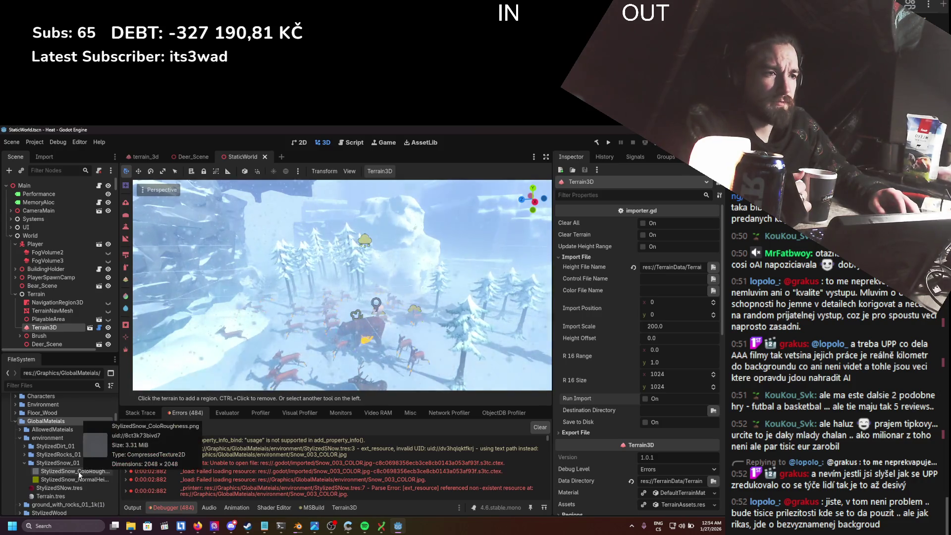
{"action": "mouse_move", "coordinate": [120, 448]}
{"action": "left_mouse_down"}
{"action": "mouse_move", "coordinate": [155, 449]}
{"action": "mouse_move", "coordinate": [140, 452]}
{"action": "left_mouse_up"}
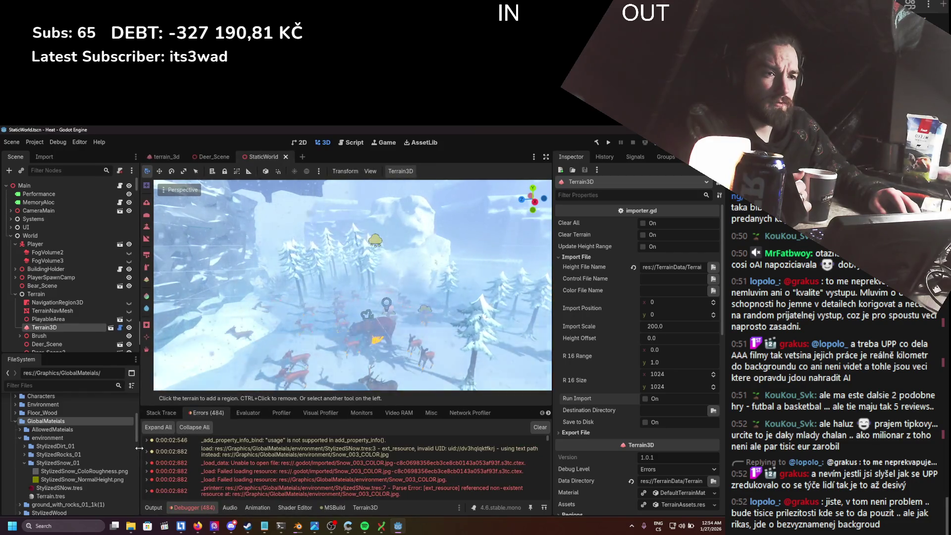
{"action": "left_click", "coordinate": [63, 489]}
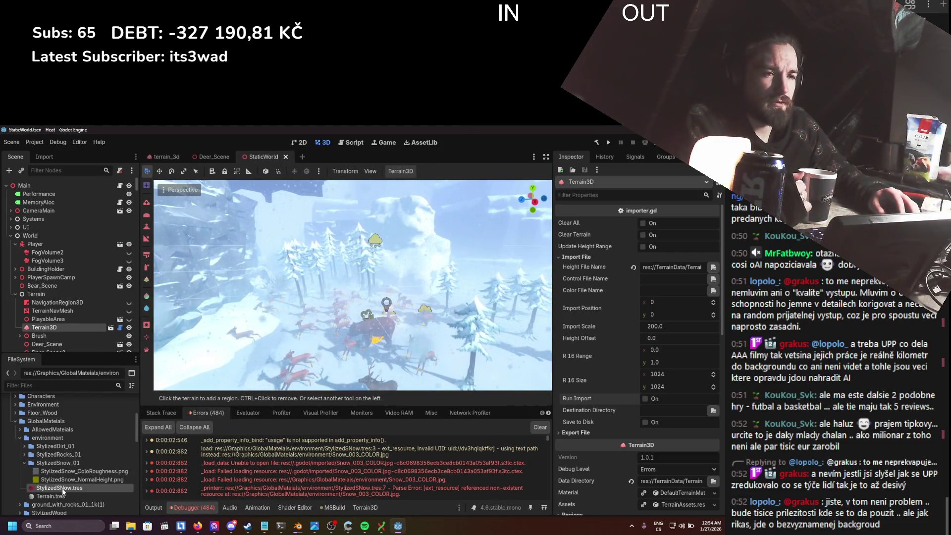
- Open the StylizedSNow.tres material and save the scene, dismissing the large-scene warning
{"action": "double_click", "coordinate": [62, 488]}
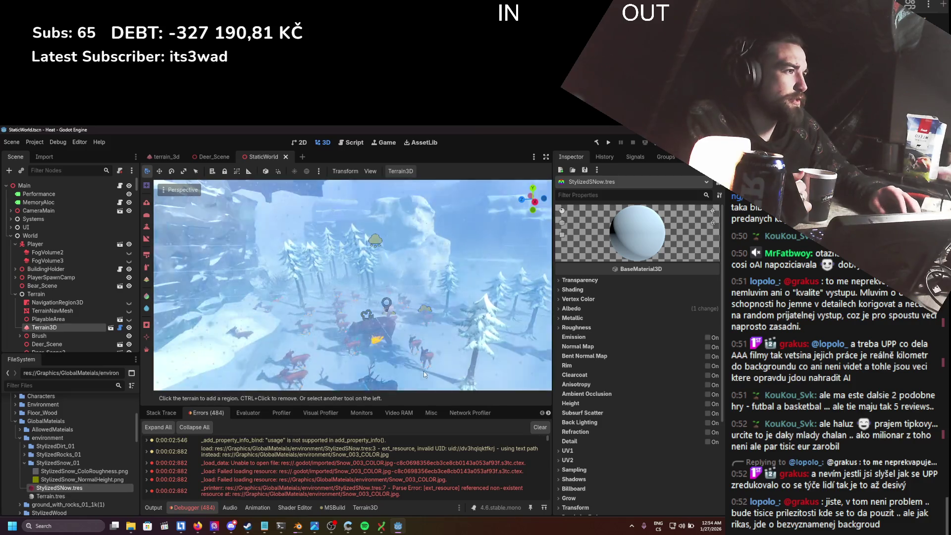
{"action": "left_click", "coordinate": [708, 339]}
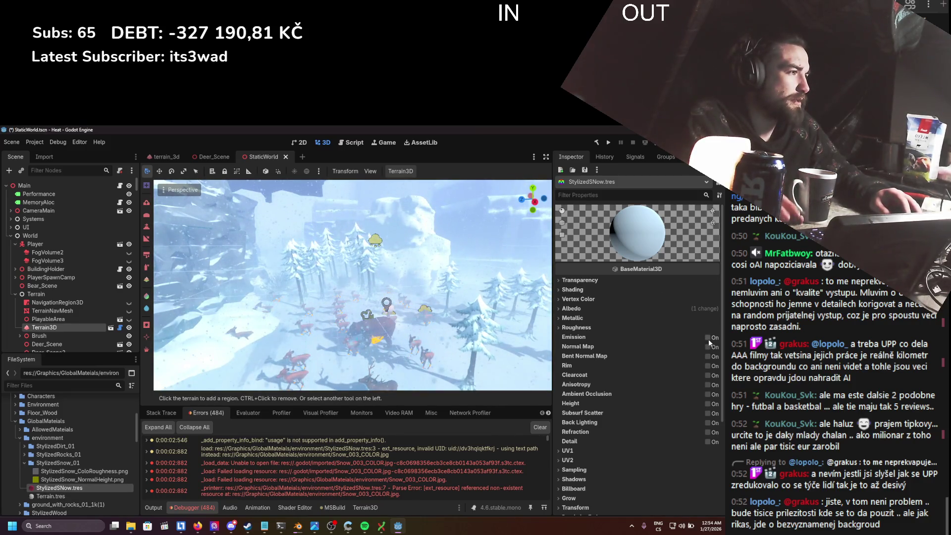
{"action": "key", "text": "ctrl+s"}
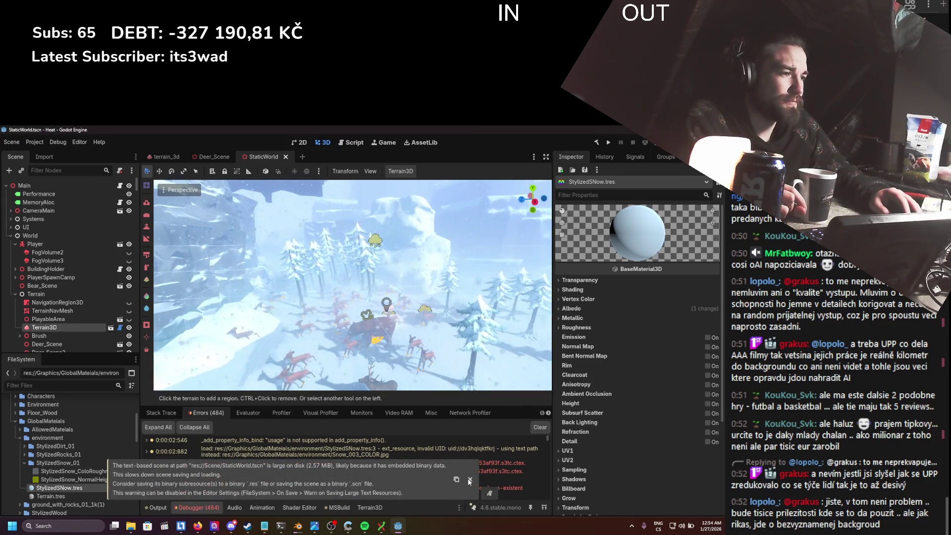
{"action": "left_click", "coordinate": [469, 481]}
{"action": "scroll", "coordinate": [337, 454], "scroll_direction": "down", "scroll_amount": 2}
{"action": "scroll", "coordinate": [338, 455], "scroll_direction": "up", "scroll_amount": 1}
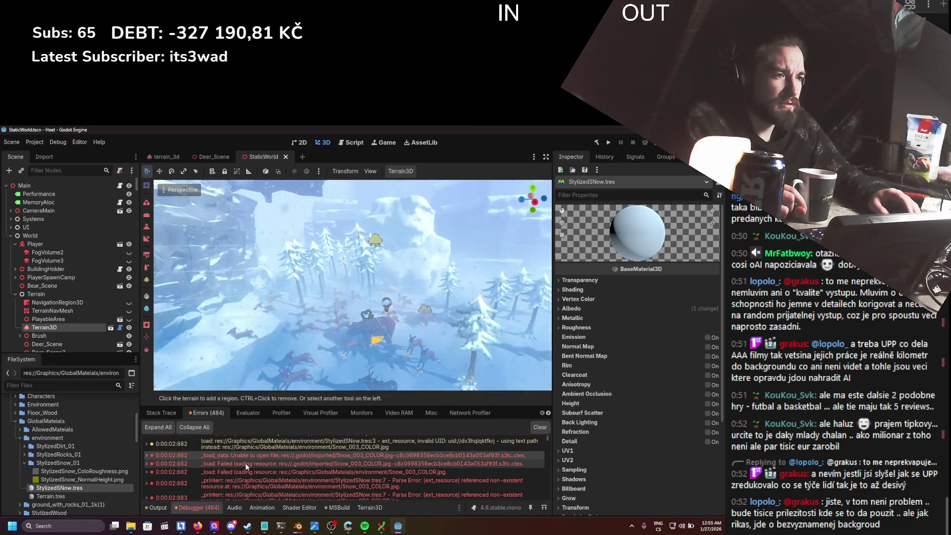
{"action": "scroll", "coordinate": [246, 467], "scroll_direction": "down", "scroll_amount": 1}
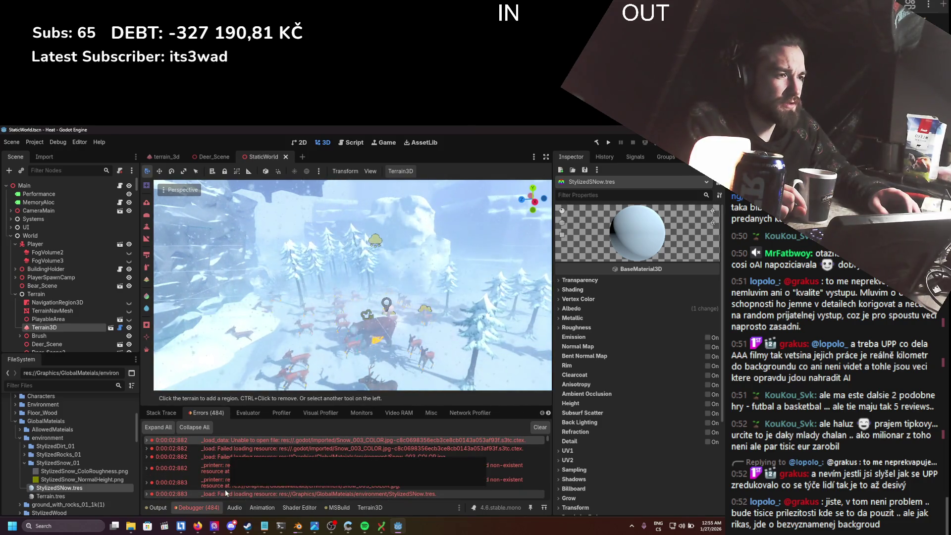
{"action": "scroll", "coordinate": [239, 446], "scroll_direction": "up", "scroll_amount": 1}
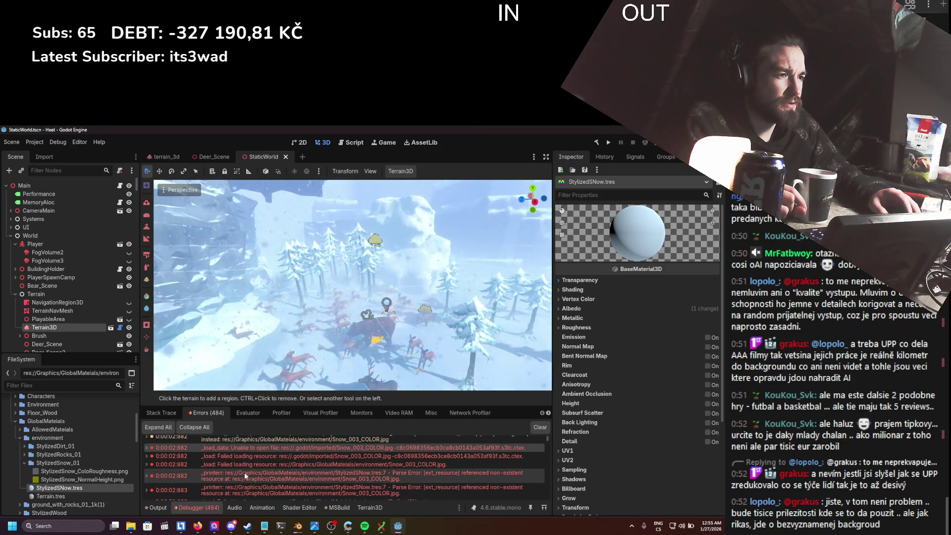
{"action": "scroll", "coordinate": [245, 473], "scroll_direction": "up", "scroll_amount": 1}
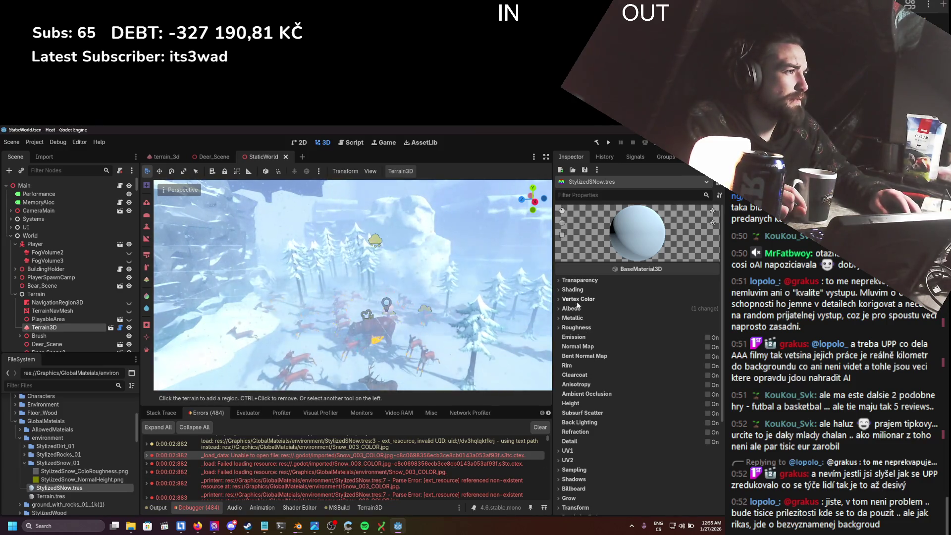
- Put StylizedSnow_ColoRoughness.png in the Albedo texture, clear errors and rerun the game
{"action": "left_click", "coordinate": [560, 309]}
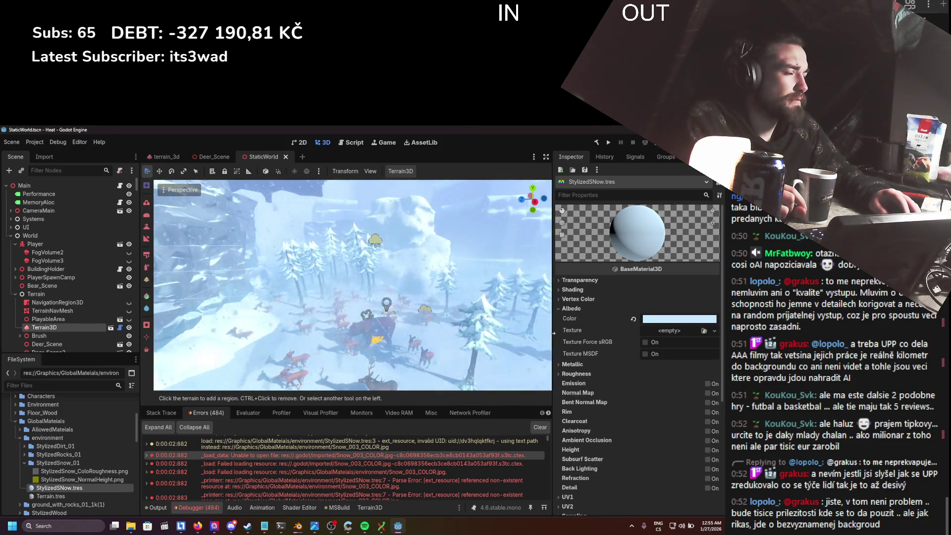
{"action": "mouse_move", "coordinate": [79, 471]}
{"action": "left_mouse_down"}
{"action": "mouse_move", "coordinate": [551, 399]}
{"action": "mouse_move", "coordinate": [600, 332]}
{"action": "left_mouse_up"}
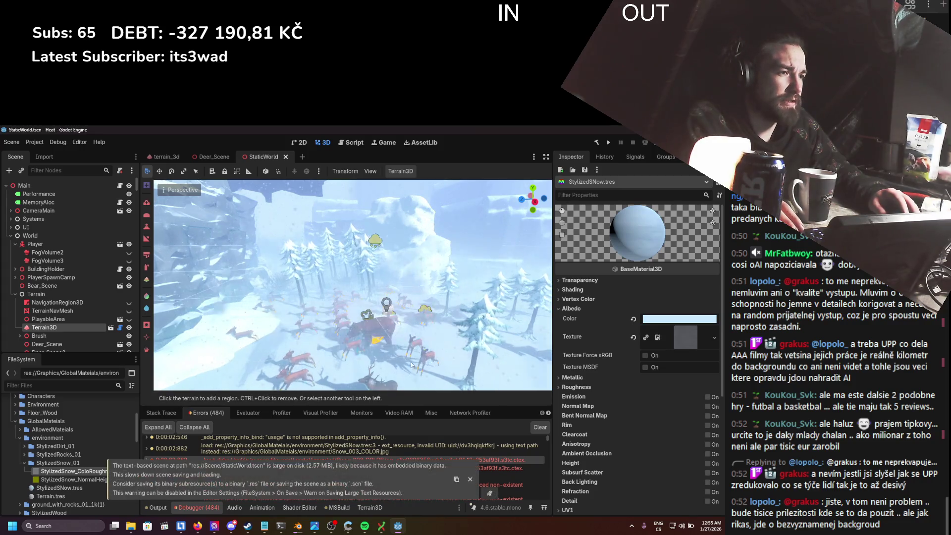
{"action": "left_click", "coordinate": [535, 432]}
{"action": "key", "text": "F5"}
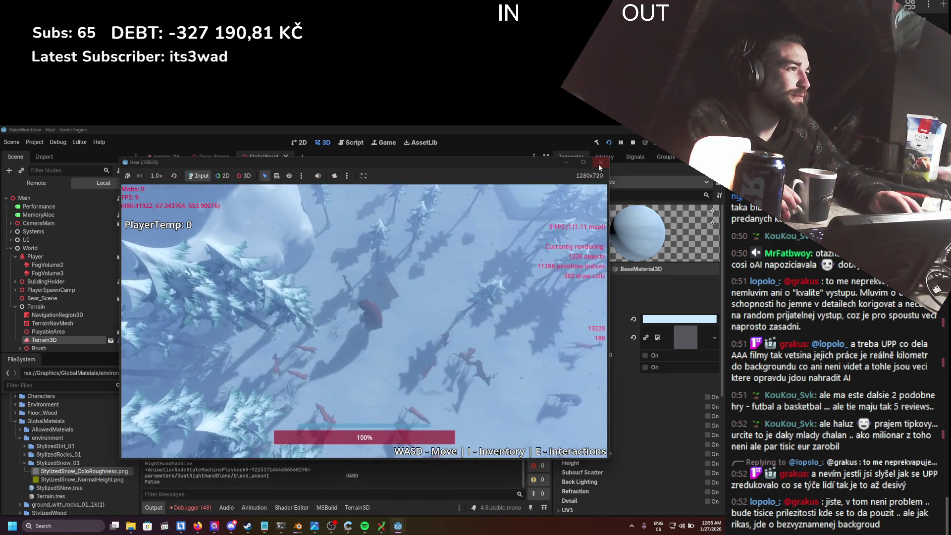
{"action": "key", "text": "F8"}
{"action": "left_click", "coordinate": [190, 507]}
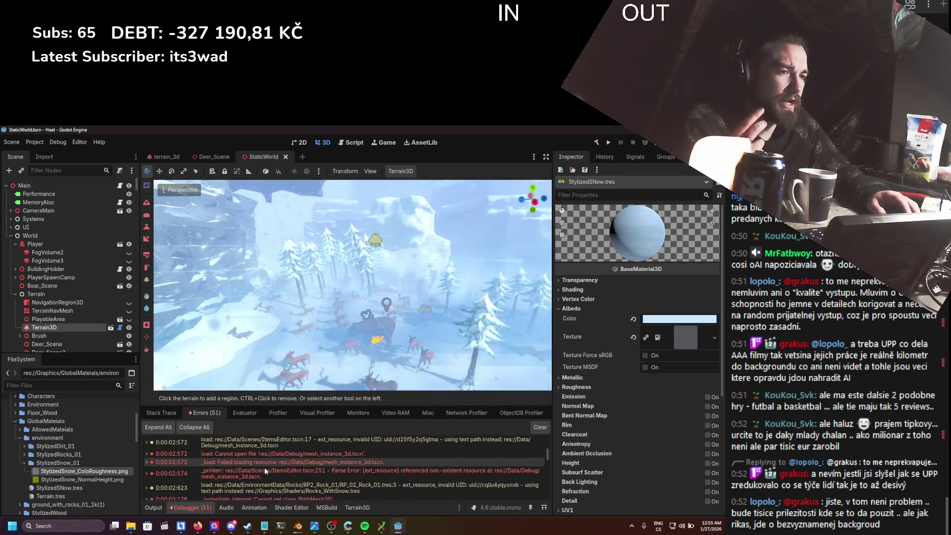
{"action": "scroll", "coordinate": [265, 469], "scroll_direction": "up", "scroll_amount": 5}
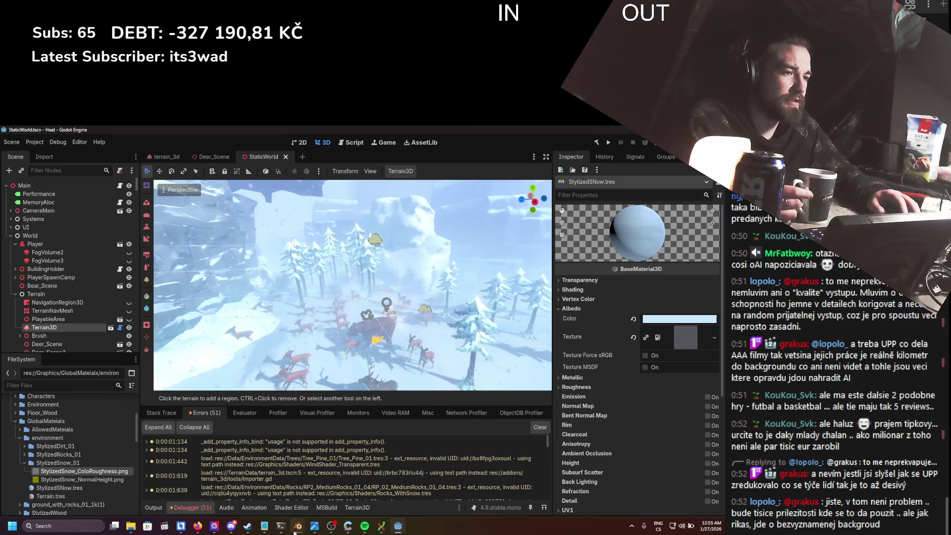
{"action": "mouse_move", "coordinate": [297, 526]}
{"action": "left_click", "coordinate": [334, 483]}
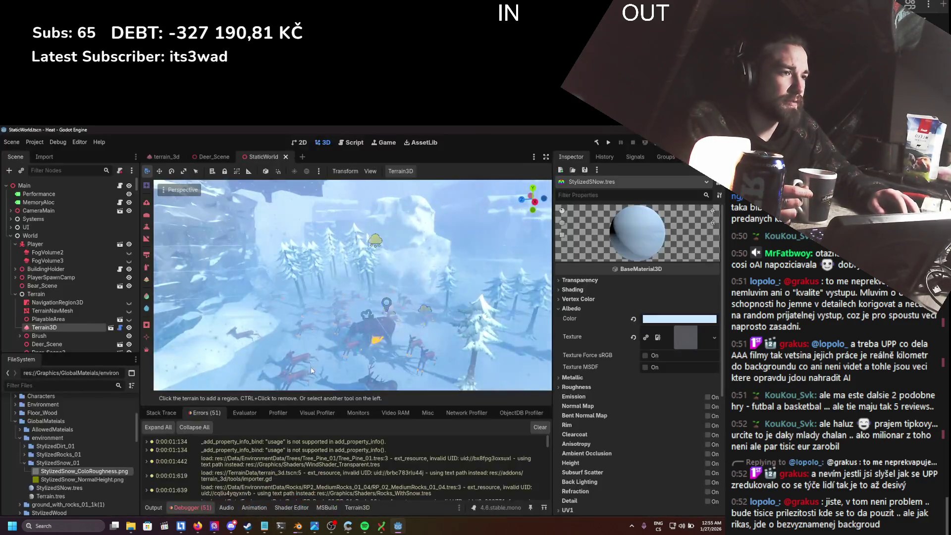
{"action": "scroll", "coordinate": [297, 456], "scroll_direction": "down", "scroll_amount": 5}
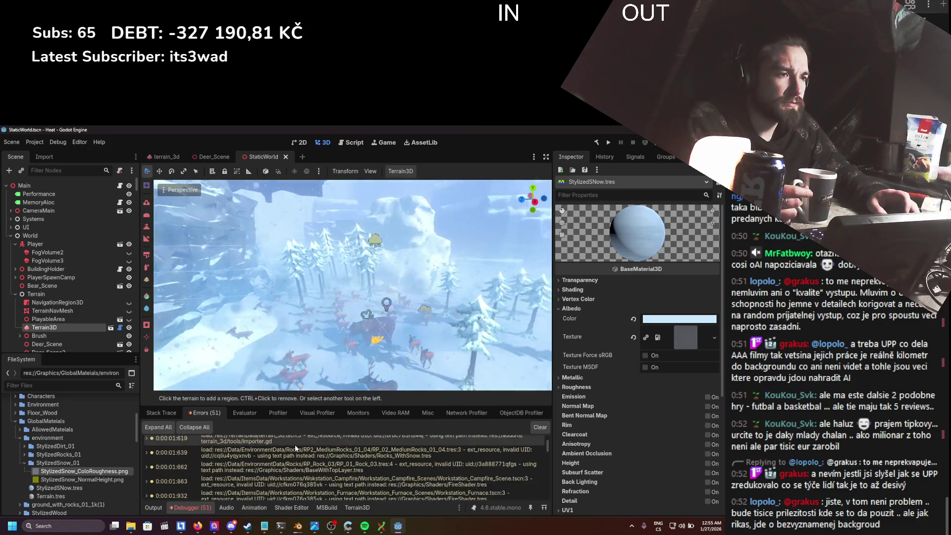
{"action": "scroll", "coordinate": [305, 472], "scroll_direction": "down", "scroll_amount": 2}
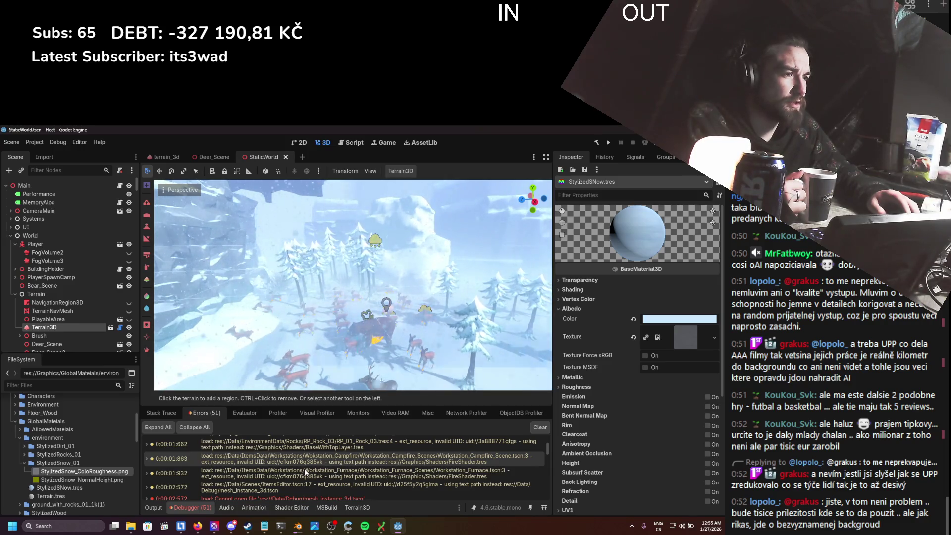
{"action": "scroll", "coordinate": [297, 473], "scroll_direction": "down", "scroll_amount": 6}
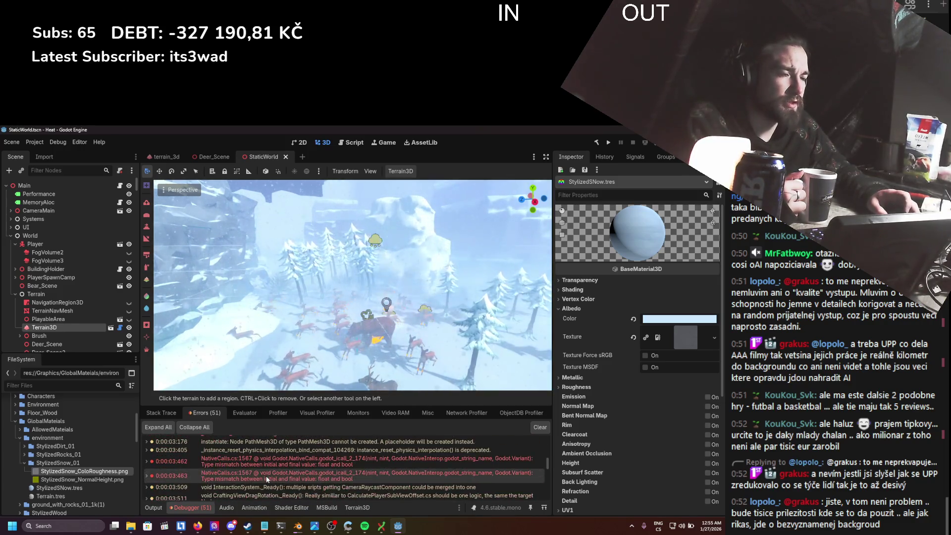
{"action": "scroll", "coordinate": [266, 479], "scroll_direction": "up", "scroll_amount": 2}
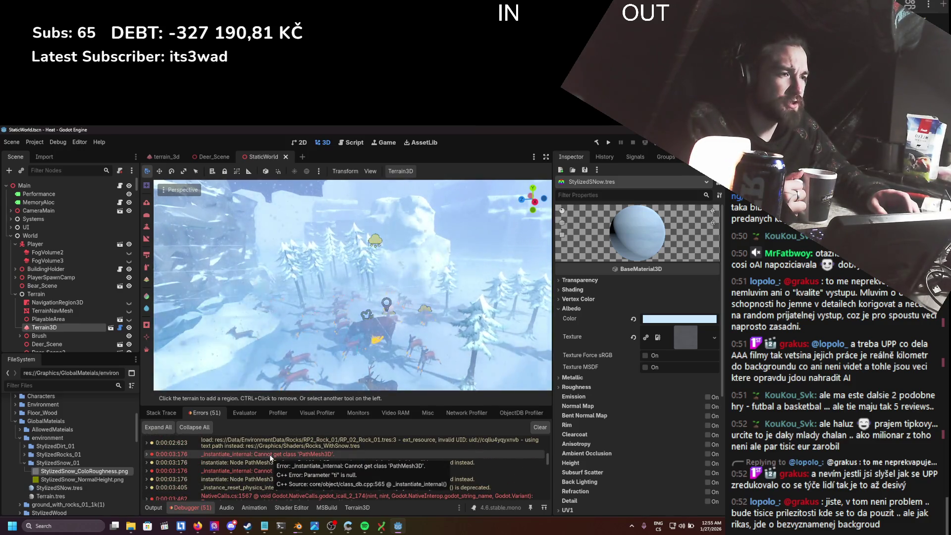
{"action": "scroll", "coordinate": [82, 454], "scroll_direction": "up", "scroll_amount": 5}
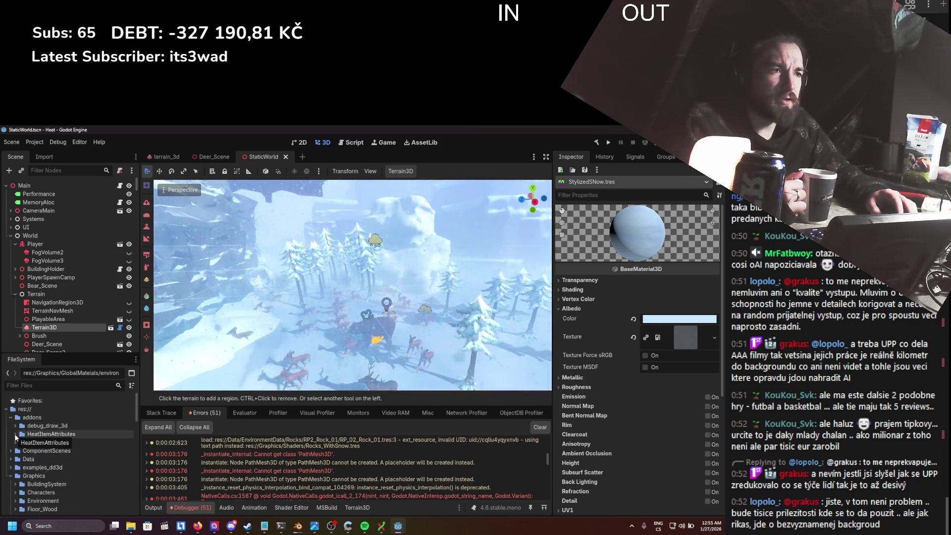
- Collapse the Terrain branch and expand the Enviro branch in the scene tree
{"action": "left_click", "coordinate": [15, 294]}
{"action": "left_click", "coordinate": [16, 303]}
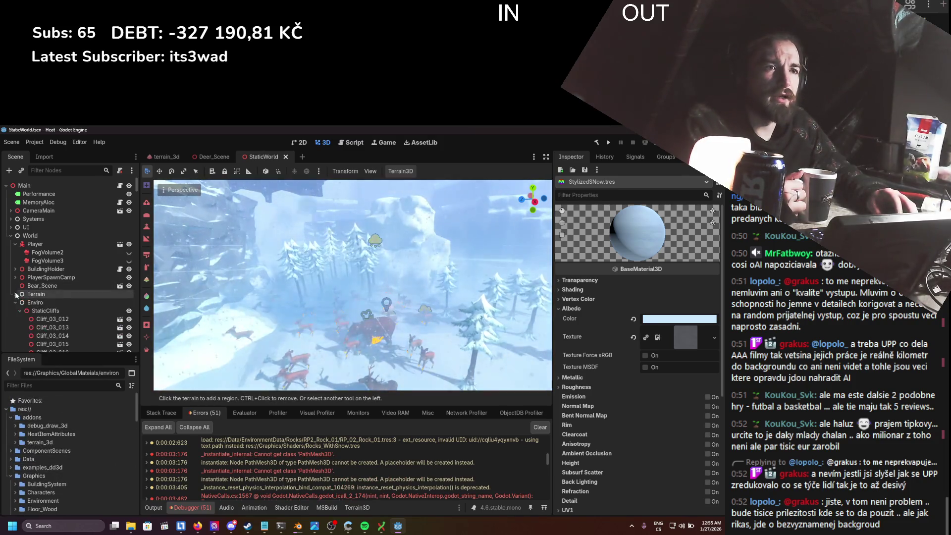
{"action": "left_click", "coordinate": [15, 302]}
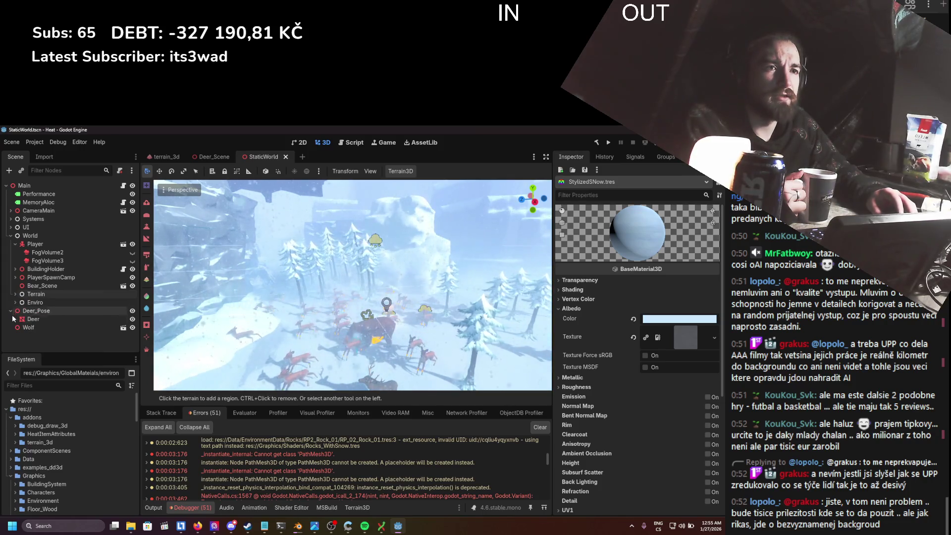
{"action": "left_click", "coordinate": [15, 303]}
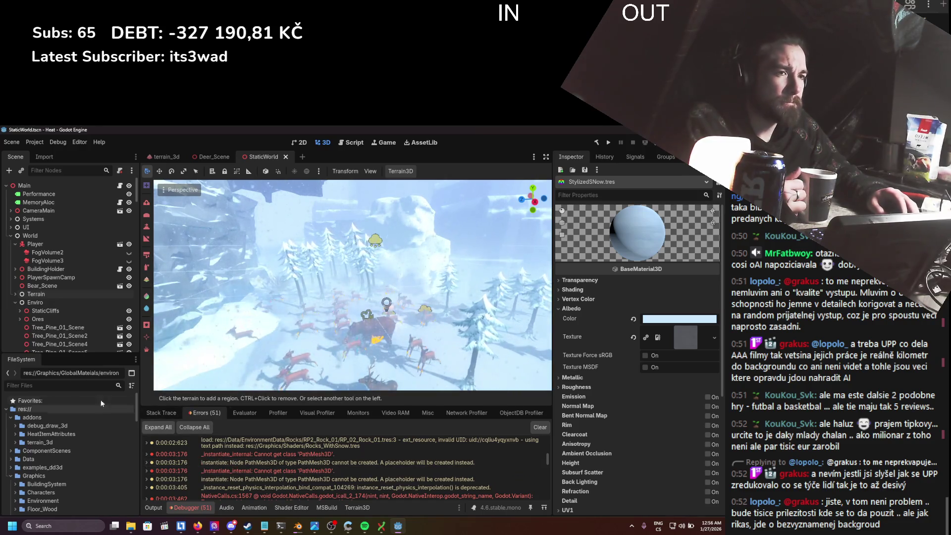
- Filter project files by 'path' and open the Paths folder under EnvironmentData
{"action": "left_click", "coordinate": [65, 384]}
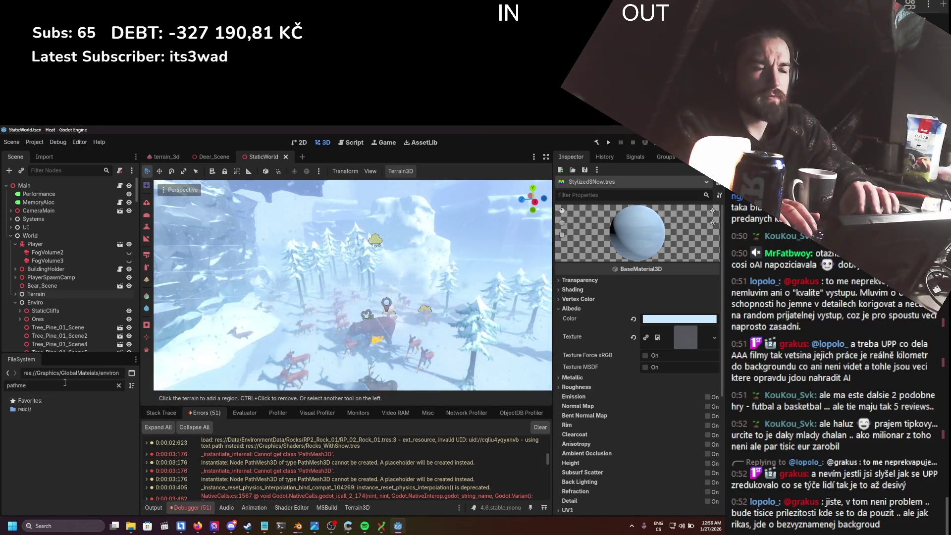
{"action": "type", "text": "path"}
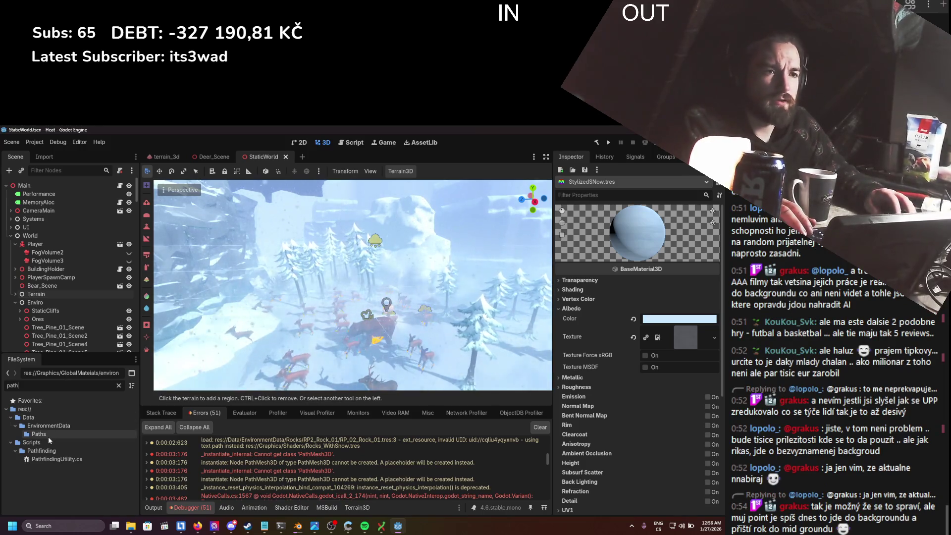
{"action": "double_click", "coordinate": [39, 434]}
{"action": "scroll", "coordinate": [83, 431], "scroll_direction": "down", "scroll_amount": 3}
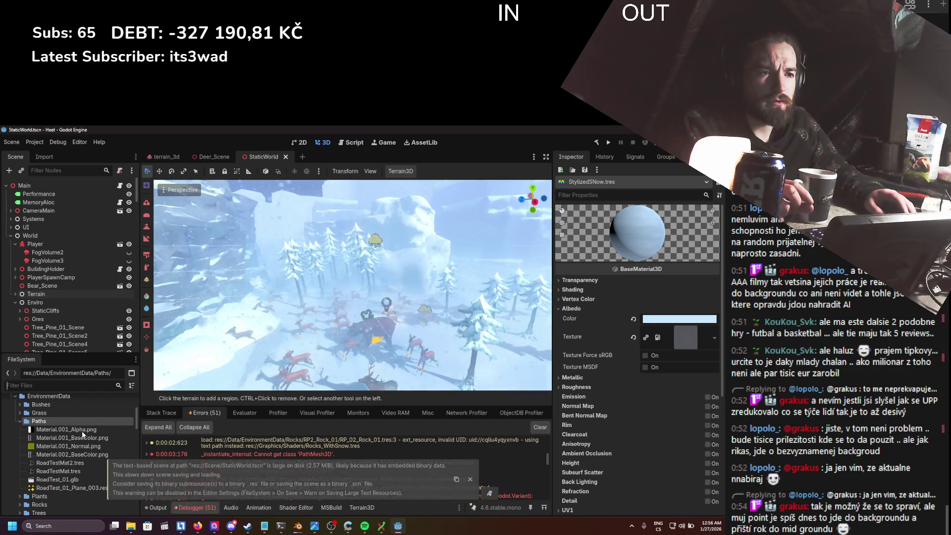
{"action": "left_click", "coordinate": [469, 478]}
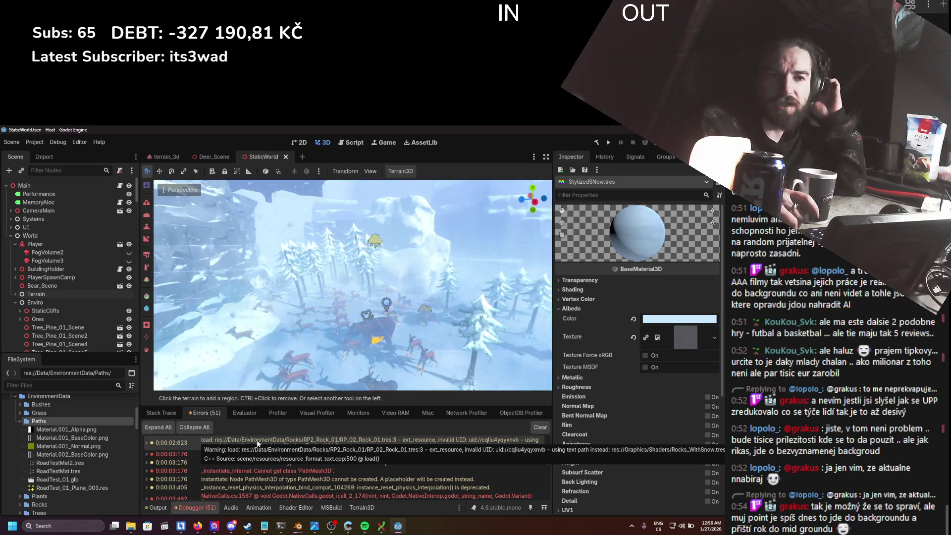
- Scroll through the debugger errors and dismiss the scene-loading error alert
{"action": "scroll", "coordinate": [71, 447], "scroll_direction": "up", "scroll_amount": 2}
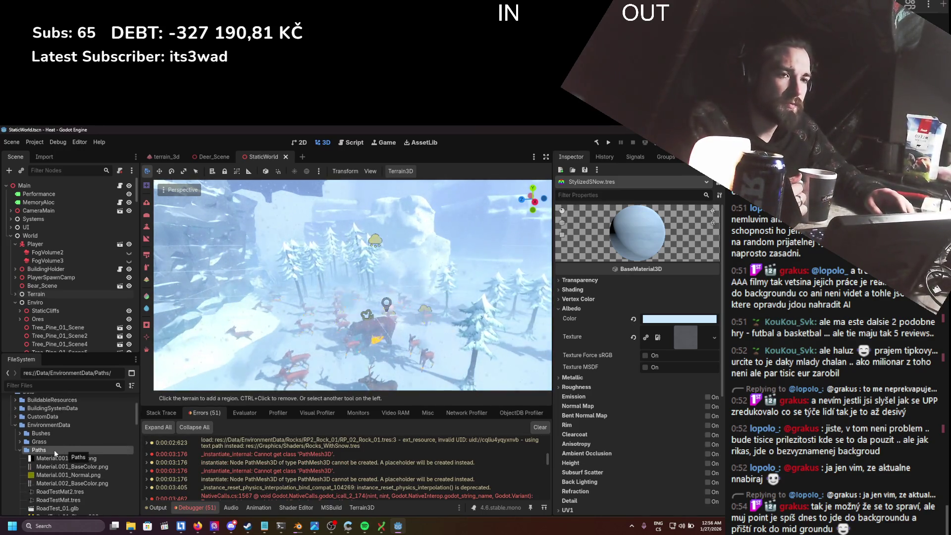
{"action": "scroll", "coordinate": [319, 460], "scroll_direction": "down", "scroll_amount": 3}
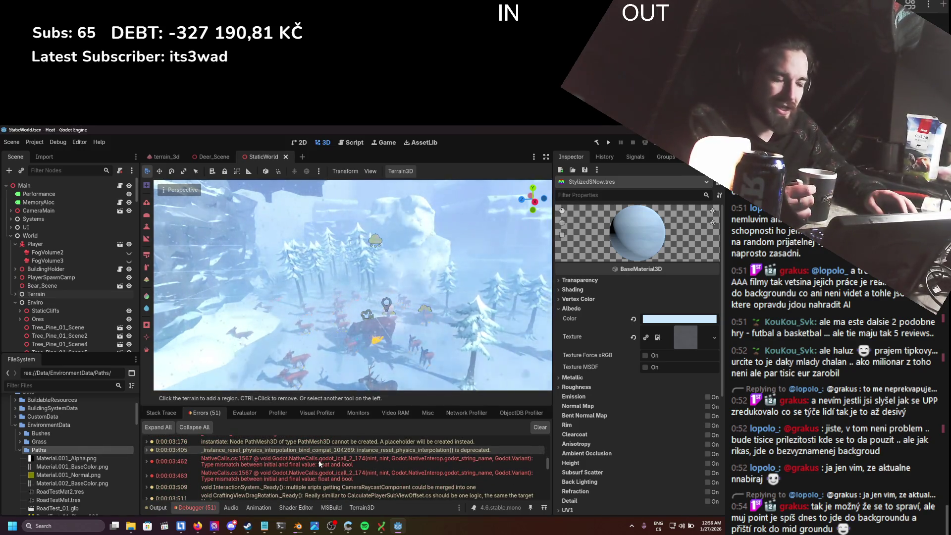
{"action": "scroll", "coordinate": [320, 460], "scroll_direction": "down", "scroll_amount": 3}
{"action": "scroll", "coordinate": [319, 456], "scroll_direction": "up", "scroll_amount": 2}
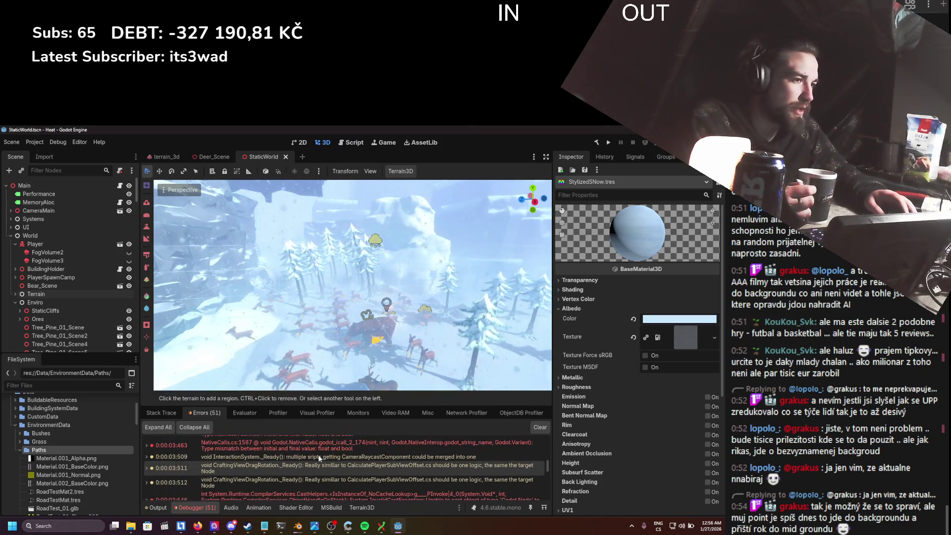
{"action": "scroll", "coordinate": [303, 460], "scroll_direction": "up", "scroll_amount": 1}
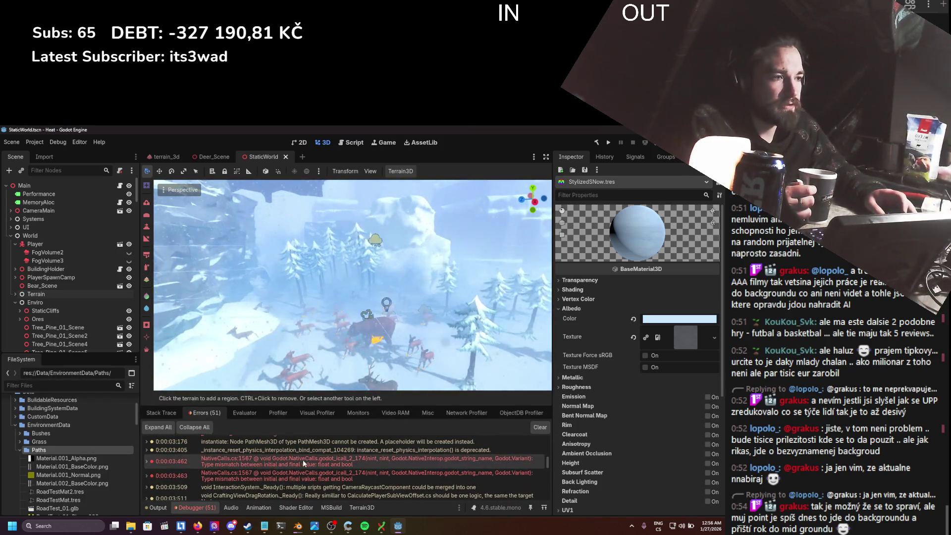
{"action": "mouse_move", "coordinate": [302, 460]}
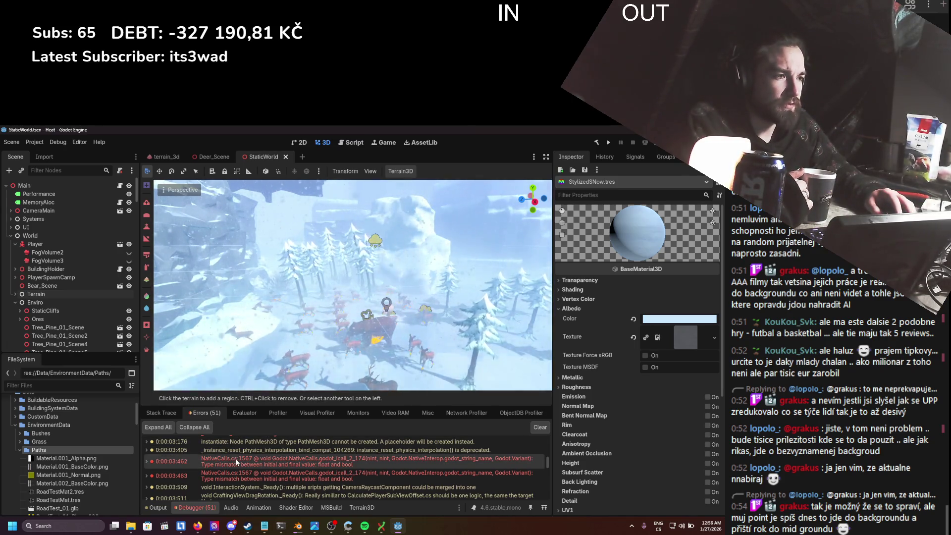
{"action": "mouse_move", "coordinate": [236, 459]}
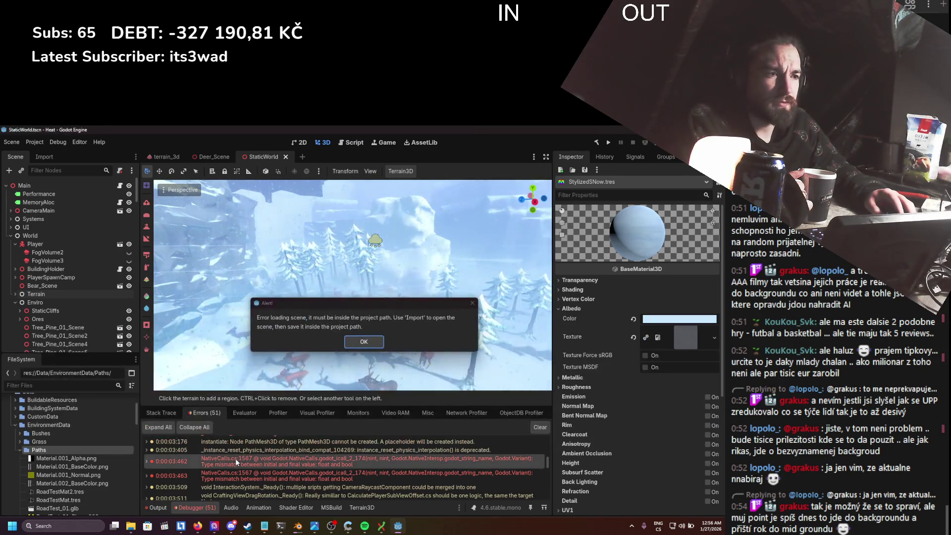
{"action": "left_click", "coordinate": [362, 342]}
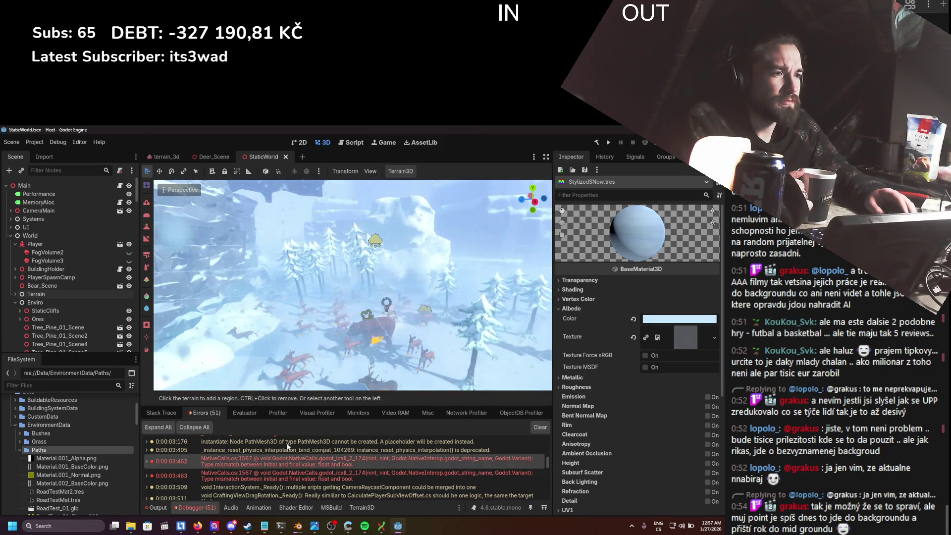
- Expand the 0:00:06.019 error's details, then collapse the Enviro branch
{"action": "scroll", "coordinate": [287, 443], "scroll_direction": "up", "scroll_amount": 1}
{"action": "scroll", "coordinate": [271, 476], "scroll_direction": "down", "scroll_amount": 5}
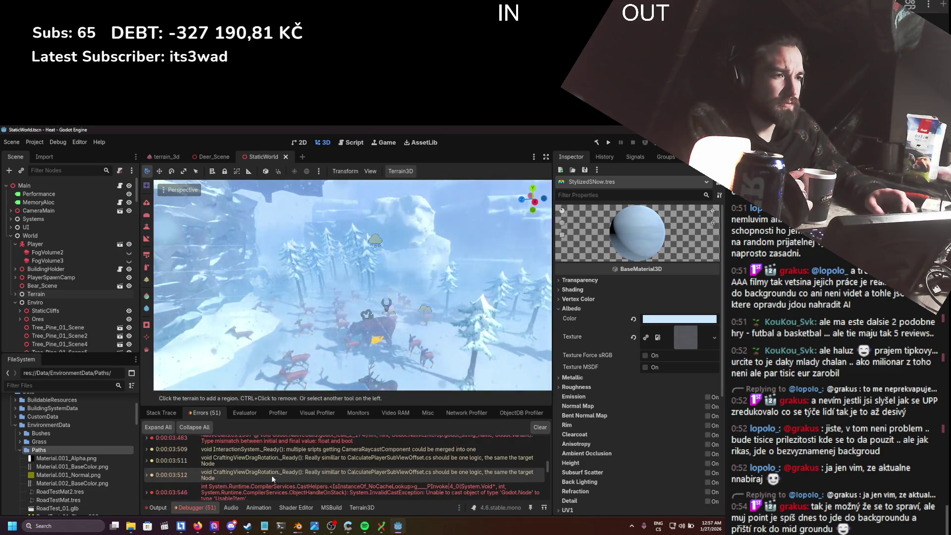
{"action": "scroll", "coordinate": [270, 475], "scroll_direction": "down", "scroll_amount": 3}
{"action": "double_click", "coordinate": [272, 468]}
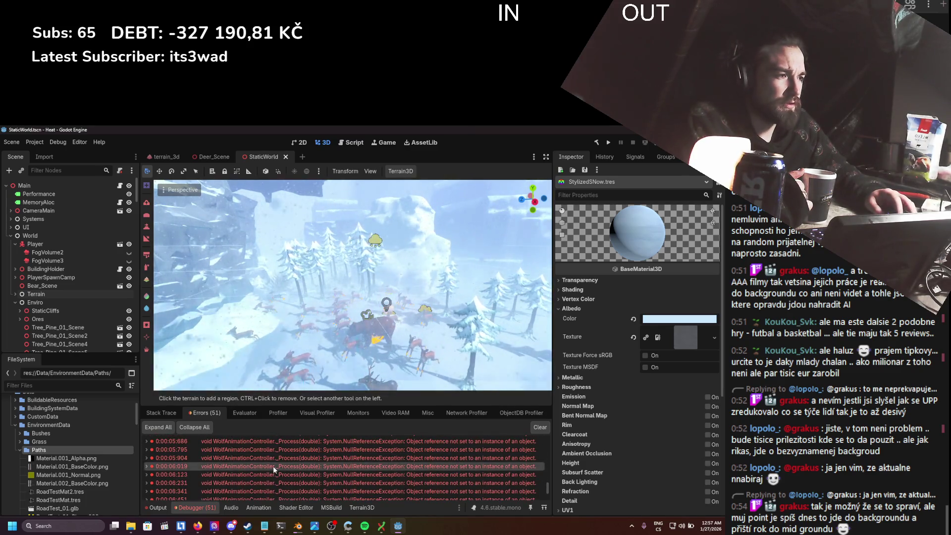
{"action": "left_click", "coordinate": [15, 302]}
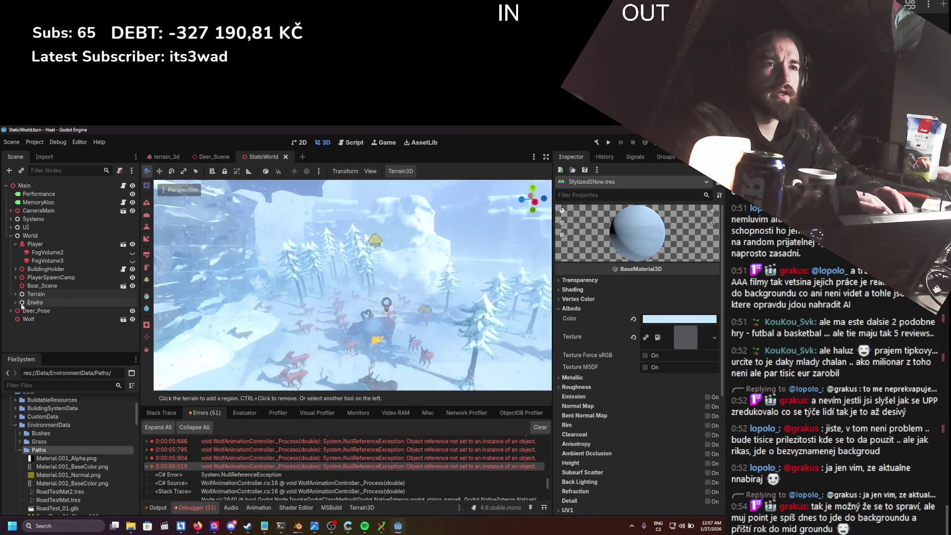
- Delete the Wolf node from StaticWorld and save StaticWorld.tscn
{"action": "left_click", "coordinate": [29, 320]}
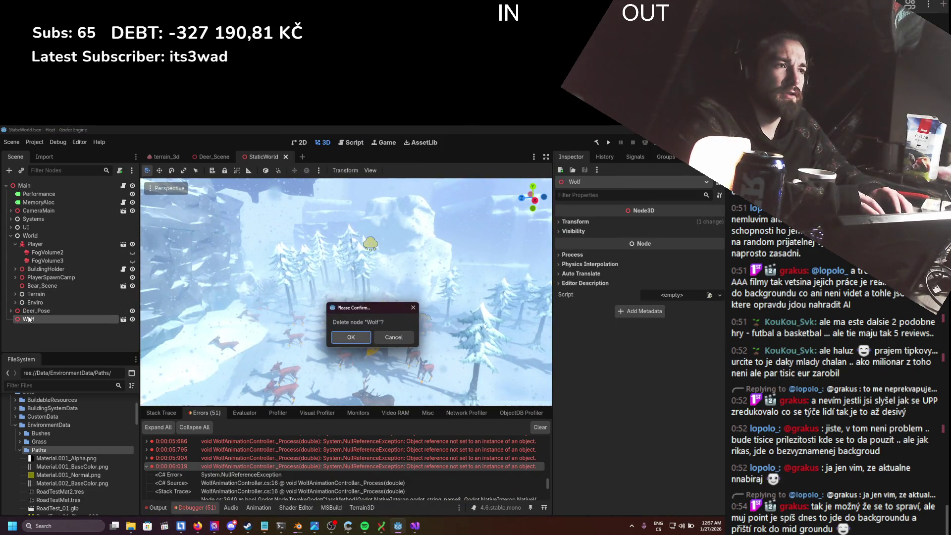
{"action": "key", "text": "Delete"}
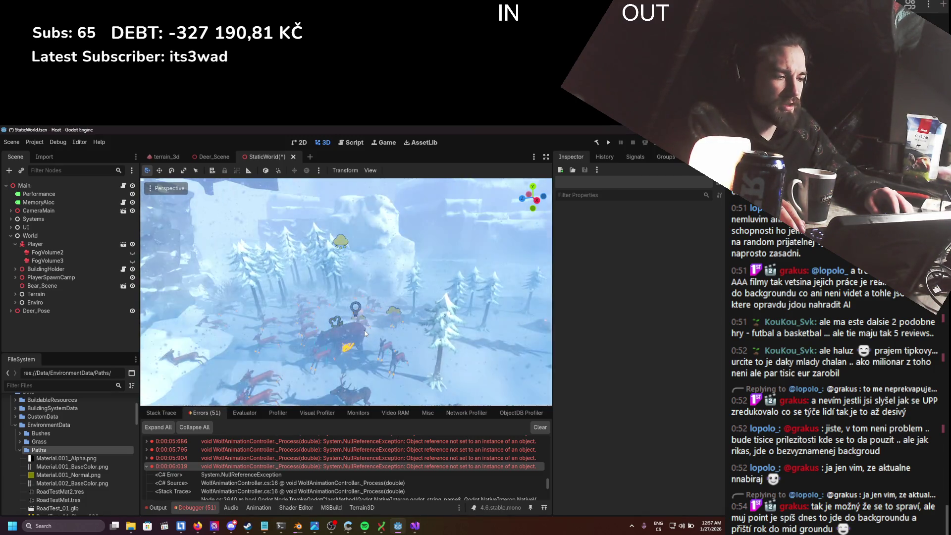
{"action": "left_click_drag", "start_coordinate": [365, 333], "coordinate": [340, 327]}
{"action": "key", "text": "ctrl+s"}
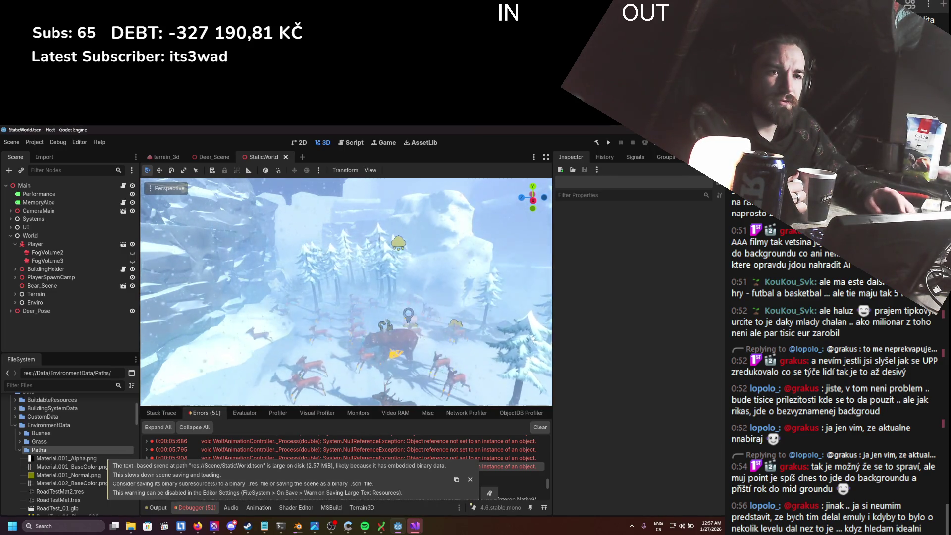
{"action": "left_click_drag", "start_coordinate": [354, 337], "coordinate": [360, 338]}
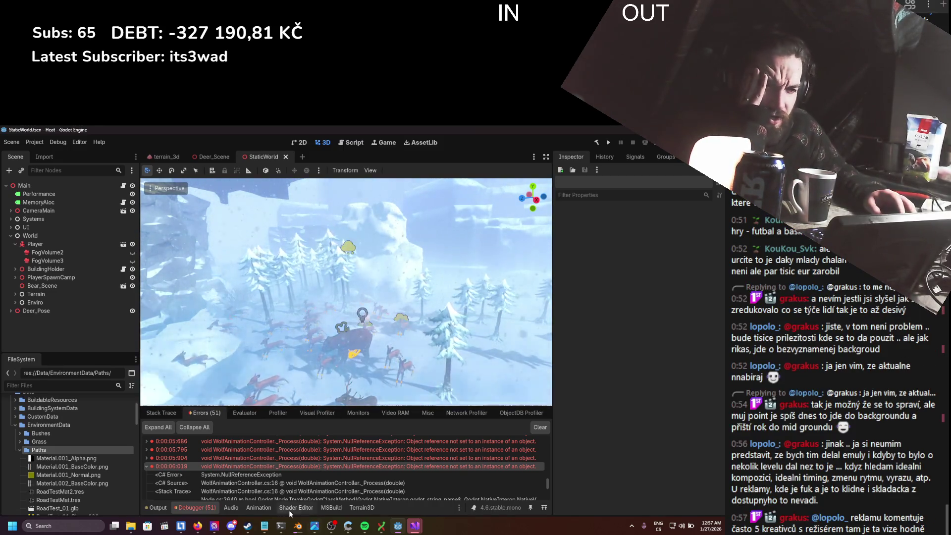
- In the browser, open alza.cz and go to the account's orders list
{"action": "left_click", "coordinate": [199, 529]}
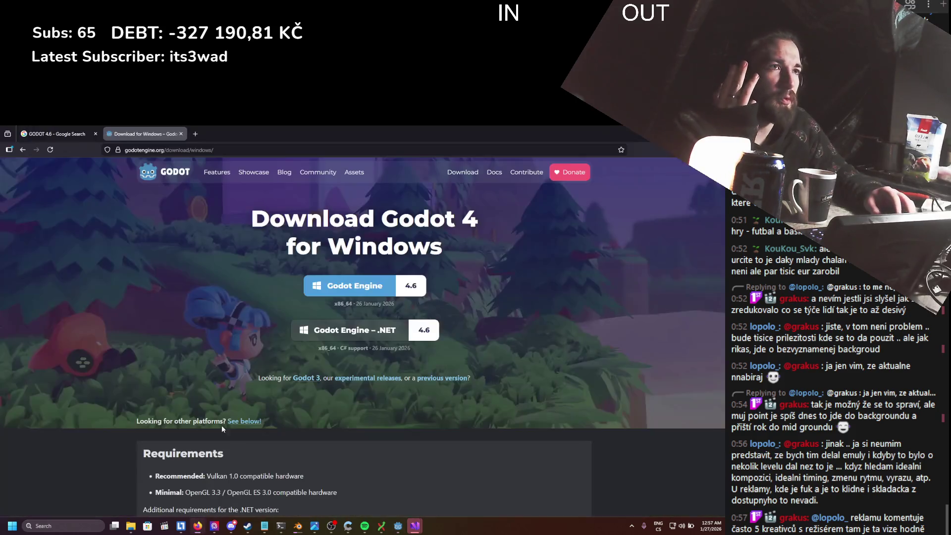
{"action": "left_click", "coordinate": [200, 135]}
{"action": "type", "text": "alza.cz"}
{"action": "key", "text": "Return"}
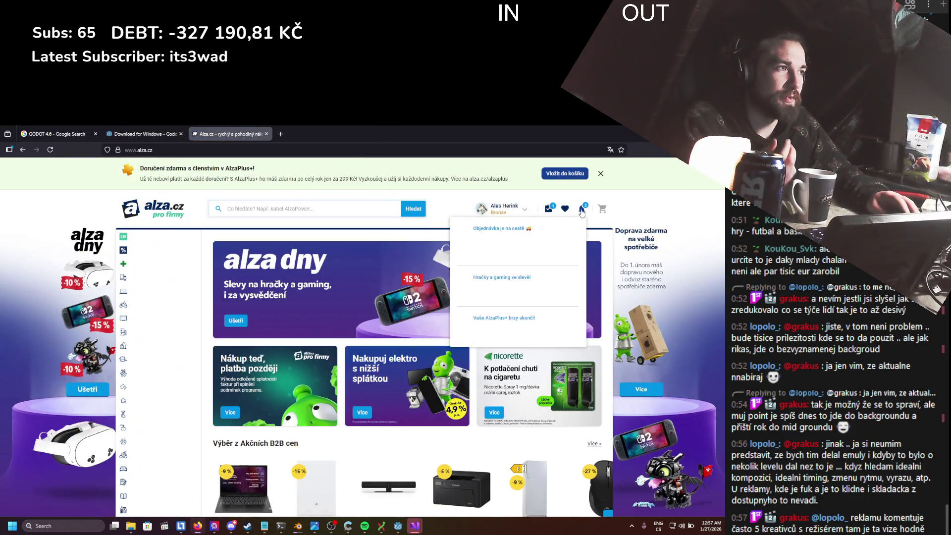
{"action": "scroll", "coordinate": [591, 193], "scroll_direction": "down", "scroll_amount": 4}
{"action": "scroll", "coordinate": [591, 193], "scroll_direction": "up", "scroll_amount": 4}
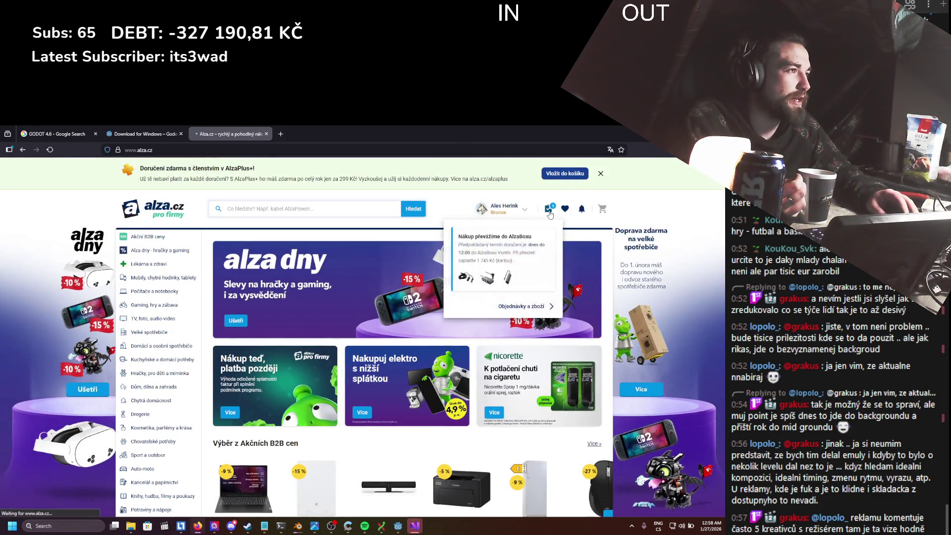
{"action": "left_click", "coordinate": [549, 209]}
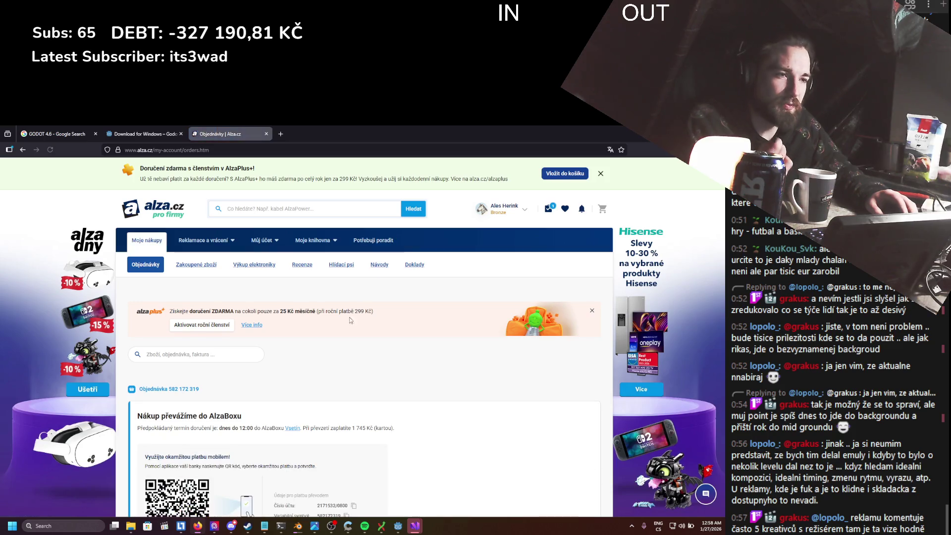
{"action": "scroll", "coordinate": [347, 322], "scroll_direction": "down", "scroll_amount": 5}
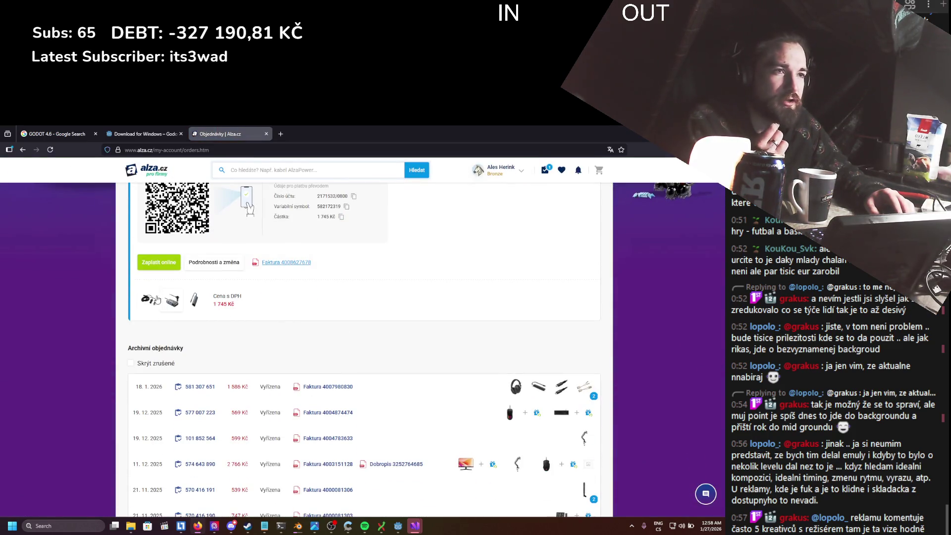
- View the ordered cable's page and its bronze 5% discount details, then return
{"action": "left_click", "coordinate": [154, 299]}
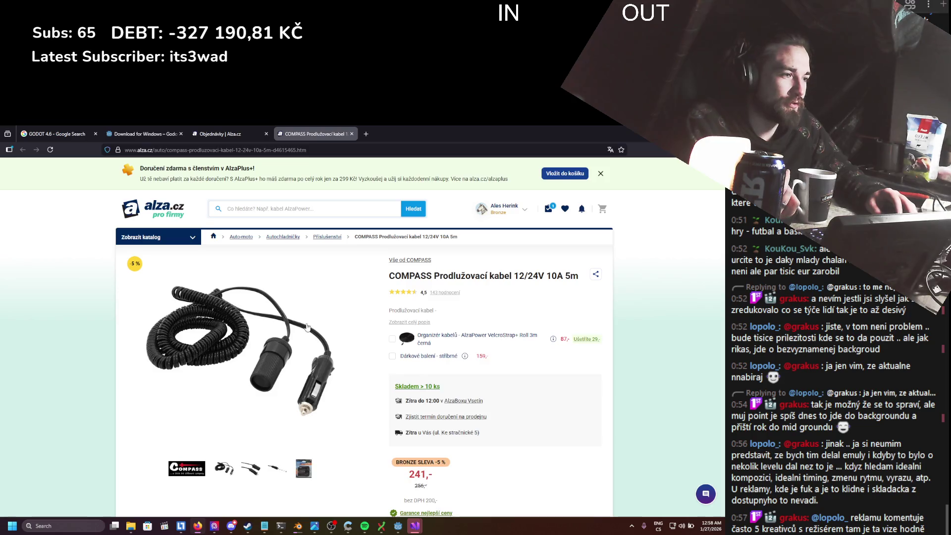
{"action": "scroll", "coordinate": [307, 327], "scroll_direction": "down", "scroll_amount": 1}
{"action": "left_click", "coordinate": [433, 444]}
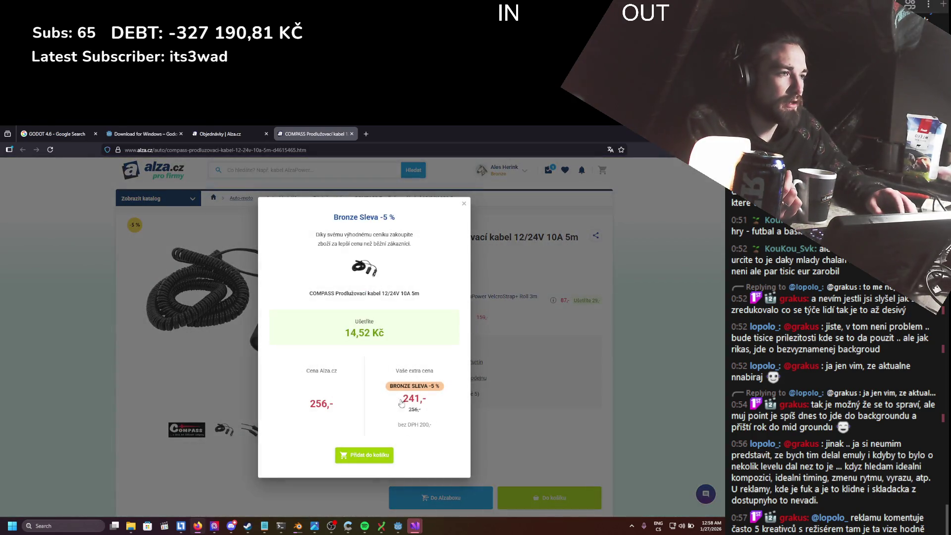
{"action": "left_click", "coordinate": [463, 202]}
{"action": "scroll", "coordinate": [336, 320], "scroll_direction": "up", "scroll_amount": 1}
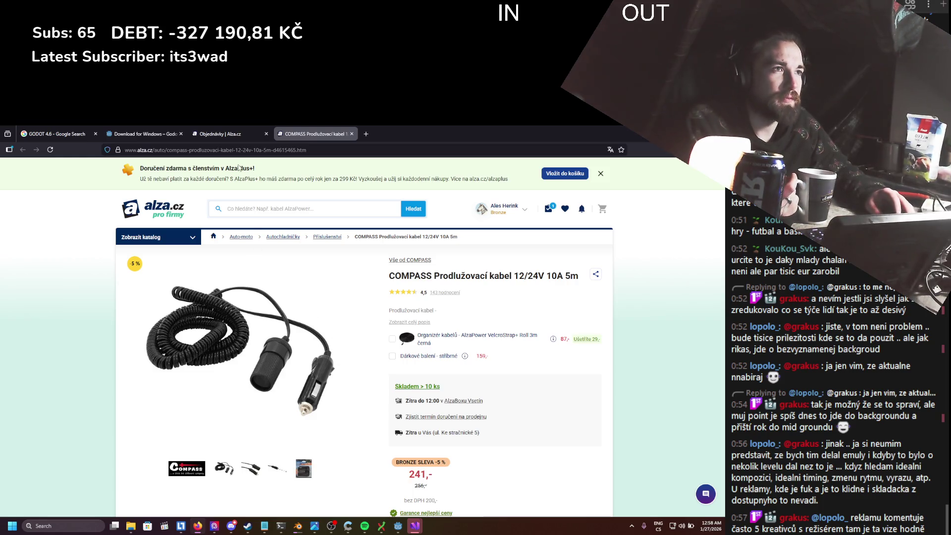
{"action": "left_click", "coordinate": [216, 129]}
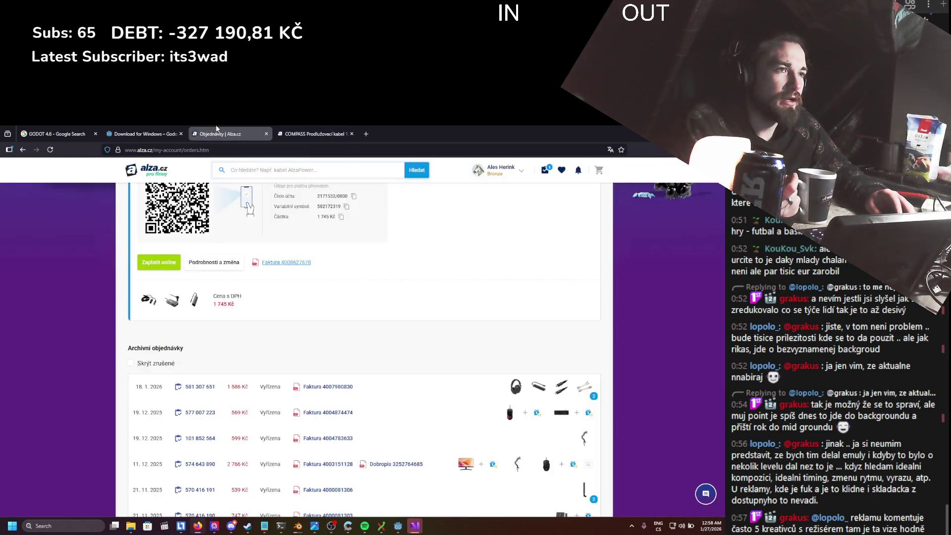
- Open the socket splitter page and browse its full-size photos, including the USB-port close-up
{"action": "left_click", "coordinate": [181, 310]}
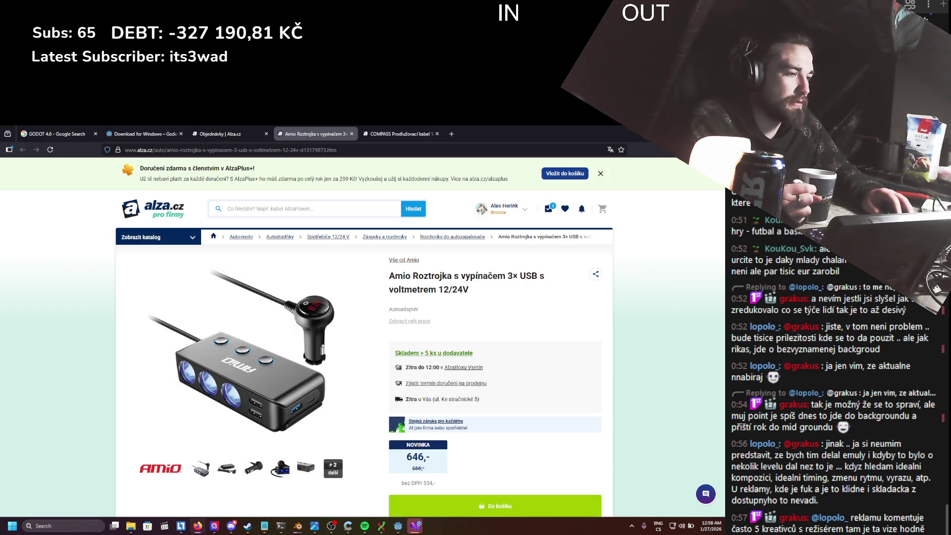
{"action": "mouse_move", "coordinate": [416, 526]}
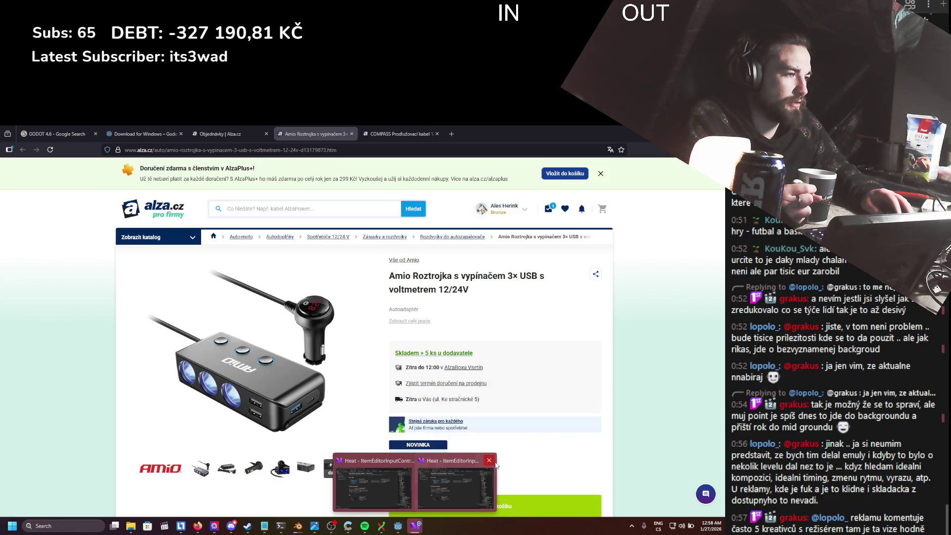
{"action": "left_click", "coordinate": [494, 462]}
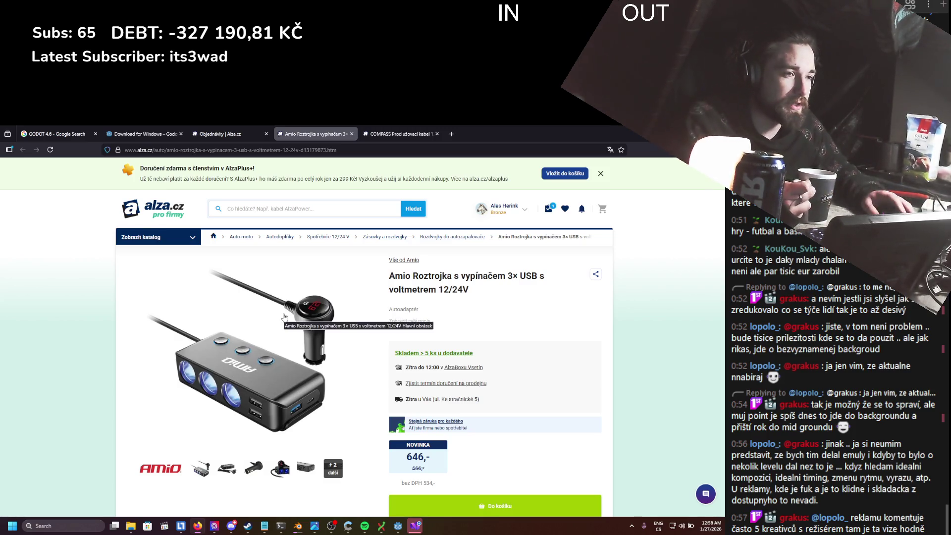
{"action": "scroll", "coordinate": [285, 317], "scroll_direction": "down", "scroll_amount": 2}
{"action": "scroll", "coordinate": [346, 371], "scroll_direction": "up", "scroll_amount": 2}
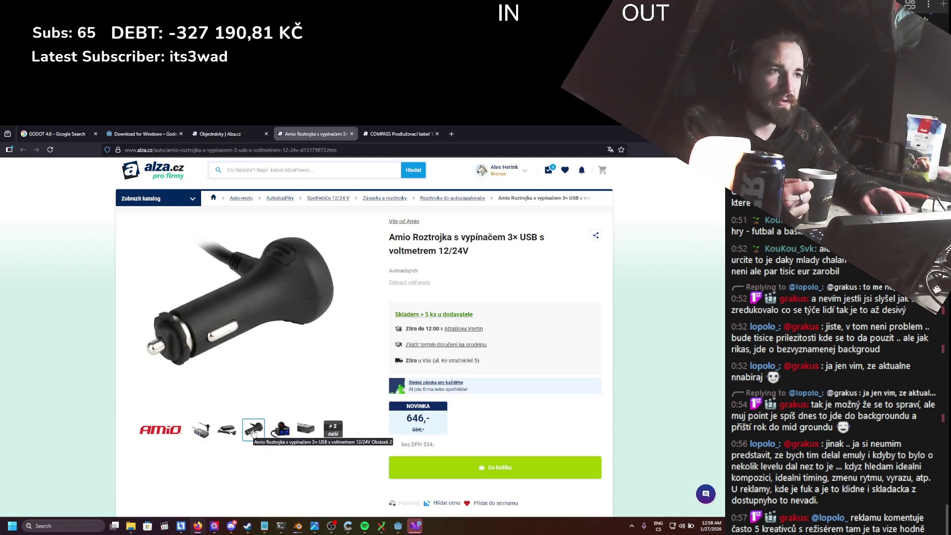
{"action": "left_click", "coordinate": [227, 430]}
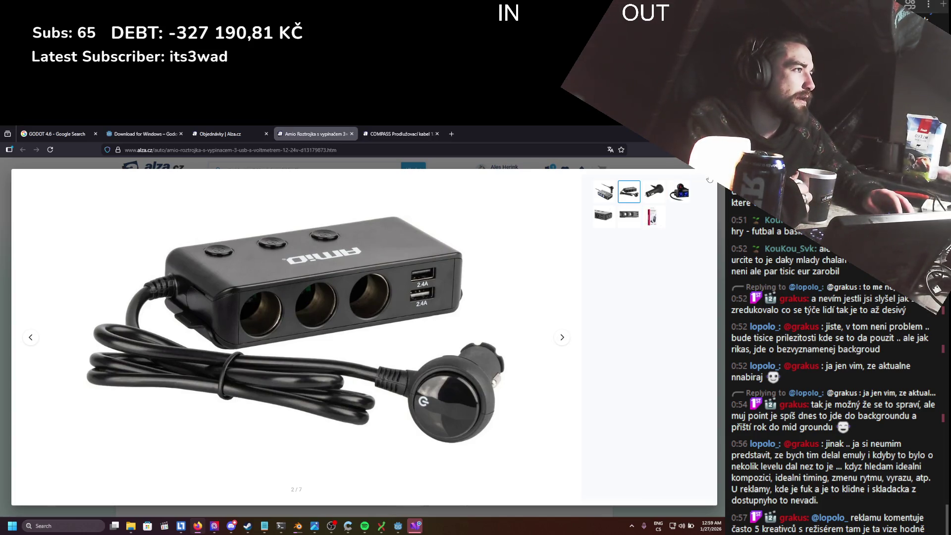
{"action": "left_click", "coordinate": [614, 217]}
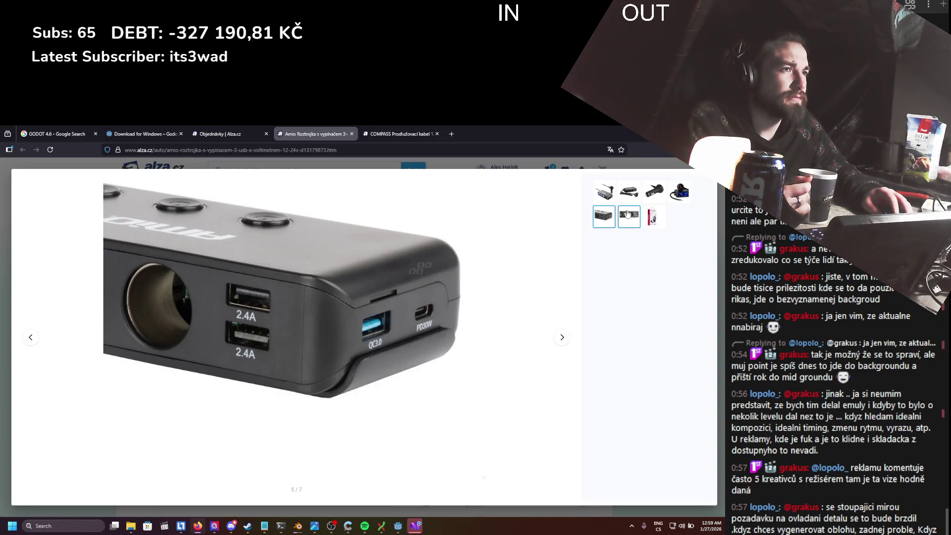
{"action": "left_click", "coordinate": [710, 180]}
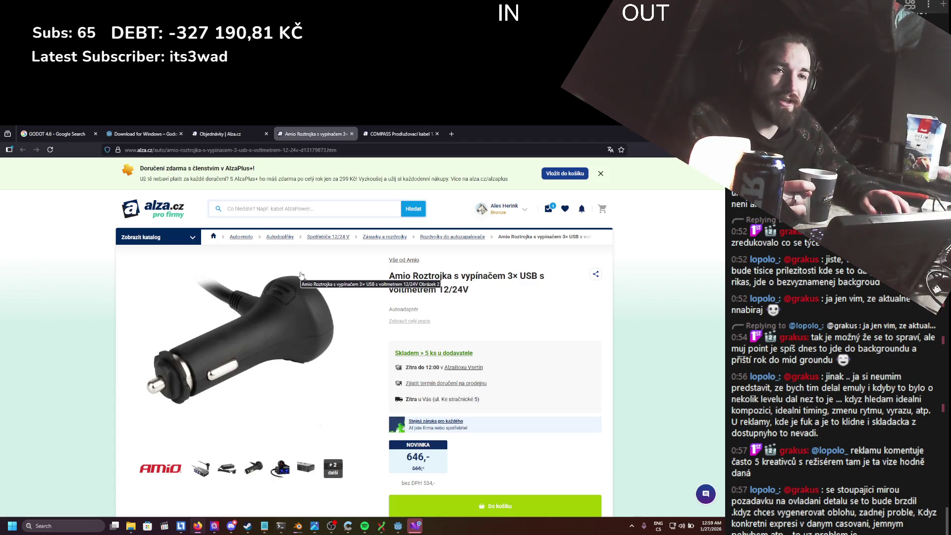
- Close the product tabs opened from the order and return to Godot
{"action": "scroll", "coordinate": [292, 283], "scroll_direction": "down", "scroll_amount": 4}
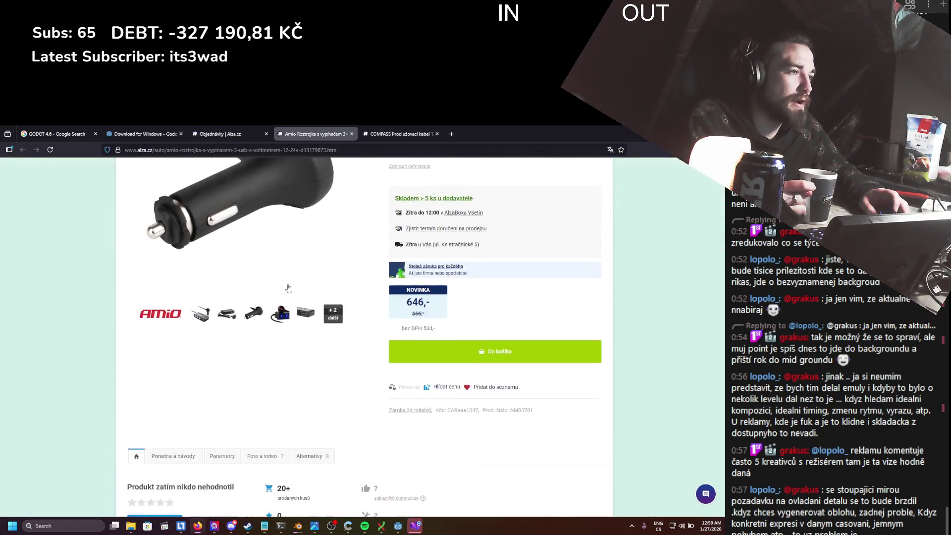
{"action": "scroll", "coordinate": [288, 288], "scroll_direction": "up", "scroll_amount": 2}
{"action": "scroll", "coordinate": [288, 288], "scroll_direction": "up", "scroll_amount": 2}
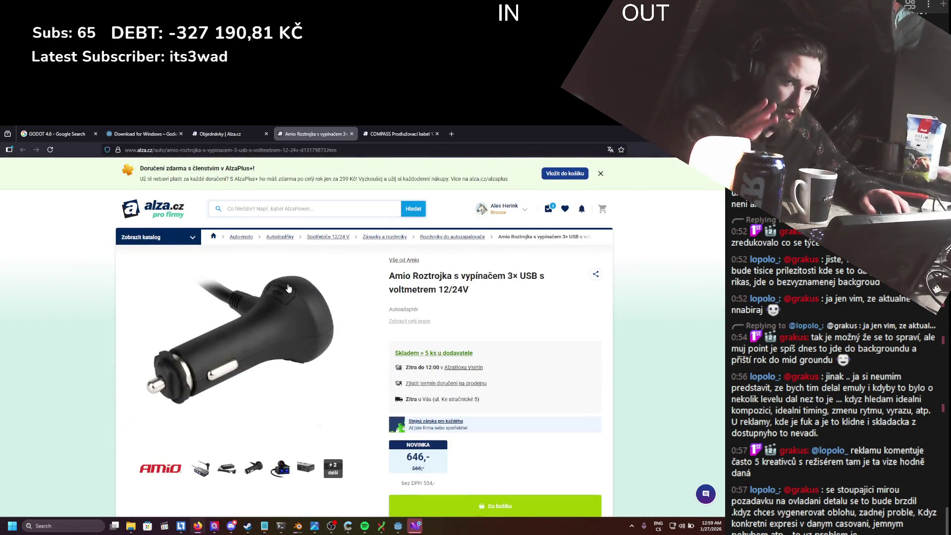
{"action": "key", "text": "ctrl+Tab"}
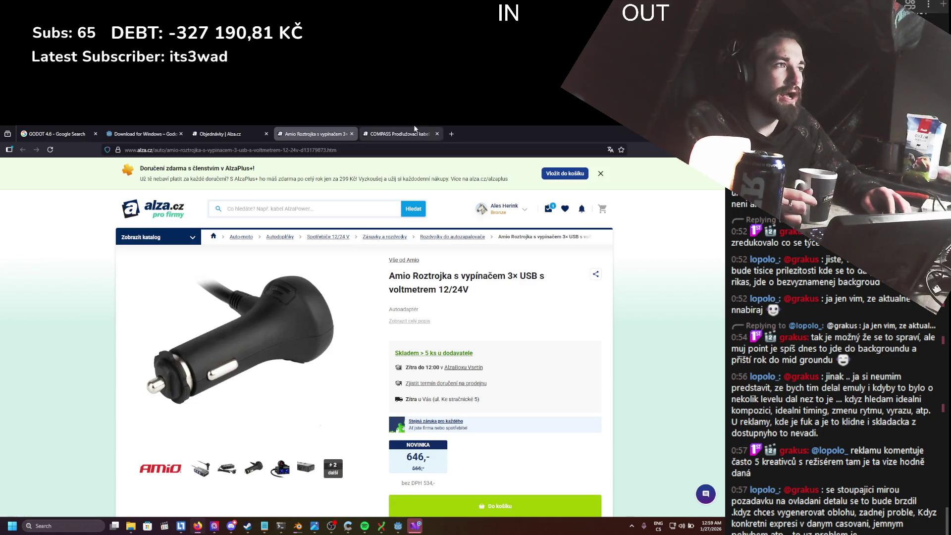
{"action": "left_click", "coordinate": [342, 133]}
{"action": "left_click", "coordinate": [351, 135]}
{"action": "left_click", "coordinate": [350, 135]}
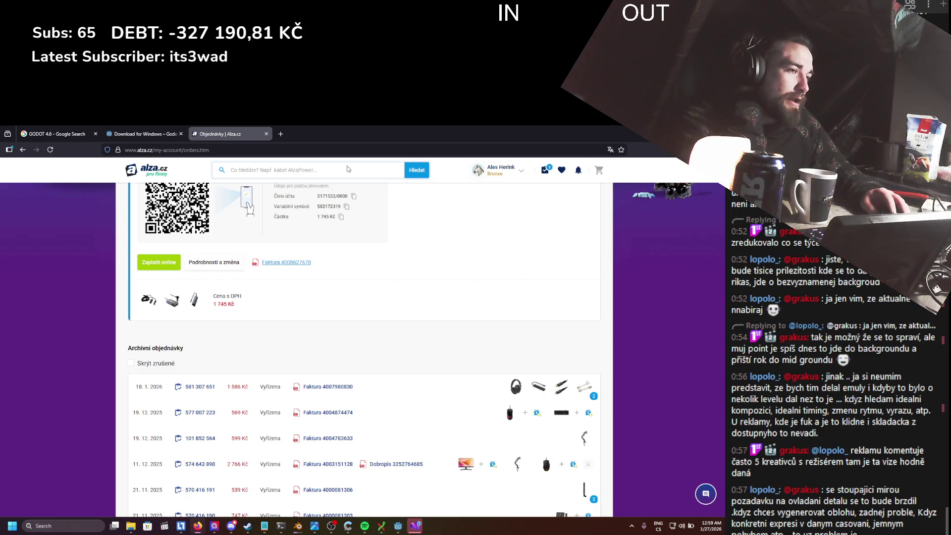
{"action": "key", "text": "alt+Tab"}
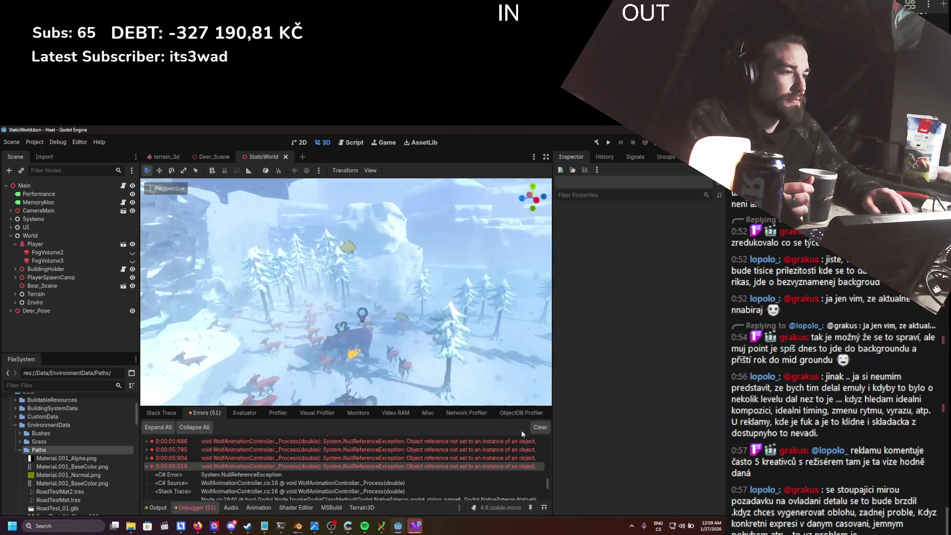
- Open an error's script in Visual Studio, dismiss What's New, then run the game from Godot
{"action": "scroll", "coordinate": [483, 448], "scroll_direction": "down", "scroll_amount": 1}
{"action": "double_click", "coordinate": [484, 448]}
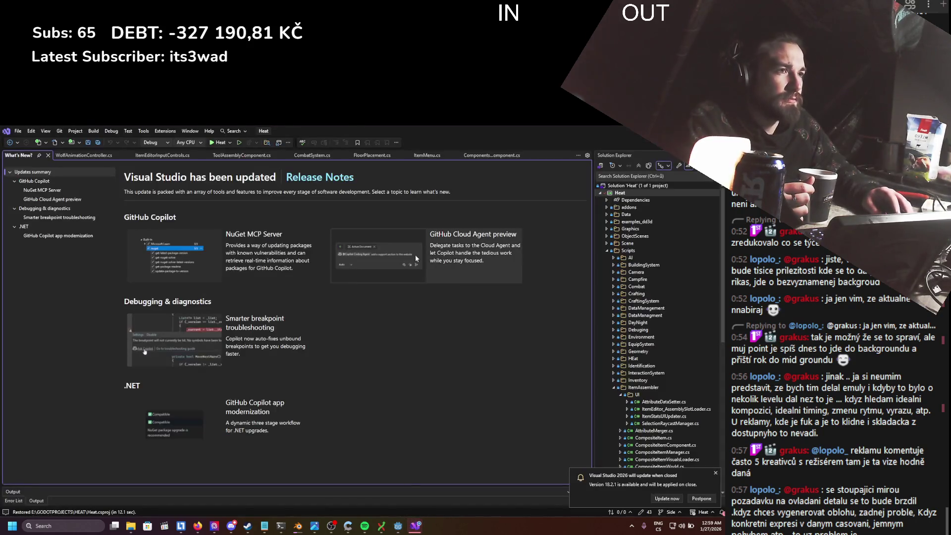
{"action": "left_click", "coordinate": [48, 156]}
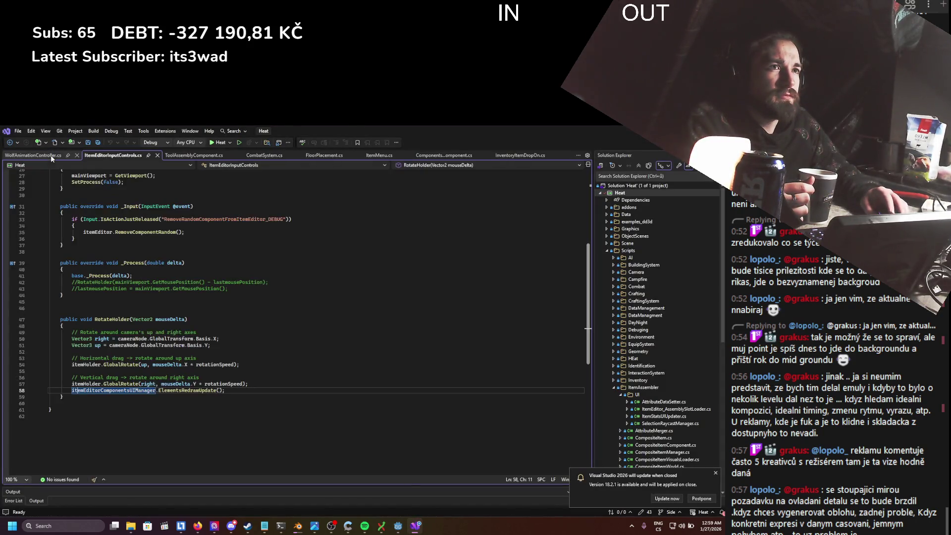
{"action": "key", "text": "alt+Tab"}
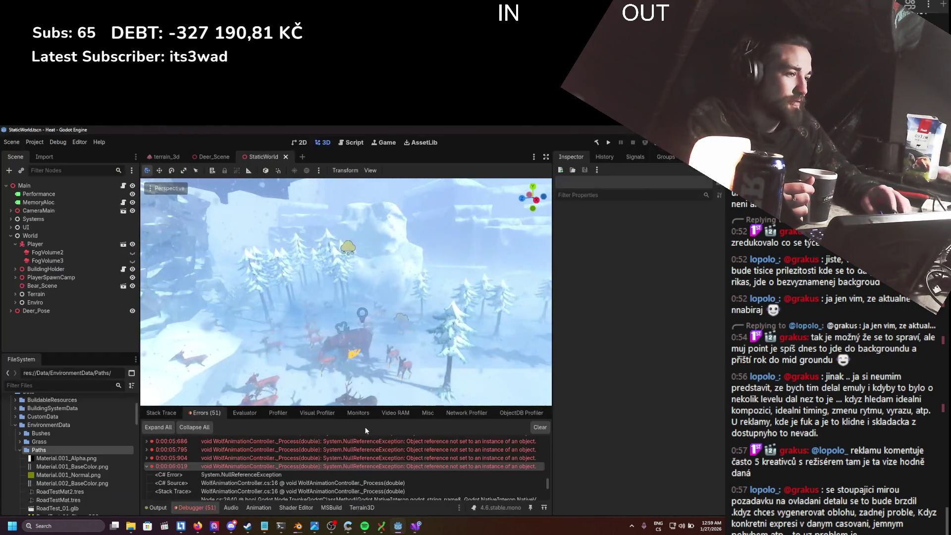
{"action": "left_click", "coordinate": [606, 143]}
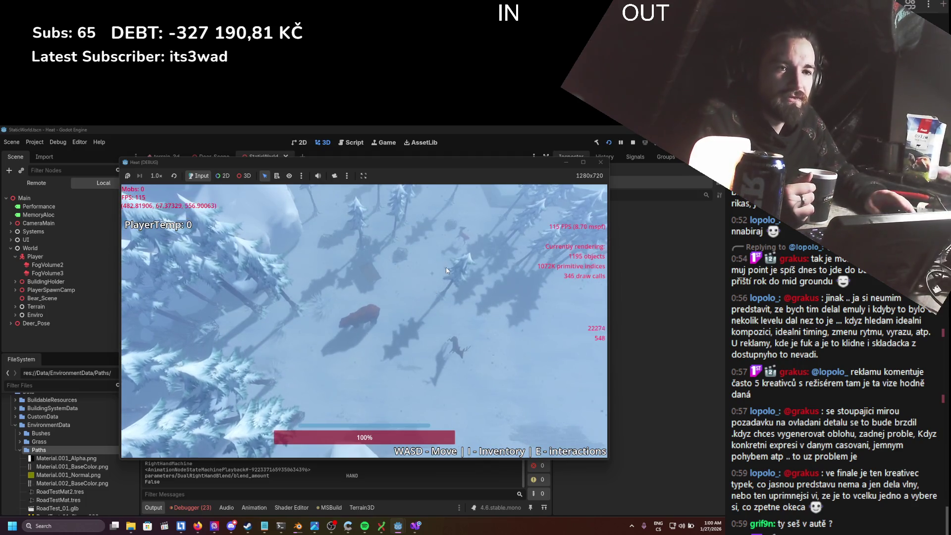
- Walk the player briefly, stop the game with F8, and return to Godot's error list
{"action": "key", "text": "s"}
{"action": "key", "text": "w"}
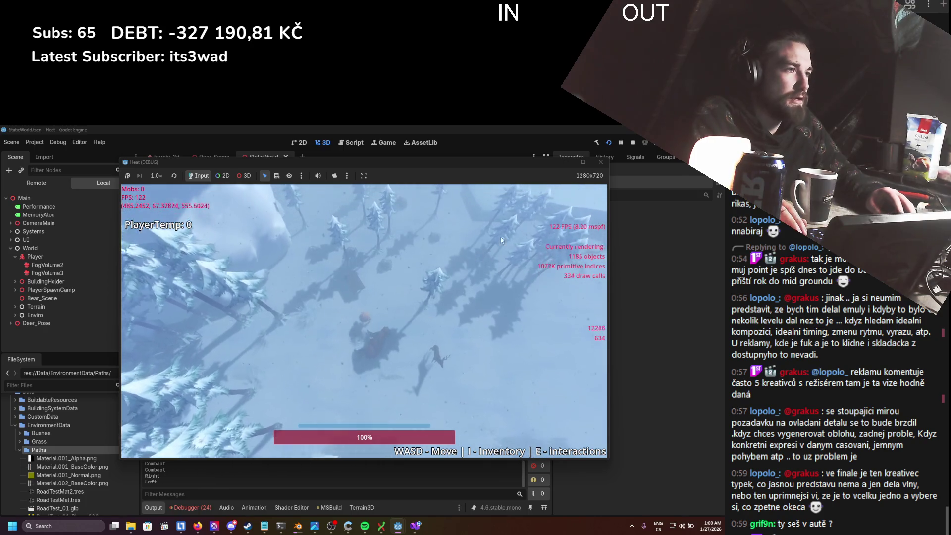
{"action": "key", "text": "F8"}
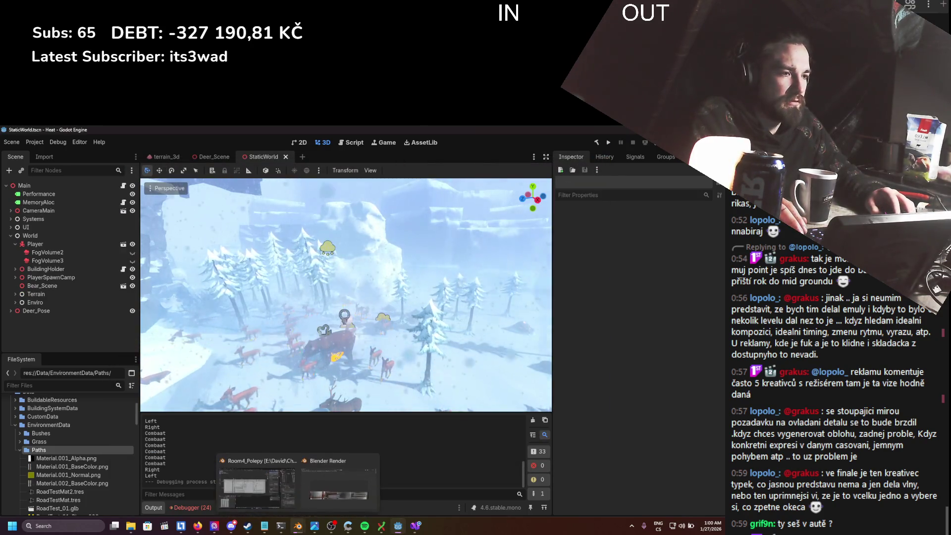
{"action": "left_click", "coordinate": [298, 526]}
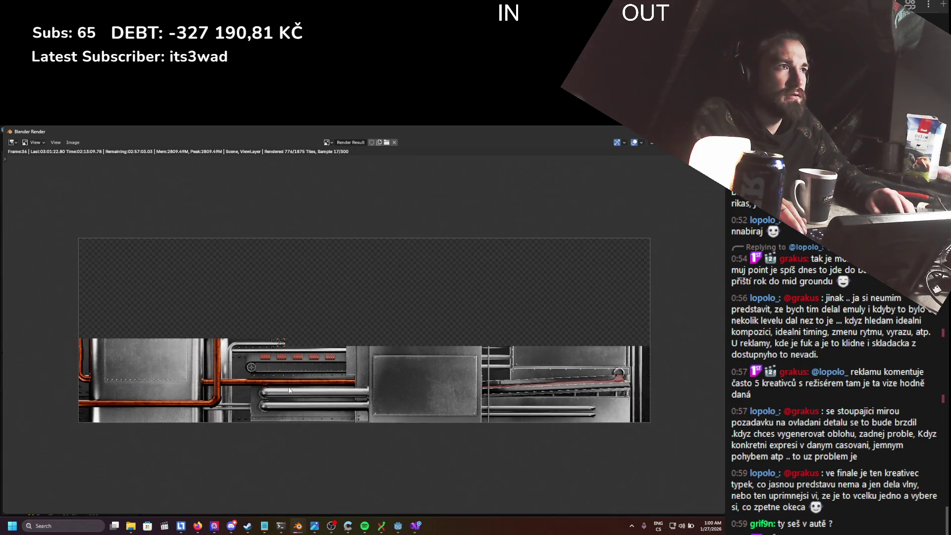
{"action": "key", "text": "alt+Tab"}
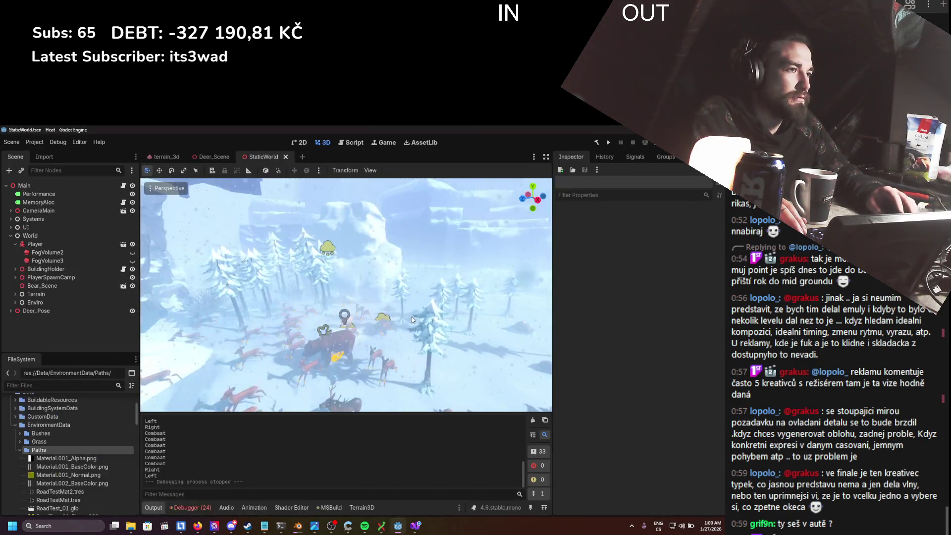
{"action": "left_click", "coordinate": [189, 507]}
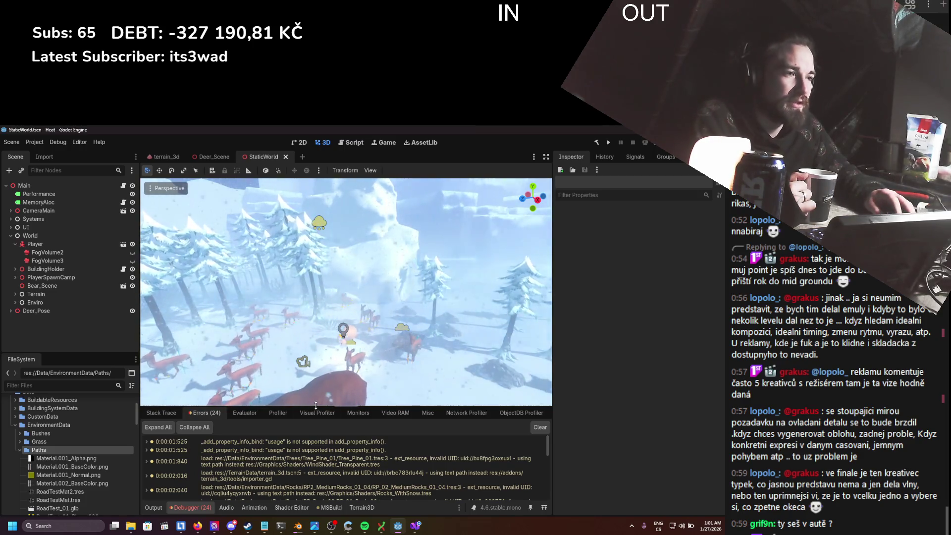
- Enlarge and scroll the error log, then open the InteractionSystem CameraRaycastComponent warning
{"action": "left_click_drag", "start_coordinate": [342, 407], "coordinate": [343, 344]}
{"action": "scroll", "coordinate": [331, 392], "scroll_direction": "down", "scroll_amount": 10}
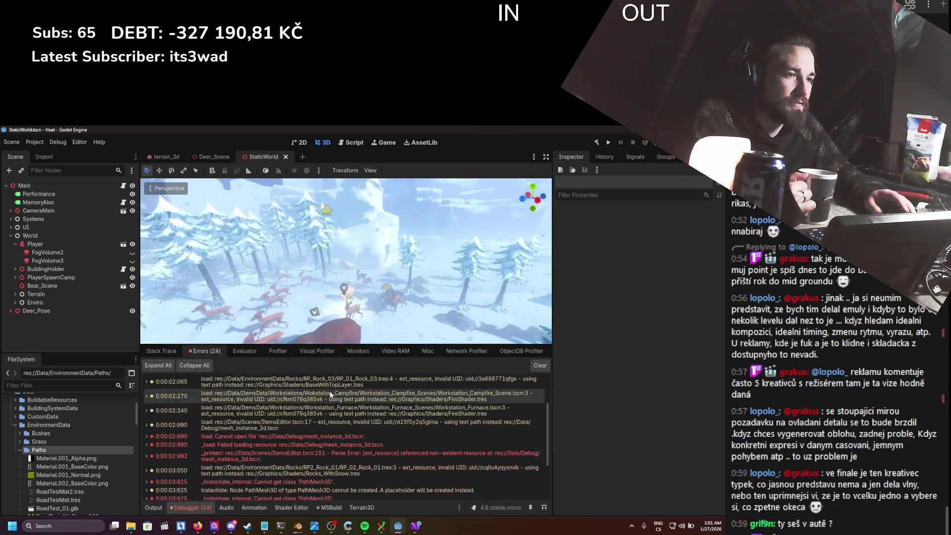
{"action": "scroll", "coordinate": [330, 393], "scroll_direction": "down", "scroll_amount": 1}
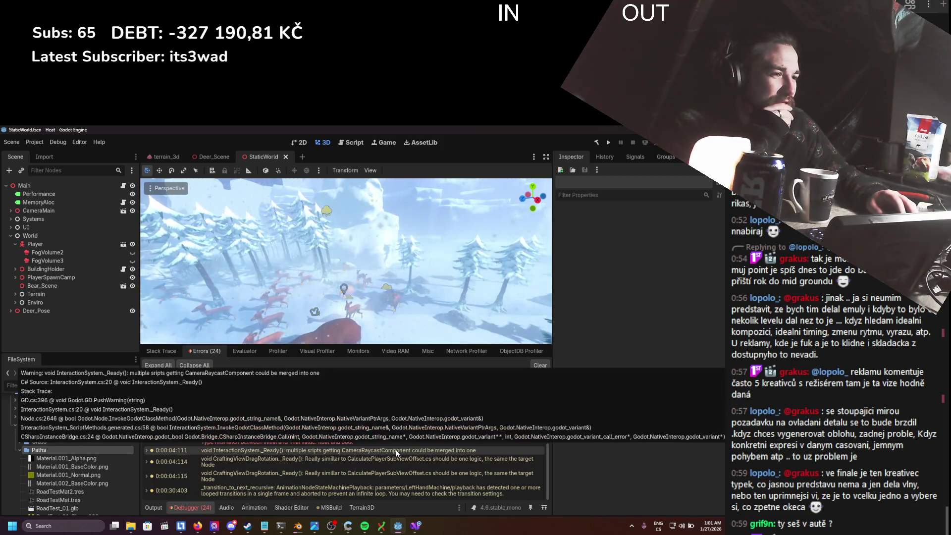
{"action": "double_click", "coordinate": [396, 451]}
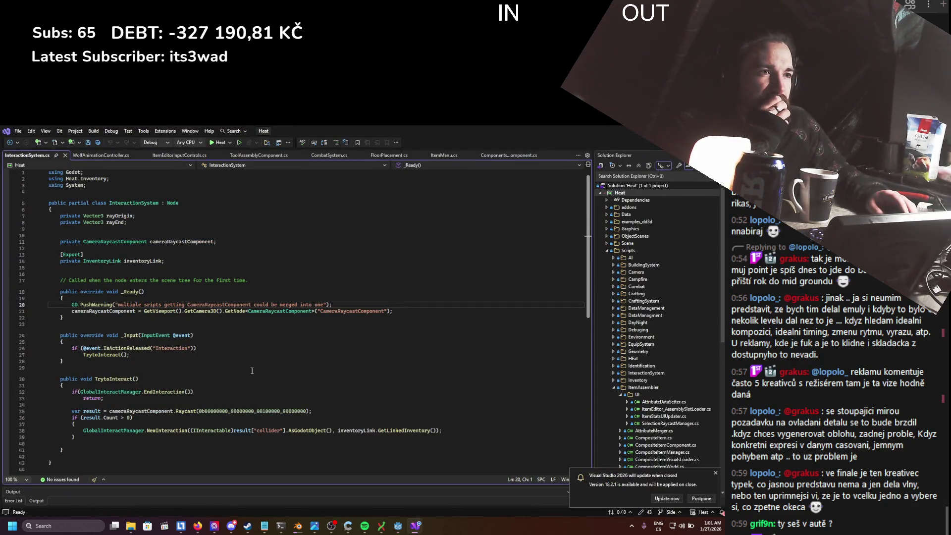
- Highlight every use of cameraRaycastComponent in InteractionSystem.cs and dismiss the Visual Studio update notification
{"action": "left_click_drag", "start_coordinate": [174, 323], "coordinate": [138, 312]}
{"action": "left_click", "coordinate": [307, 336]}
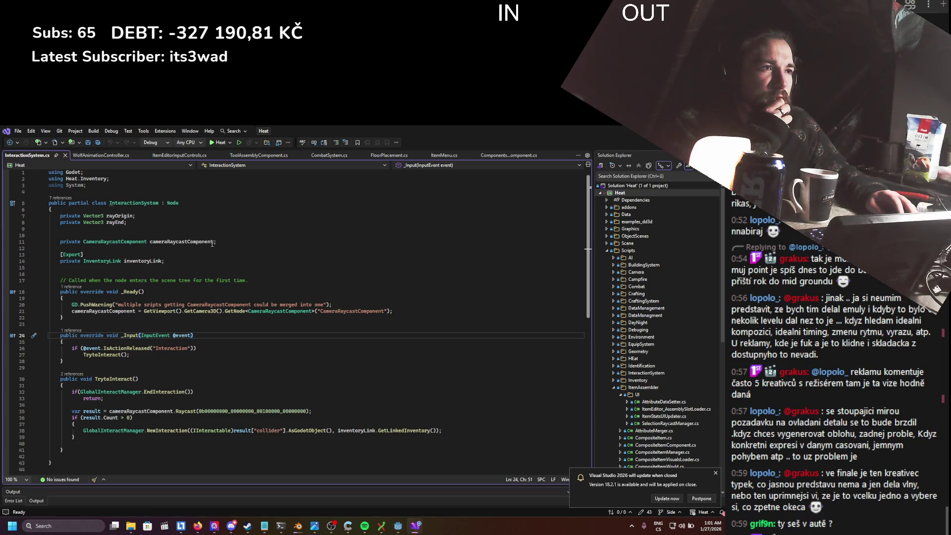
{"action": "mouse_move", "coordinate": [215, 244]}
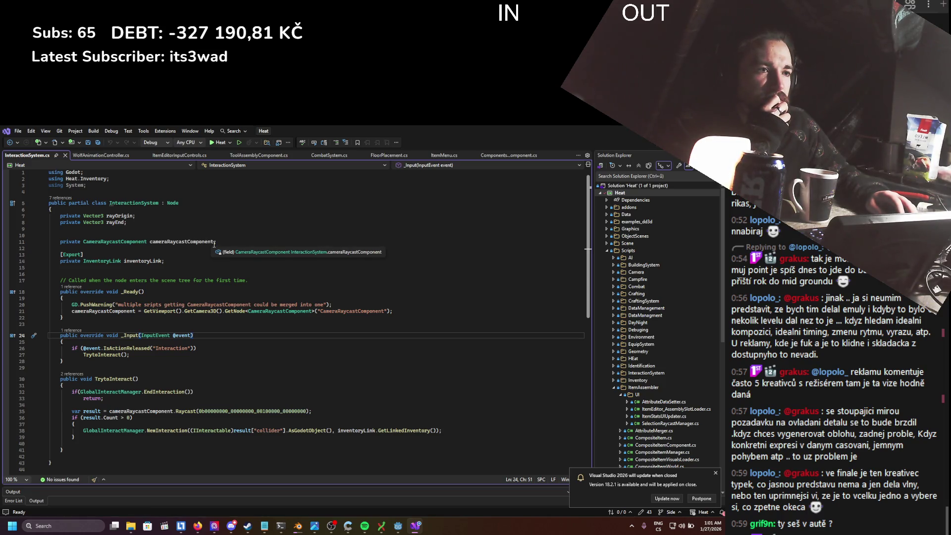
{"action": "left_click", "coordinate": [215, 243]}
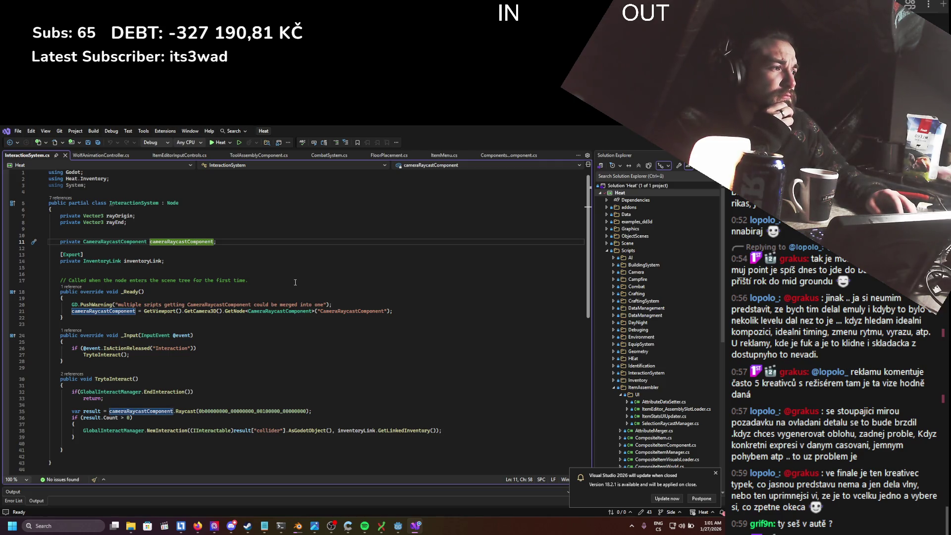
{"action": "left_click", "coordinate": [716, 474]}
- Try an '=' edit on the cameraRaycastComponent declaration, cancel the quick fixes, and save the script
{"action": "left_click", "coordinate": [203, 261]}
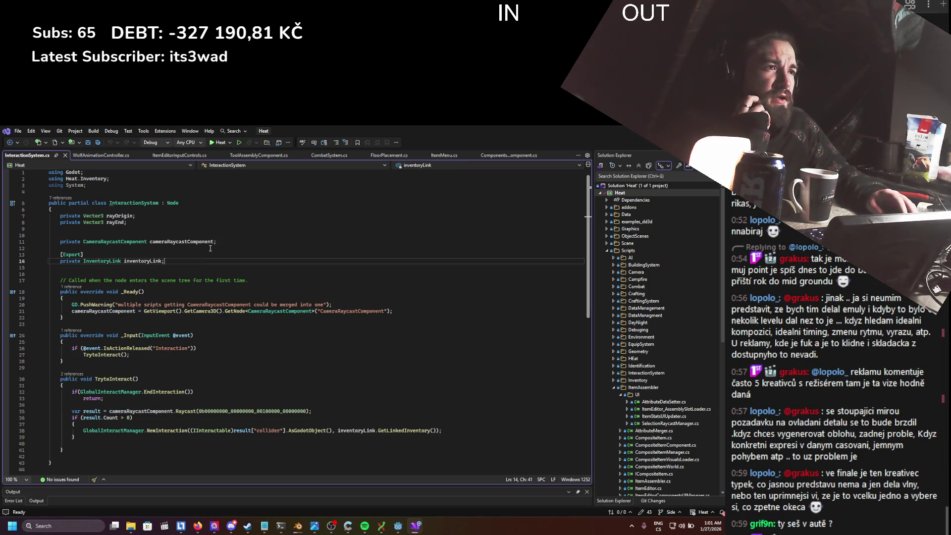
{"action": "mouse_move", "coordinate": [214, 245]}
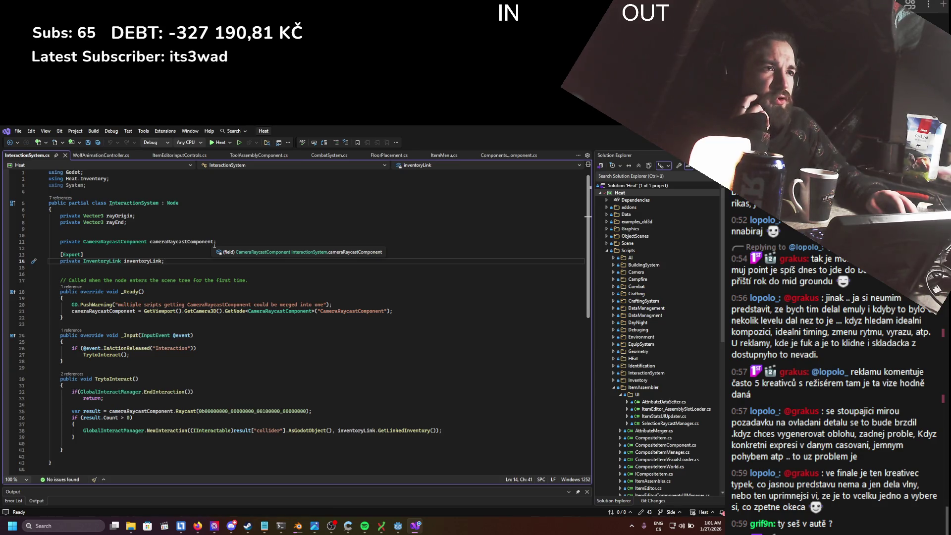
{"action": "left_click", "coordinate": [214, 242]}
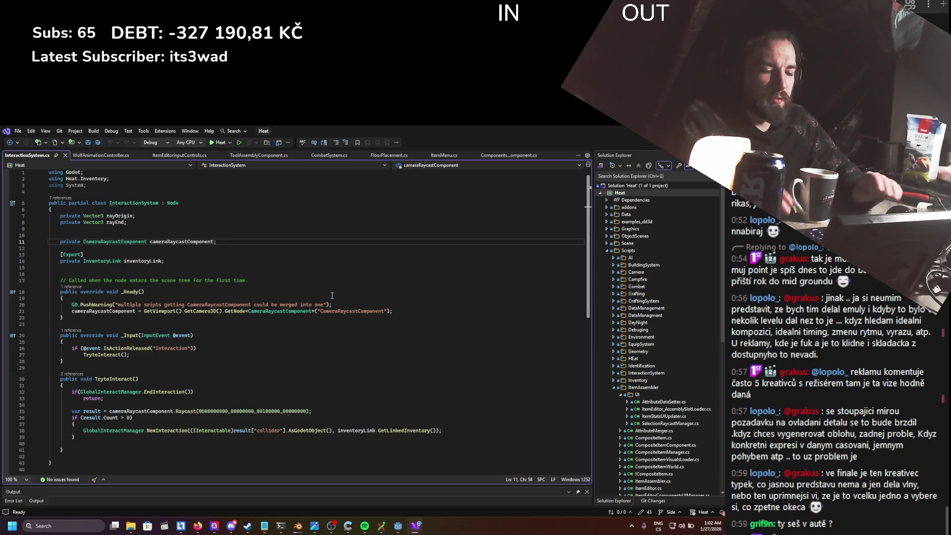
{"action": "type", "text": "="}
{"action": "key", "text": "ctrl+period"}
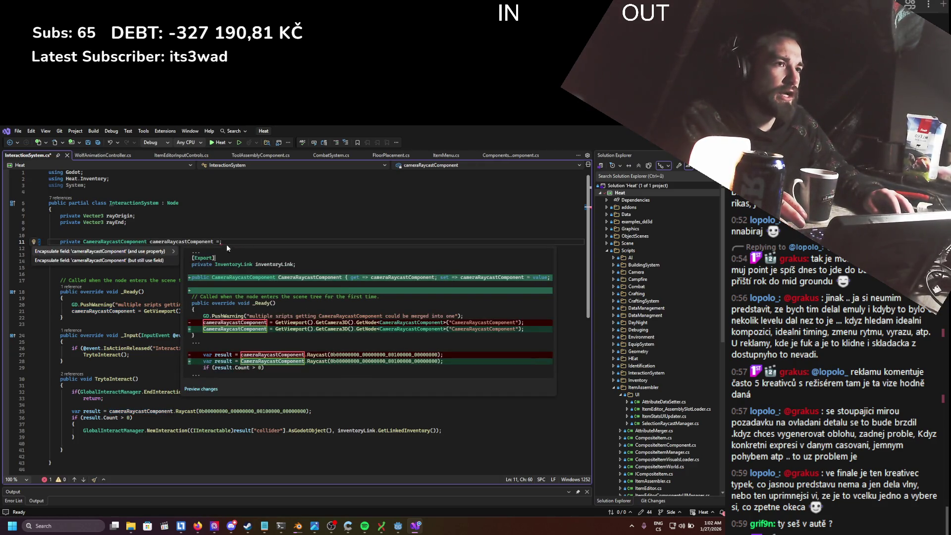
{"action": "key", "text": "Escape"}
{"action": "key", "text": "Left"}
{"action": "key", "text": "ctrl+s"}
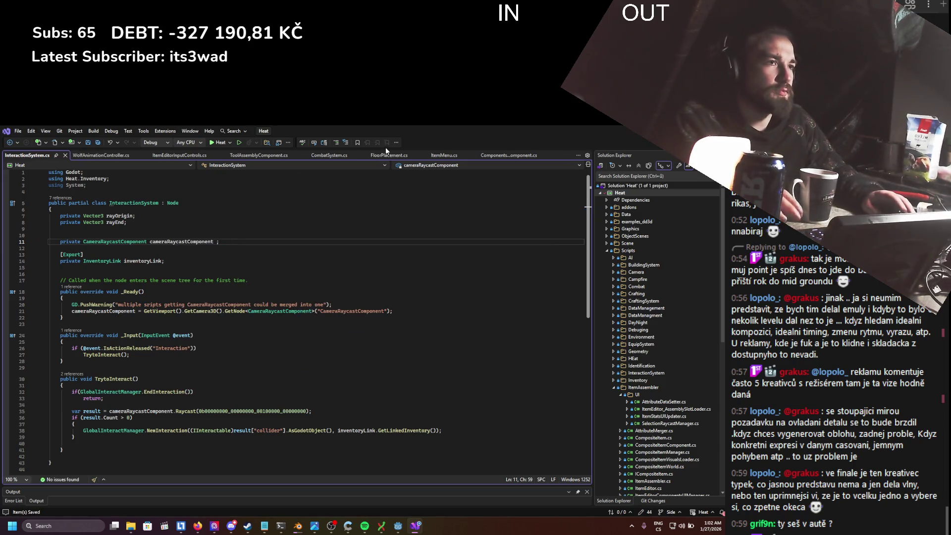
{"action": "key", "text": "alt+Tab"}
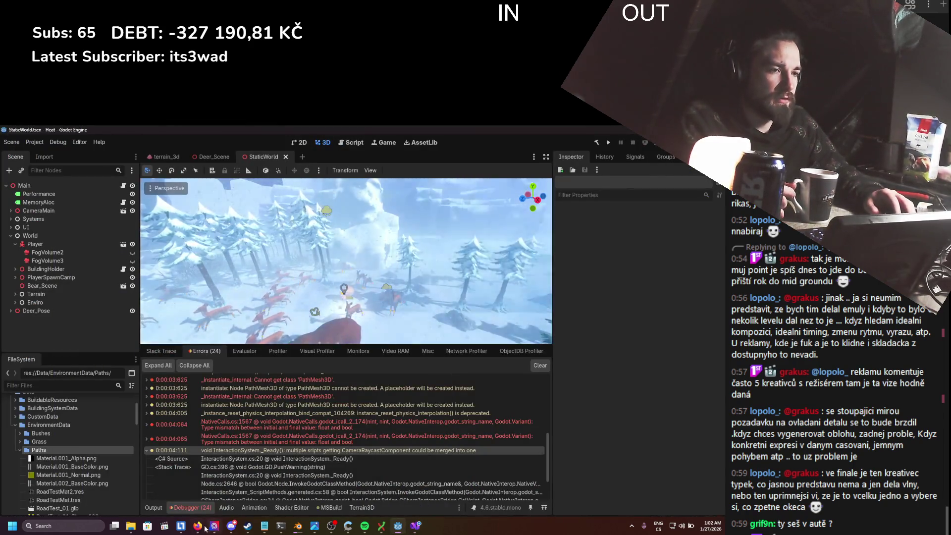
- Search Google in a new Firefox tab for 'windows 11 rebind keys'
{"action": "left_click", "coordinate": [199, 527]}
{"action": "key", "text": "ctrl+t"}
{"action": "type", "text": "witcherindows rebind "}
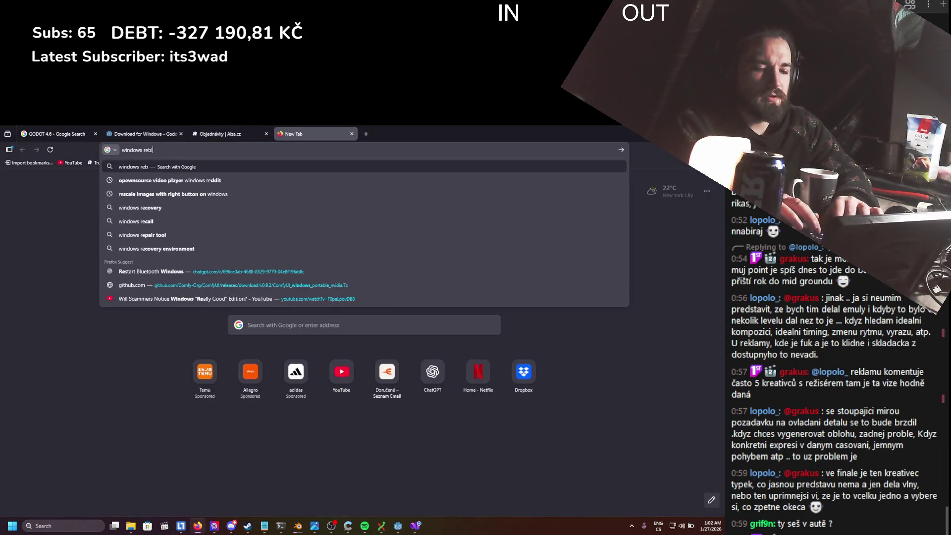
{"action": "type", "text": "key"}
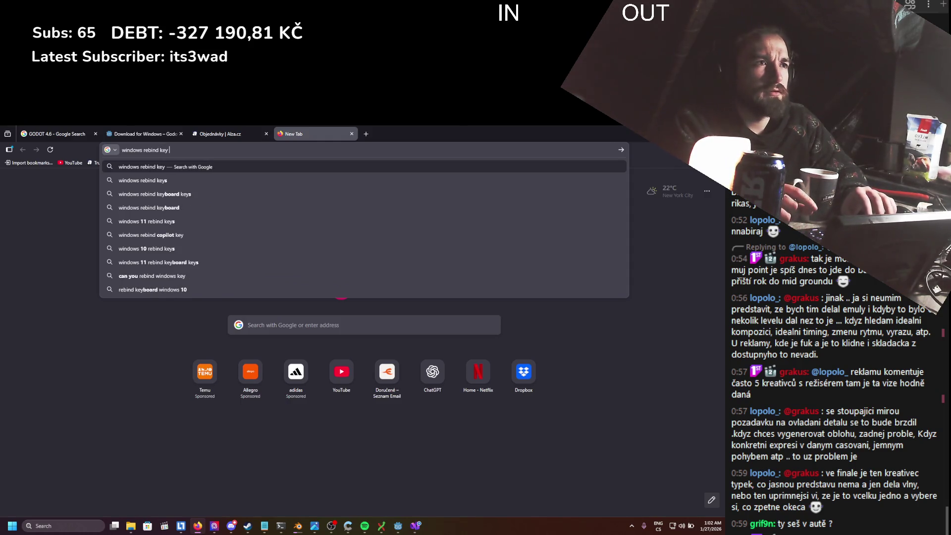
{"action": "key", "text": "Down"}
{"action": "key", "text": "Down"}
{"action": "key", "text": "Down"}
{"action": "key", "text": "Up"}
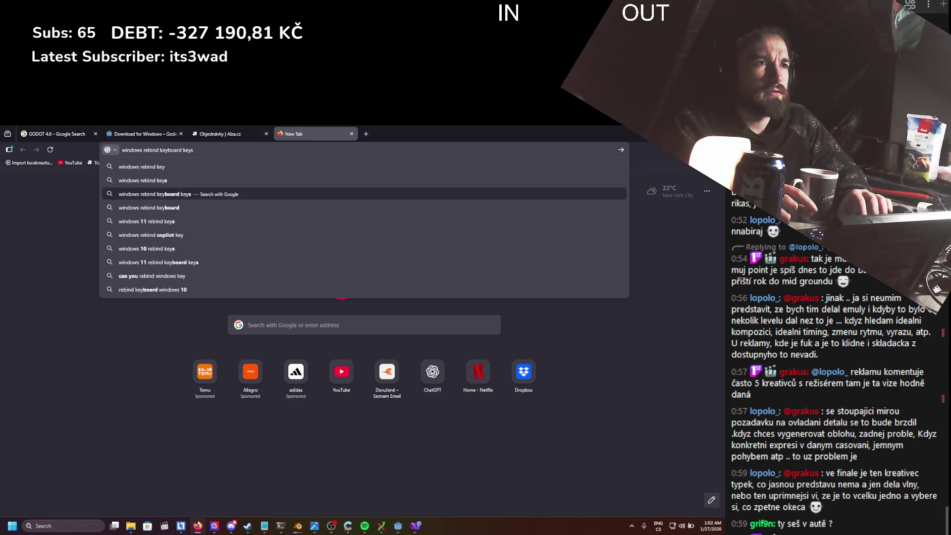
{"action": "key", "text": "Down"}
{"action": "key", "text": "Down"}
{"action": "key", "text": "Return"}
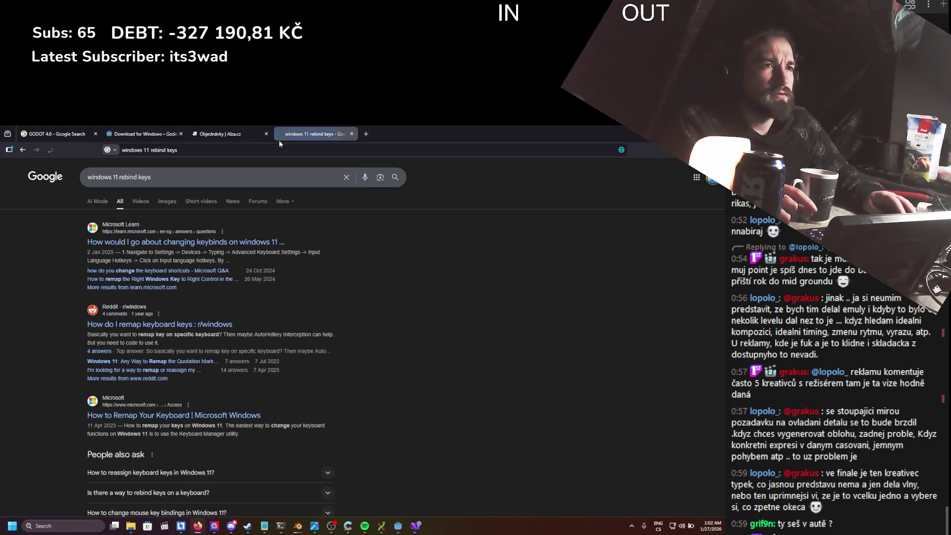
- Open the Microsoft Learn keybinds question and read the Settings and PowerToys steps in its answer
{"action": "left_click", "coordinate": [187, 243]}
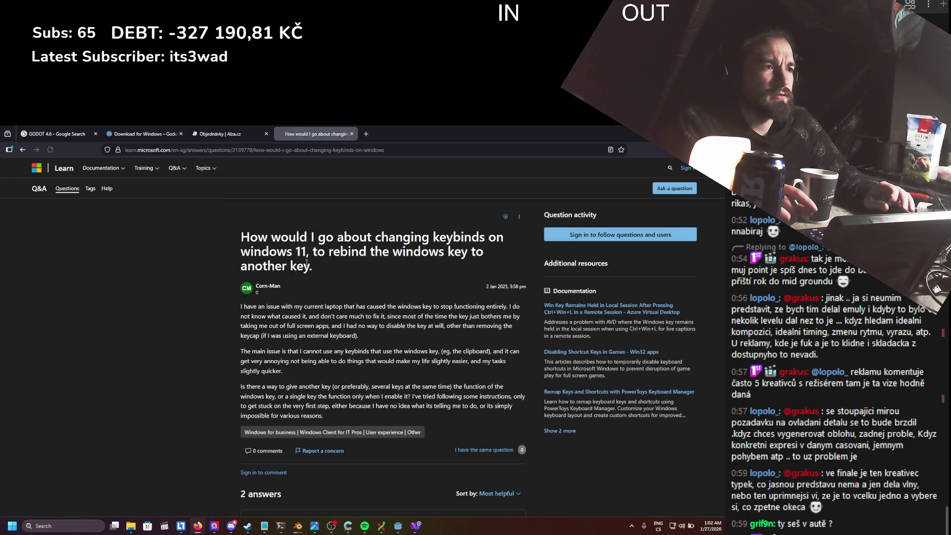
{"action": "scroll", "coordinate": [275, 300], "scroll_direction": "down", "scroll_amount": 4}
{"action": "scroll", "coordinate": [275, 299], "scroll_direction": "down", "scroll_amount": 1}
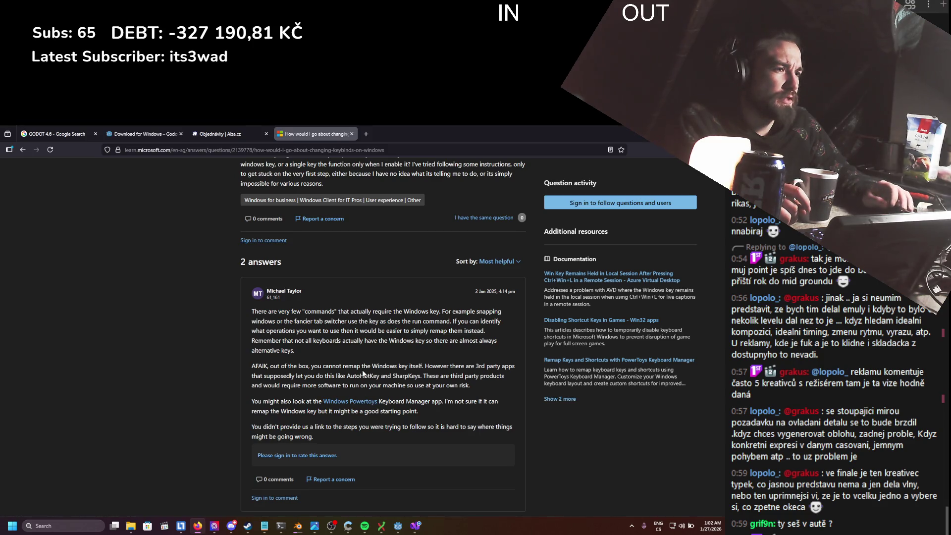
{"action": "scroll", "coordinate": [200, 380], "scroll_direction": "down", "scroll_amount": 5}
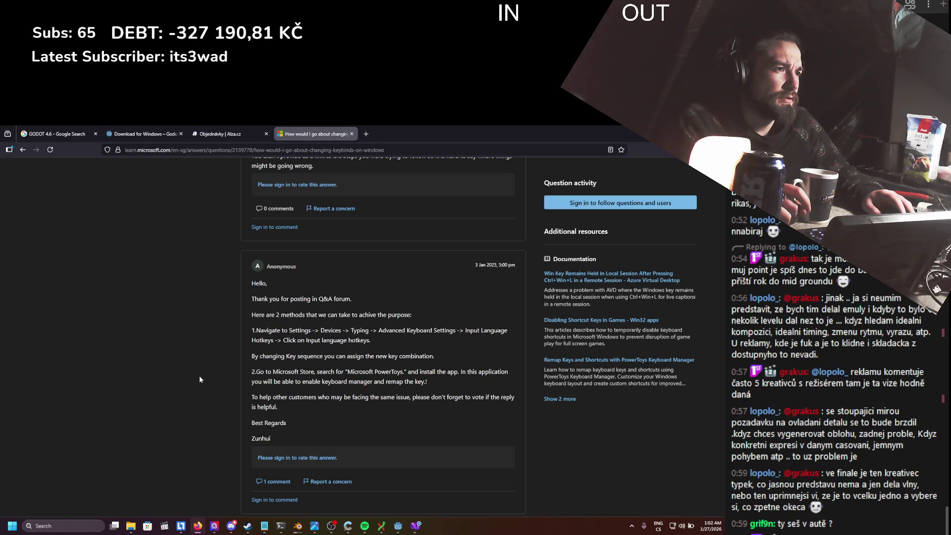
{"action": "left_click_drag", "start_coordinate": [374, 320], "coordinate": [456, 340]}
{"action": "left_click", "coordinate": [438, 342]}
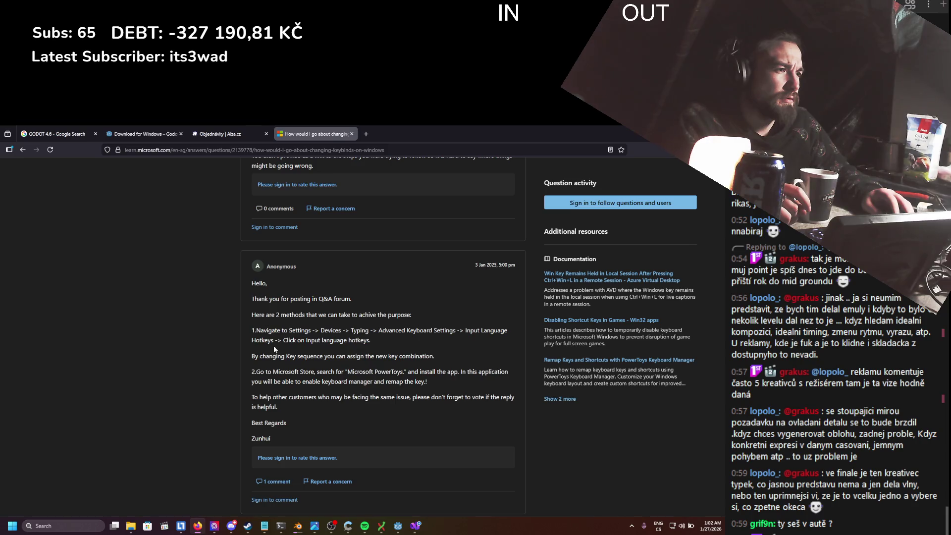
{"action": "left_click_drag", "start_coordinate": [257, 372], "coordinate": [406, 373]}
{"action": "left_click", "coordinate": [448, 375]}
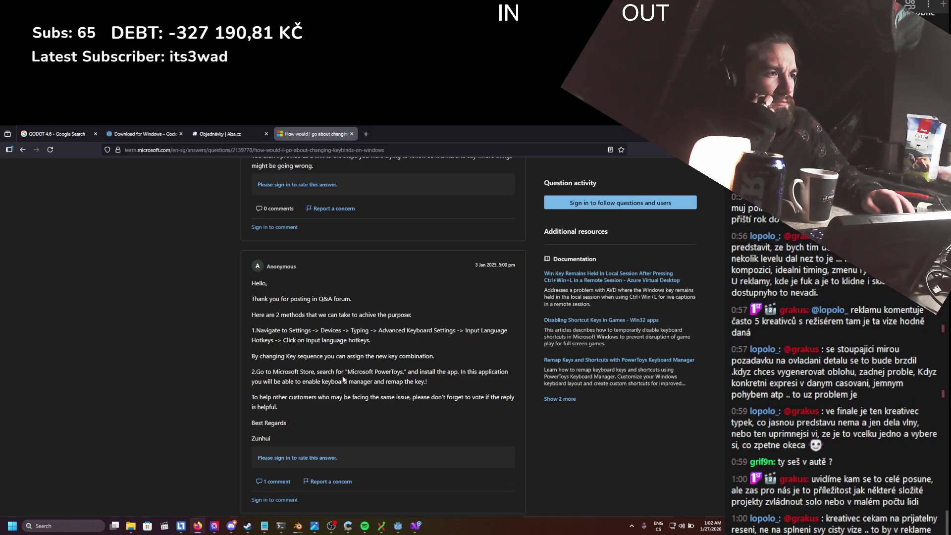
{"action": "left_click", "coordinate": [63, 526]}
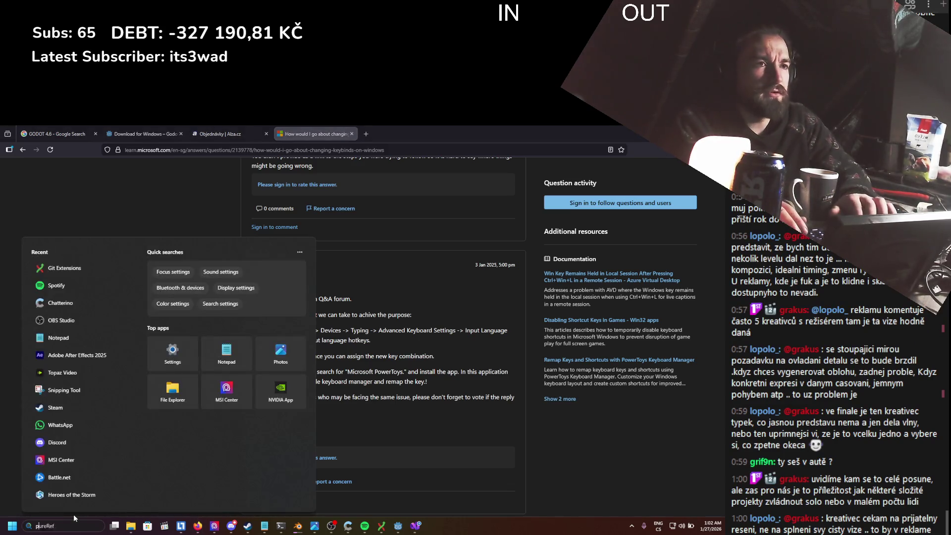
- Launch PowerToys and switch off Find My Mouse, File Locksmith and Hosts File Editor
{"action": "type", "text": "power"}
{"action": "key", "text": "Return"}
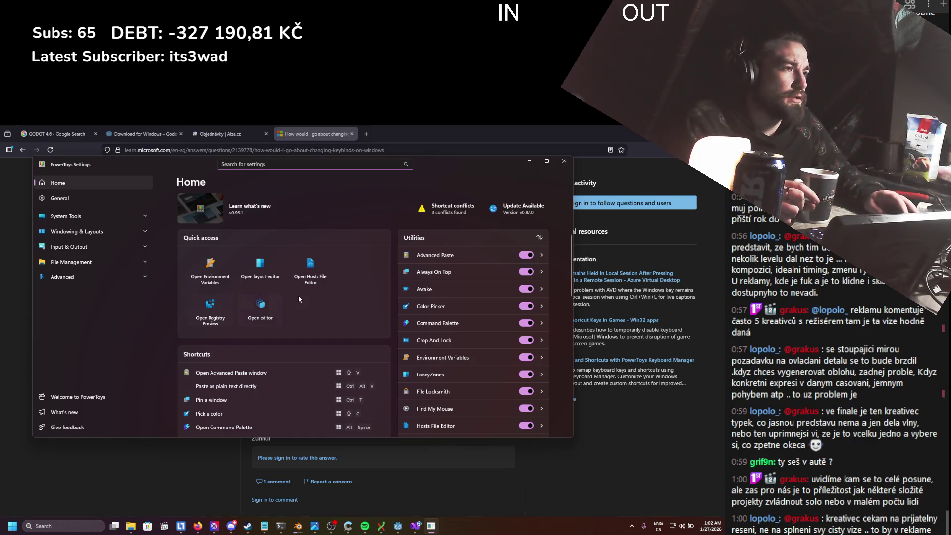
{"action": "scroll", "coordinate": [437, 287], "scroll_direction": "down", "scroll_amount": 4}
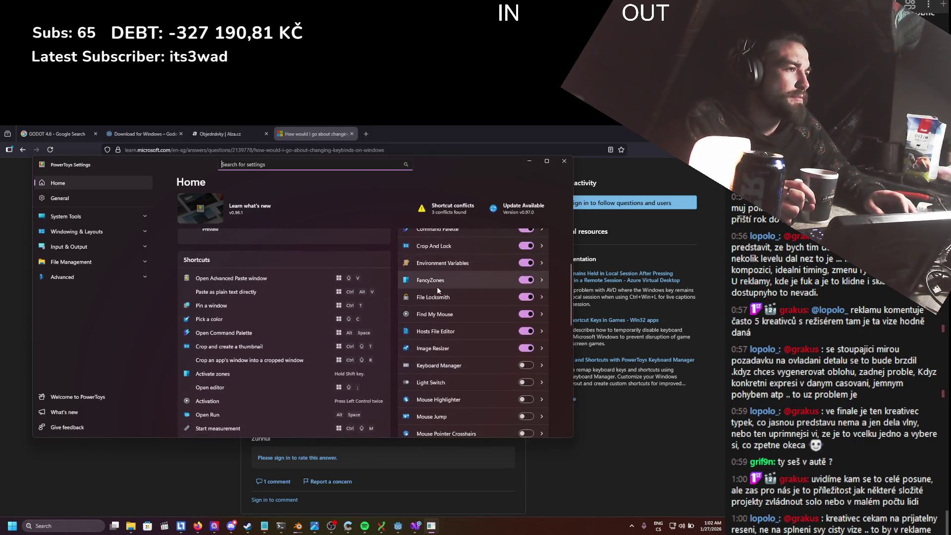
{"action": "scroll", "coordinate": [437, 287], "scroll_direction": "up", "scroll_amount": 1}
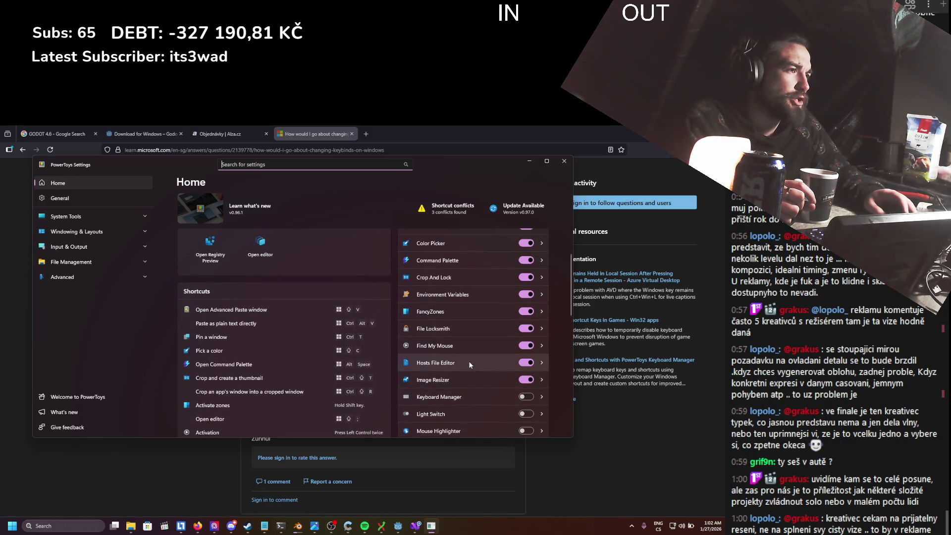
{"action": "left_click", "coordinate": [523, 345]}
{"action": "scroll", "coordinate": [508, 349], "scroll_direction": "up", "scroll_amount": 1}
{"action": "left_click", "coordinate": [526, 360]}
{"action": "left_click", "coordinate": [525, 394]}
{"action": "scroll", "coordinate": [502, 384], "scroll_direction": "up", "scroll_amount": 1}
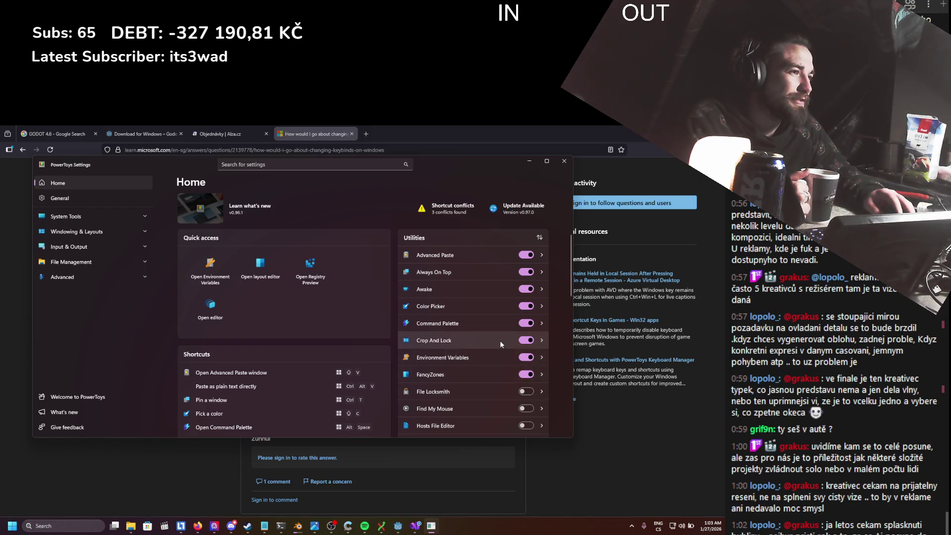
- Switch off Crop And Lock, Command Palette, Color Picker, Awake, Always On Top and Advanced Paste, then open Keyboard Manager
{"action": "left_click", "coordinate": [525, 340]}
{"action": "left_click", "coordinate": [518, 323]}
{"action": "left_click", "coordinate": [524, 307]}
{"action": "left_click", "coordinate": [524, 289]}
{"action": "left_click", "coordinate": [524, 273]}
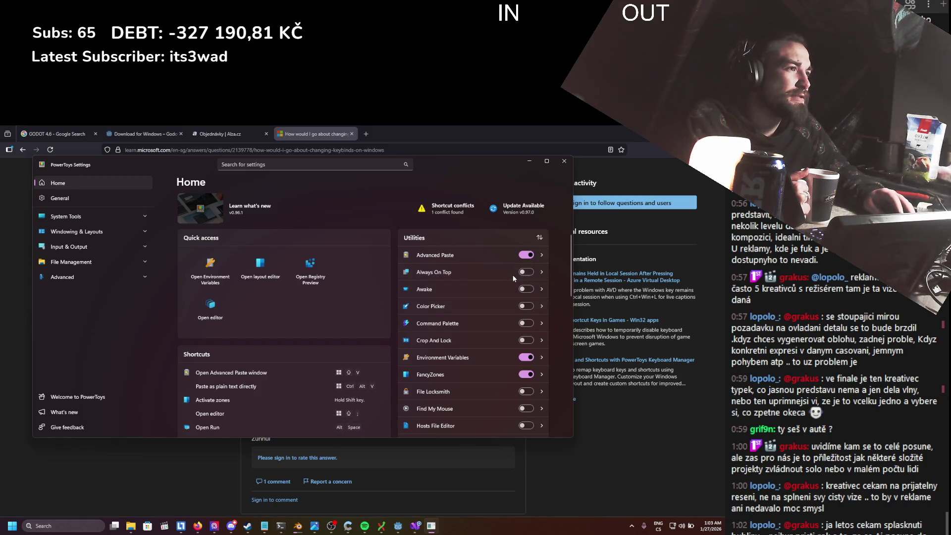
{"action": "left_click", "coordinate": [526, 255]}
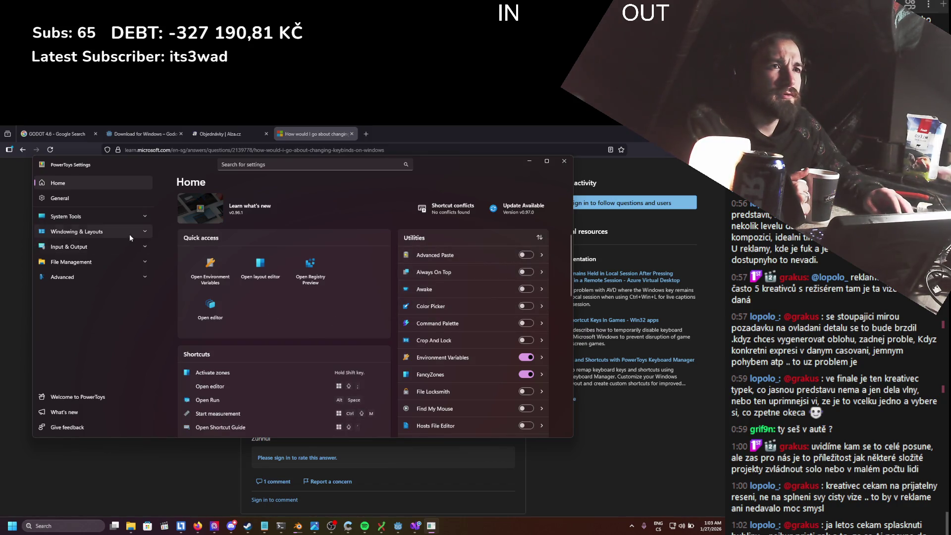
{"action": "left_click", "coordinate": [115, 247]}
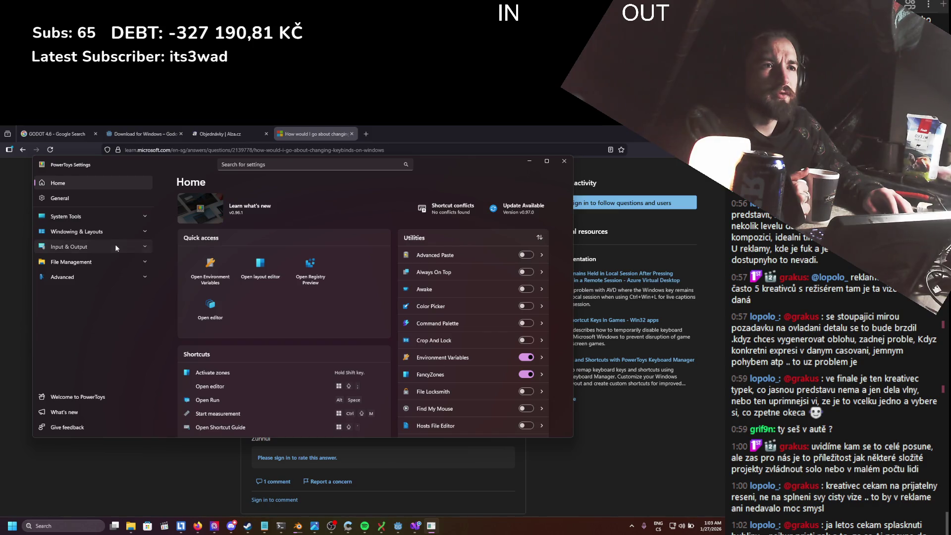
{"action": "left_click", "coordinate": [111, 262]}
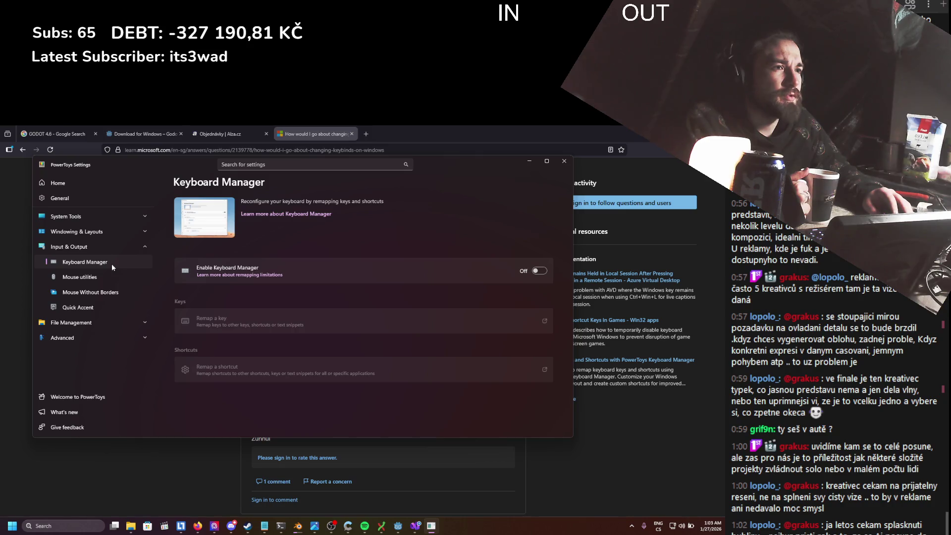
- Enable Keyboard Manager and add a new key remapping row
{"action": "left_click", "coordinate": [539, 270]}
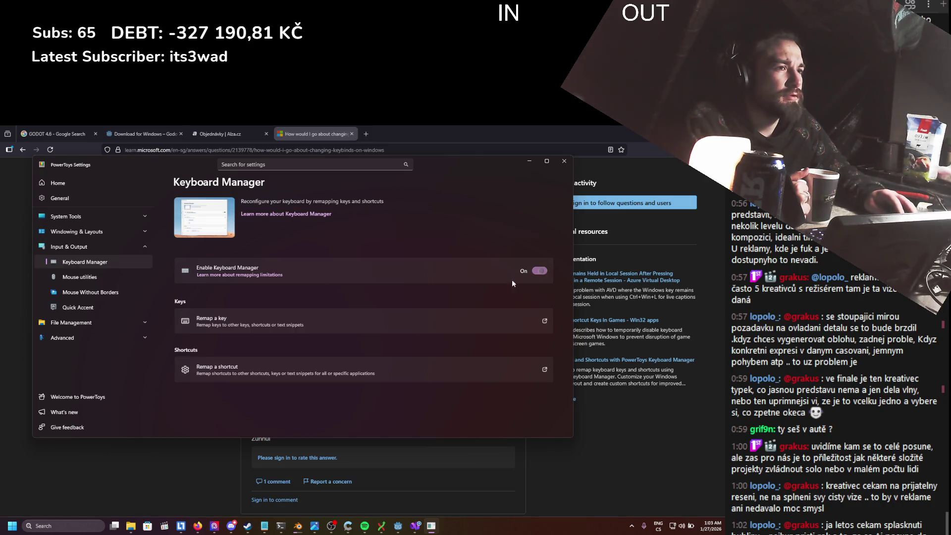
{"action": "left_click", "coordinate": [350, 325]}
{"action": "left_click", "coordinate": [249, 297]}
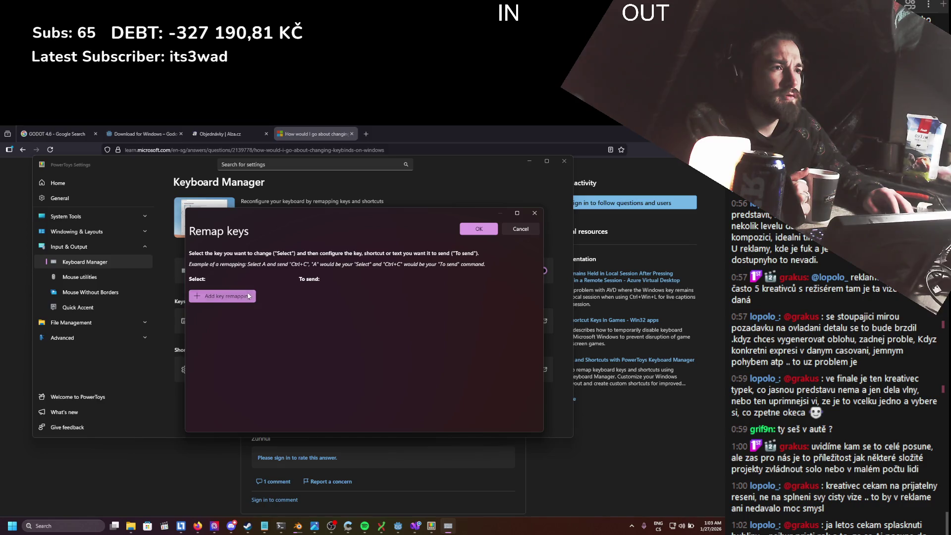
- Set Ctrl (Right) as the key to remap
{"action": "left_click", "coordinate": [240, 314]}
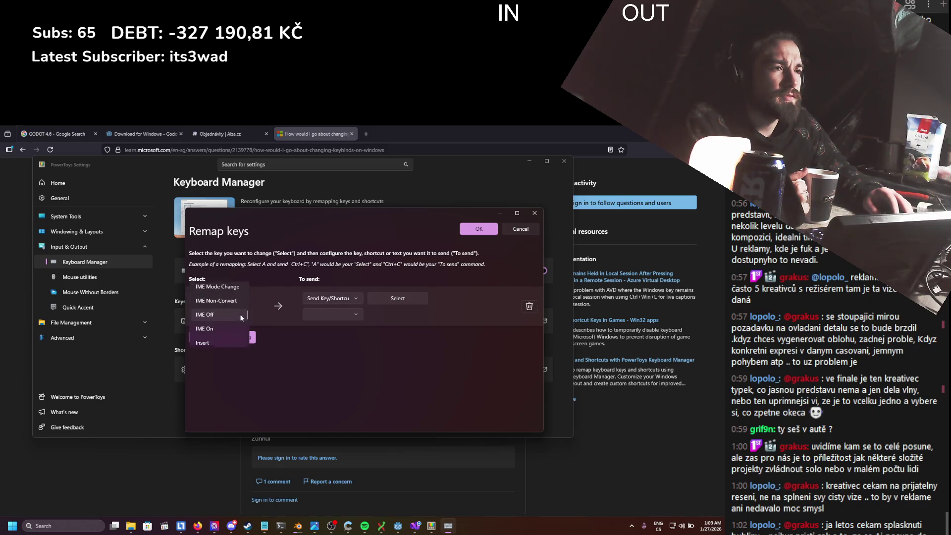
{"action": "scroll", "coordinate": [240, 314], "scroll_direction": "down", "scroll_amount": 3}
{"action": "scroll", "coordinate": [240, 314], "scroll_direction": "down", "scroll_amount": 5}
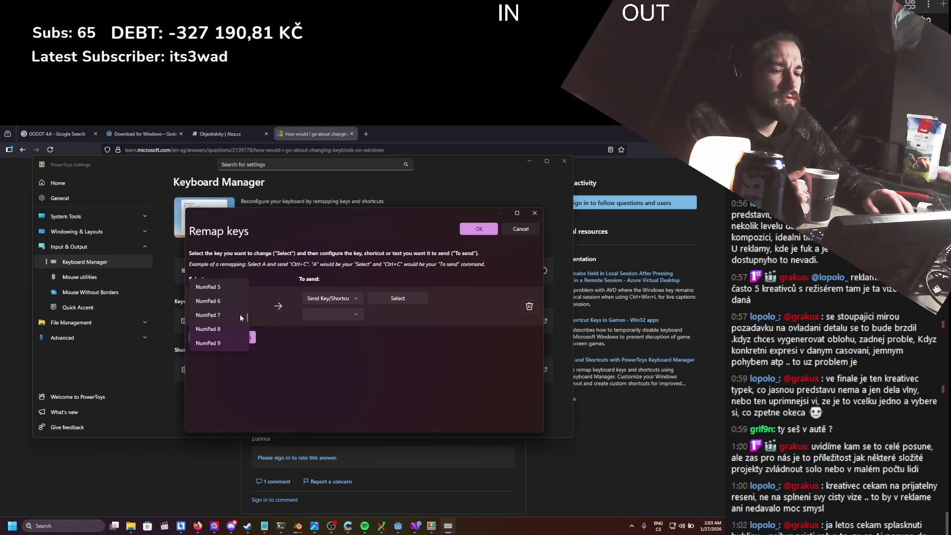
{"action": "scroll", "coordinate": [222, 318], "scroll_direction": "down", "scroll_amount": 10}
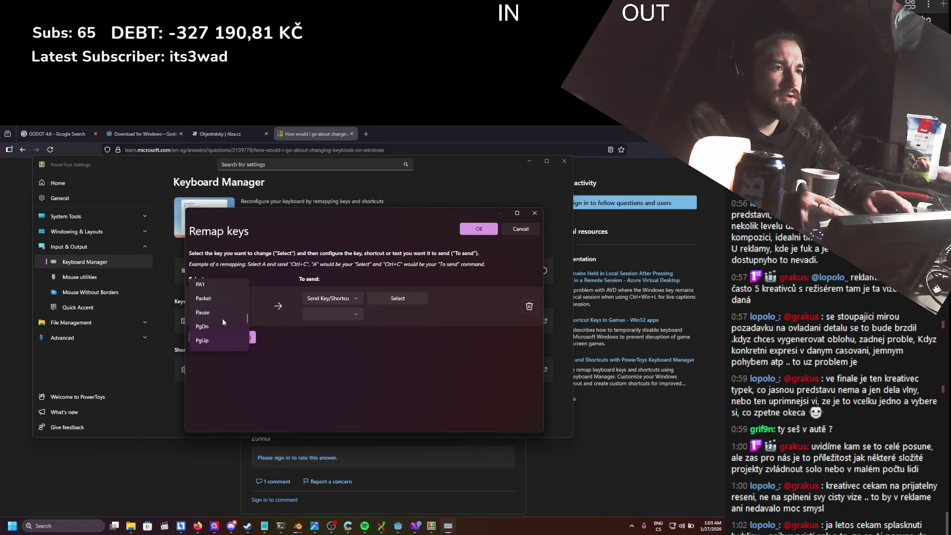
{"action": "scroll", "coordinate": [221, 318], "scroll_direction": "down", "scroll_amount": 15}
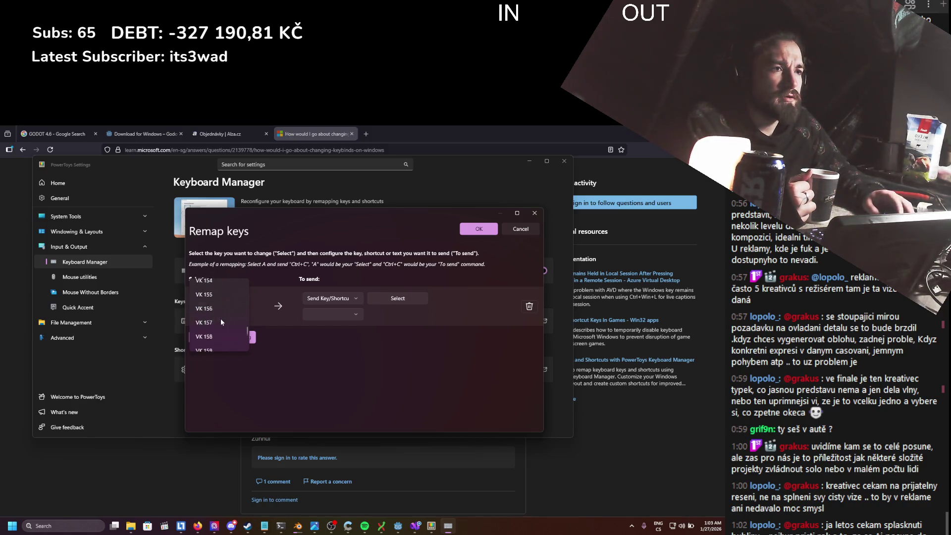
{"action": "scroll", "coordinate": [221, 320], "scroll_direction": "up", "scroll_amount": 10}
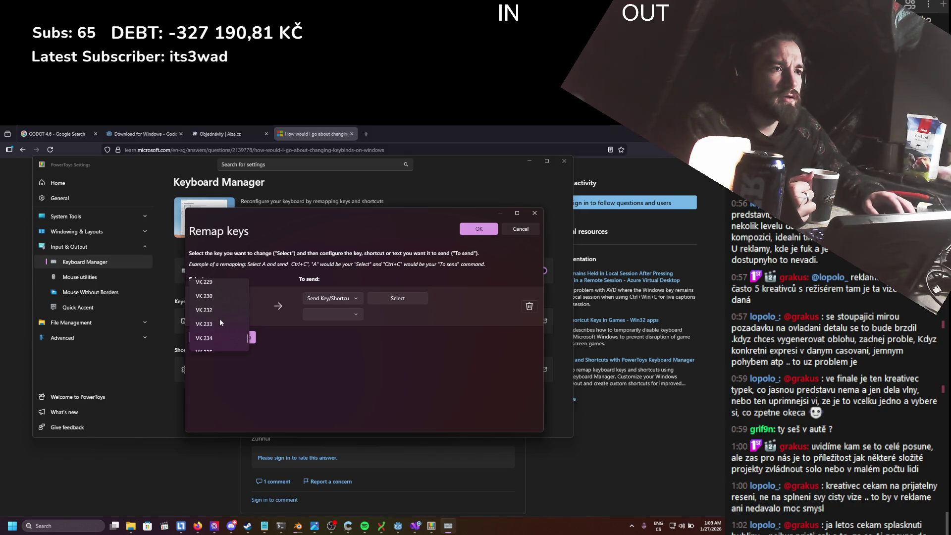
{"action": "scroll", "coordinate": [220, 322], "scroll_direction": "up", "scroll_amount": 20}
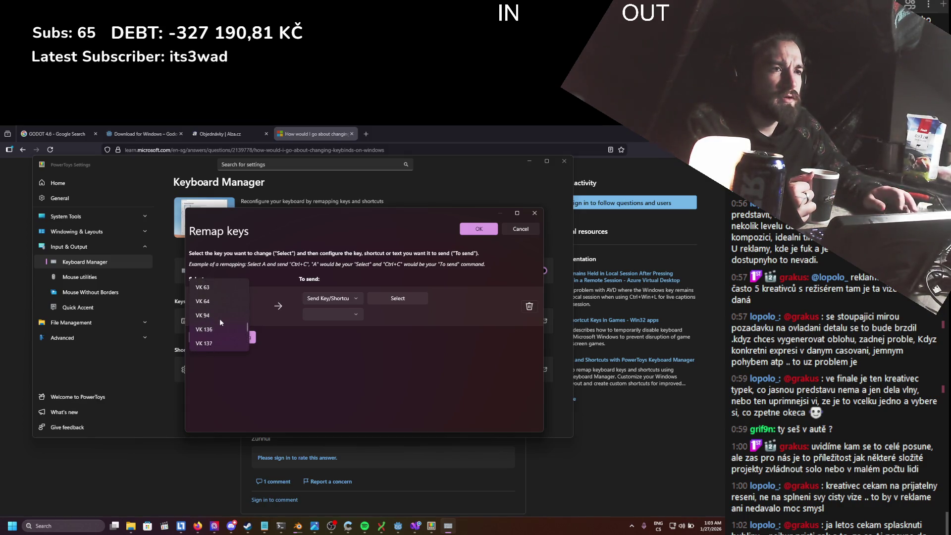
{"action": "scroll", "coordinate": [220, 322], "scroll_direction": "down", "scroll_amount": 2}
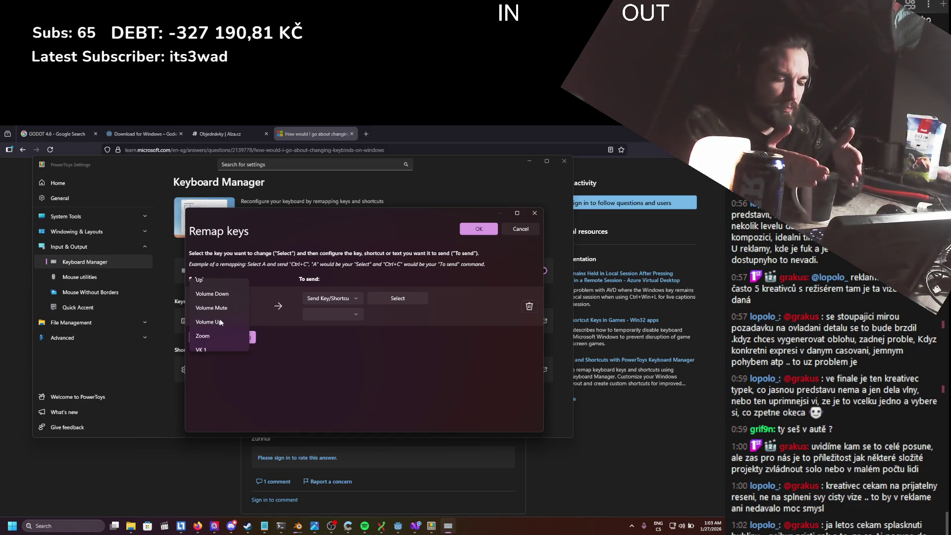
{"action": "scroll", "coordinate": [220, 322], "scroll_direction": "up", "scroll_amount": 2}
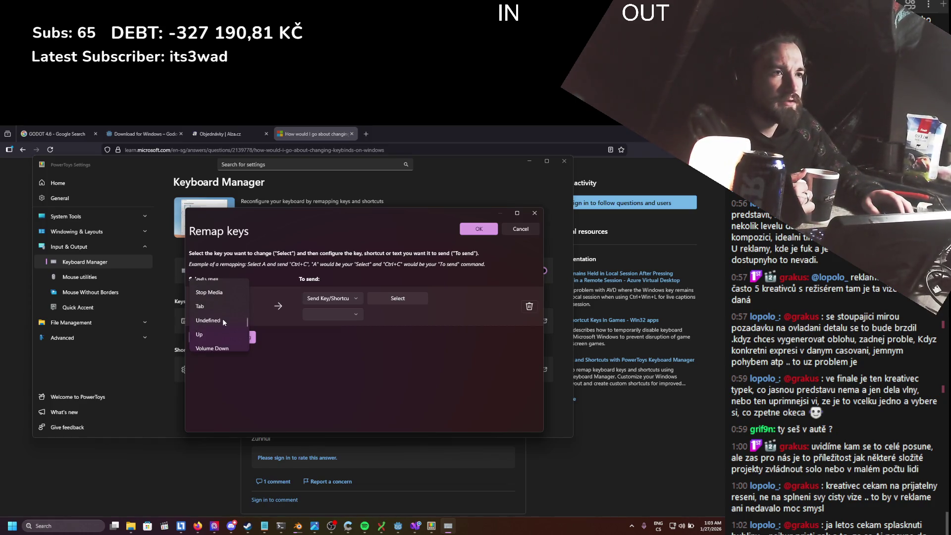
{"action": "scroll", "coordinate": [221, 325], "scroll_direction": "up", "scroll_amount": 4}
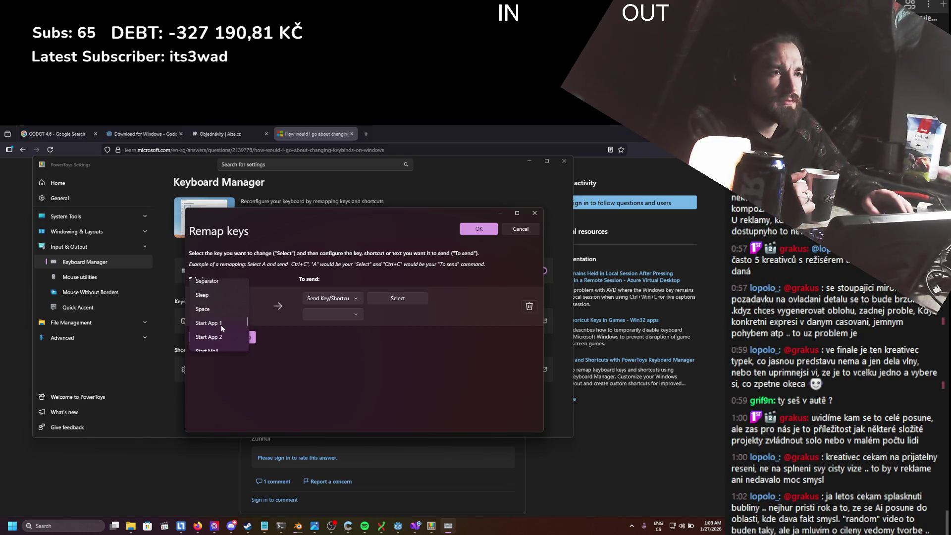
{"action": "scroll", "coordinate": [221, 325], "scroll_direction": "up", "scroll_amount": 3}
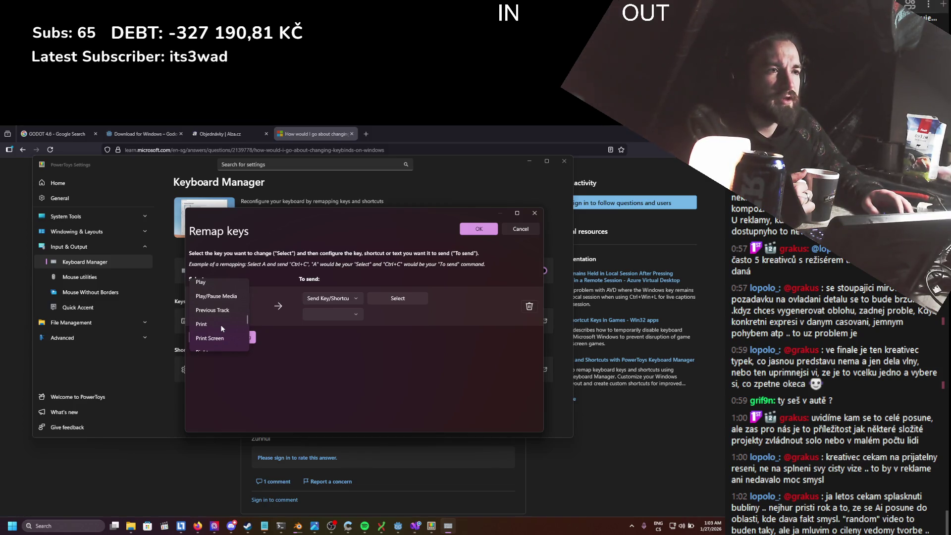
{"action": "scroll", "coordinate": [217, 333], "scroll_direction": "down", "scroll_amount": 1}
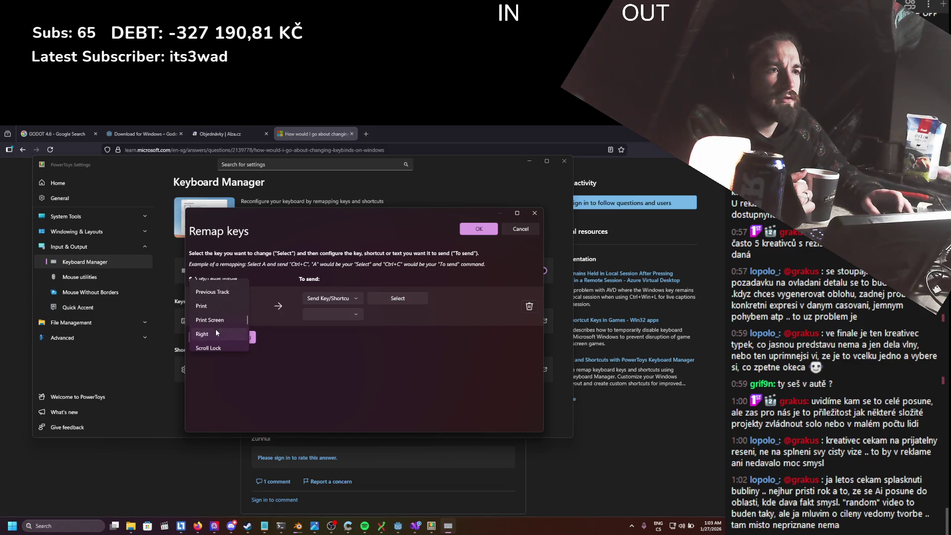
{"action": "left_click", "coordinate": [216, 333]}
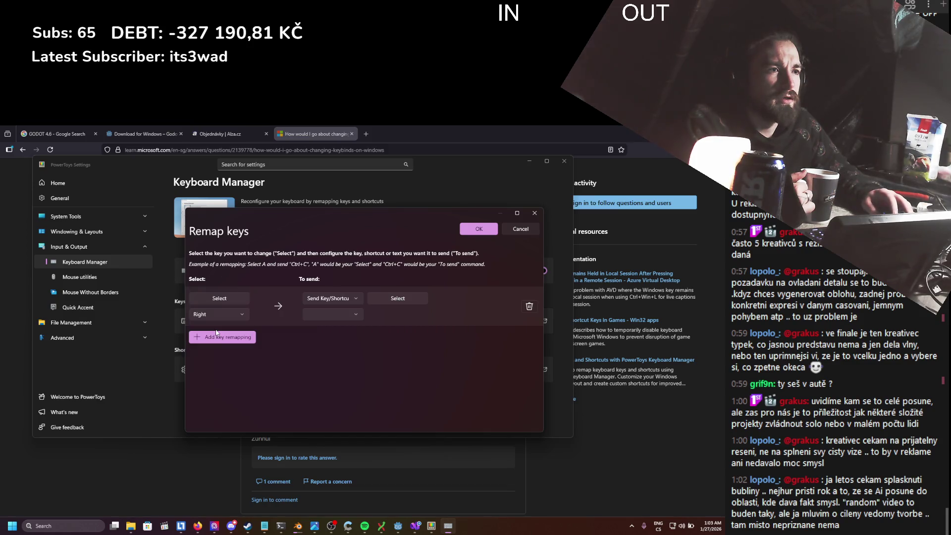
{"action": "left_click", "coordinate": [229, 298]}
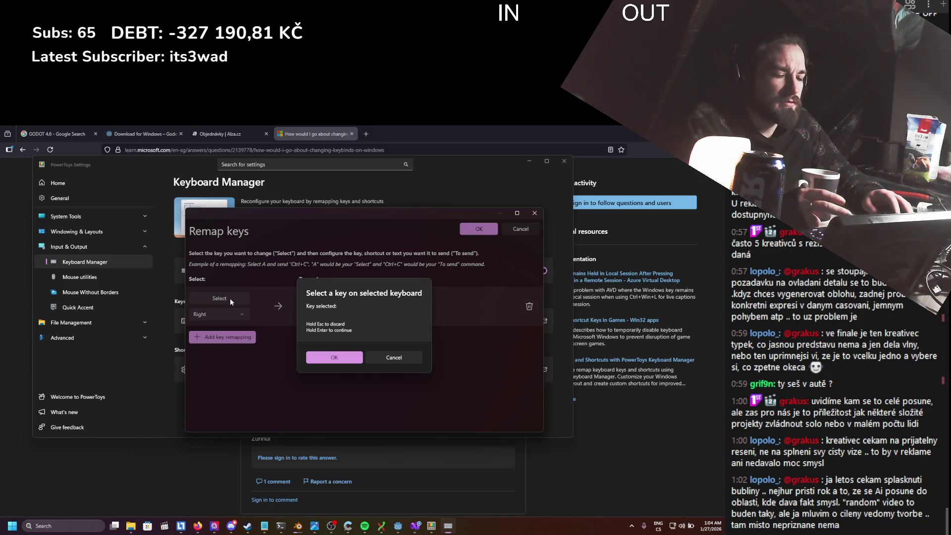
{"action": "key", "text": "Control_R"}
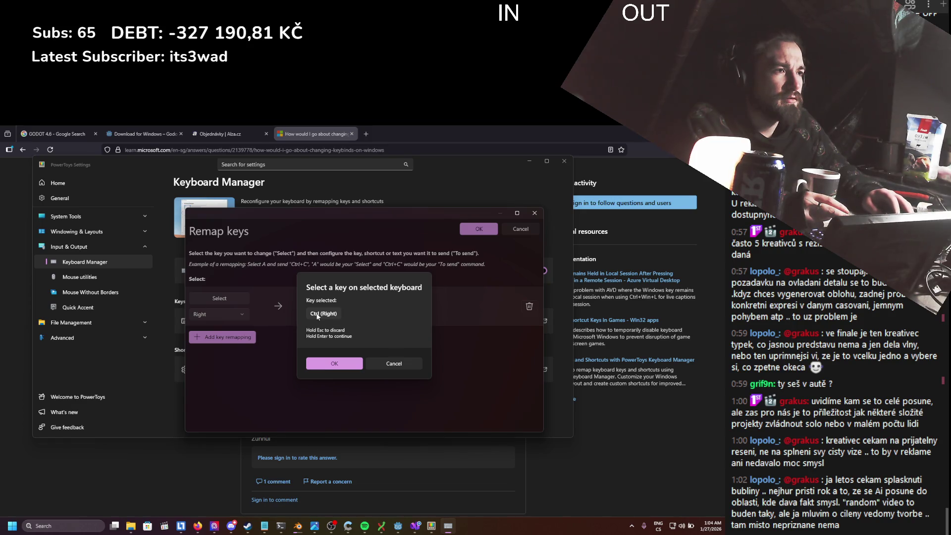
{"action": "left_click", "coordinate": [329, 363]}
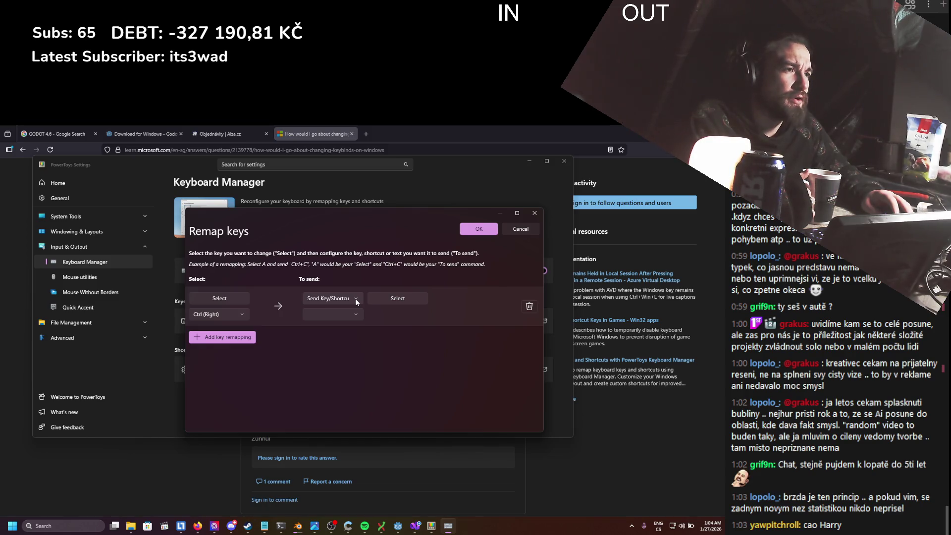
- Send Alt (Right) as a key and save the remap, accepting the warning
{"action": "left_click", "coordinate": [351, 311]}
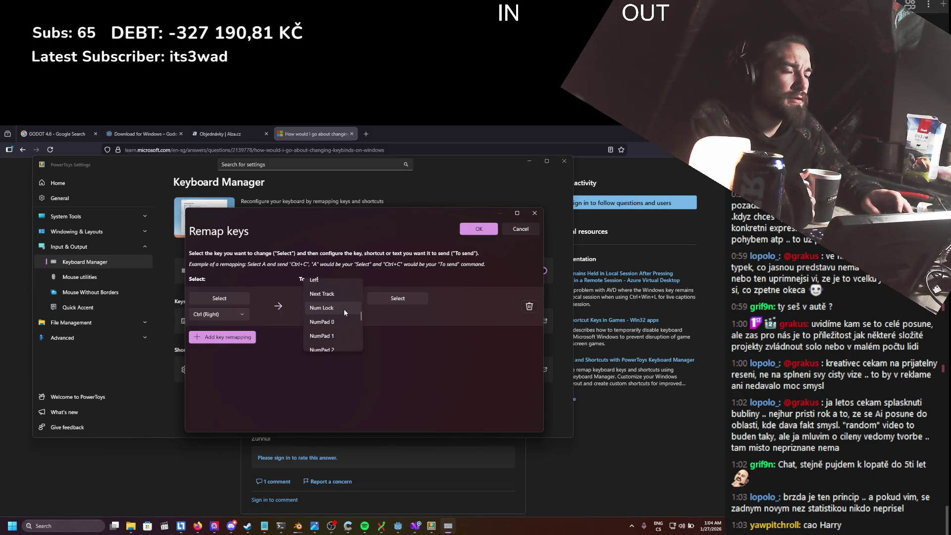
{"action": "key", "text": "a"}
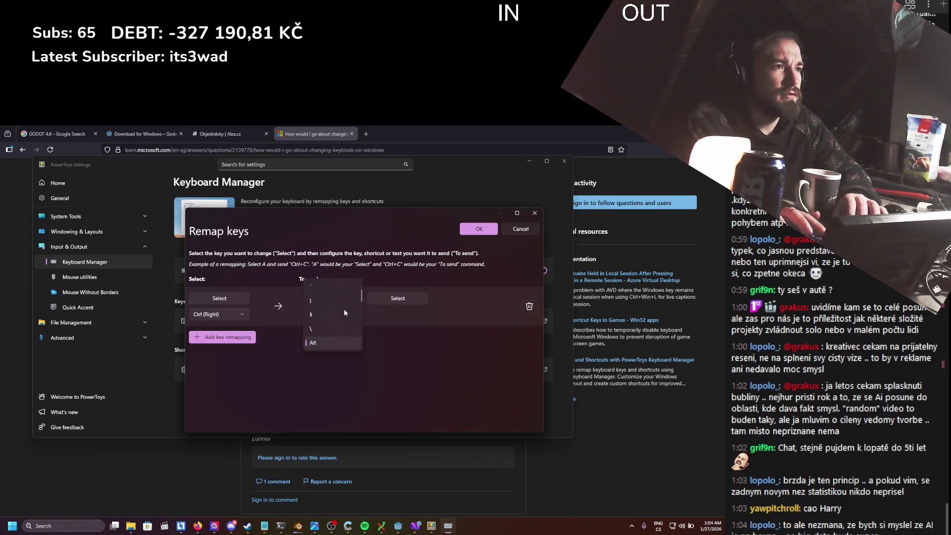
{"action": "scroll", "coordinate": [344, 308], "scroll_direction": "down", "scroll_amount": 2}
{"action": "scroll", "coordinate": [344, 308], "scroll_direction": "up", "scroll_amount": 1}
{"action": "left_click", "coordinate": [331, 313]}
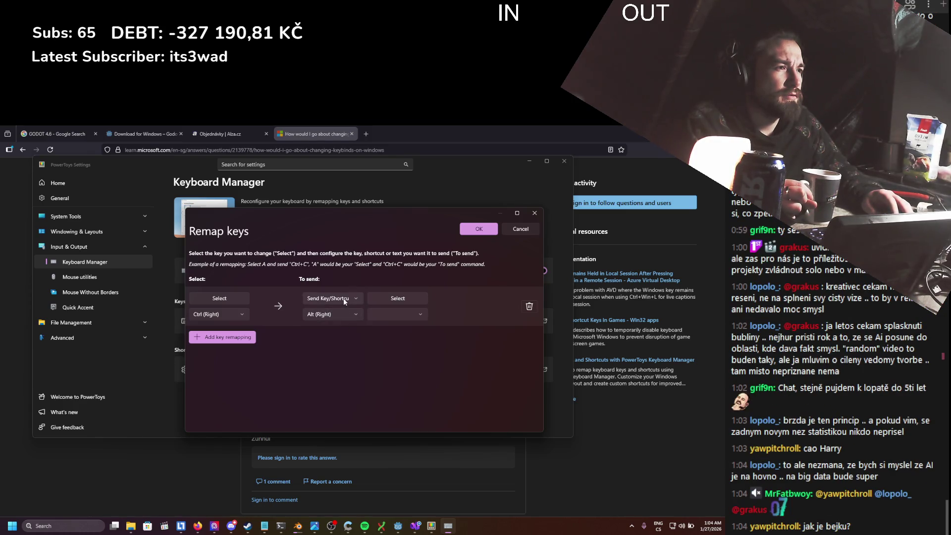
{"action": "left_click", "coordinate": [345, 301]}
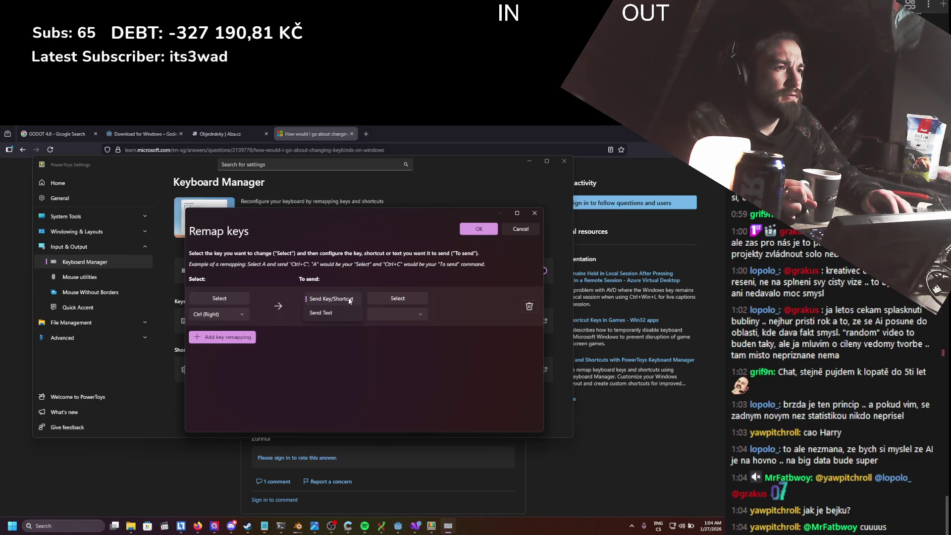
{"action": "left_click", "coordinate": [351, 299]}
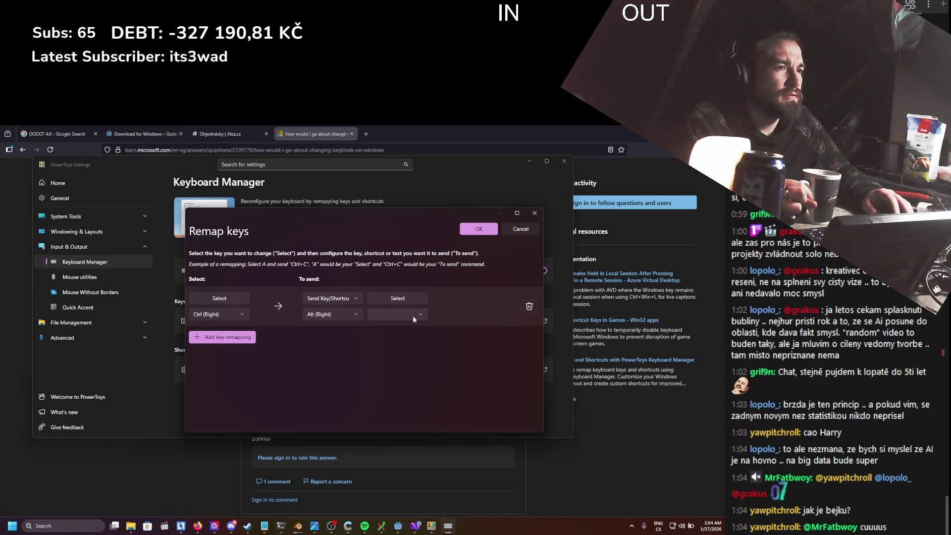
{"action": "left_click", "coordinate": [474, 230]}
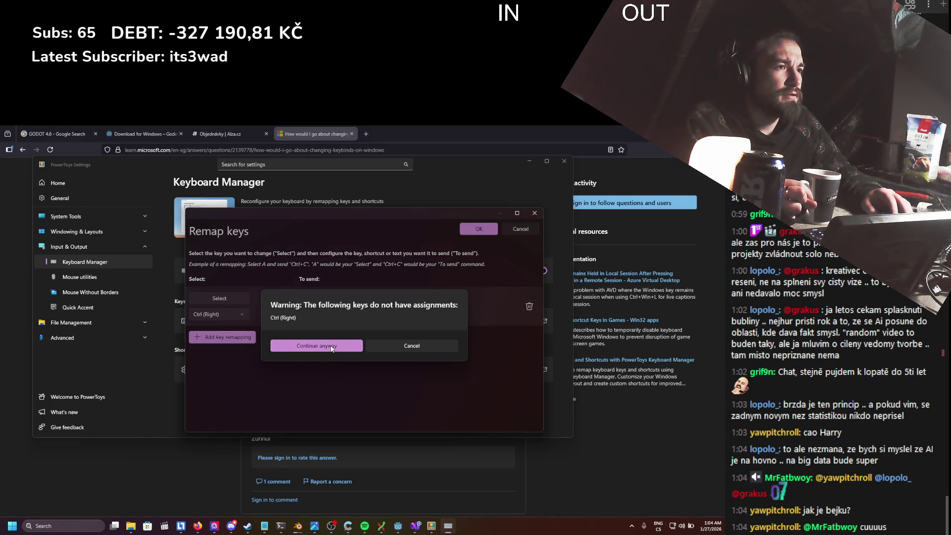
{"action": "left_click", "coordinate": [332, 349]}
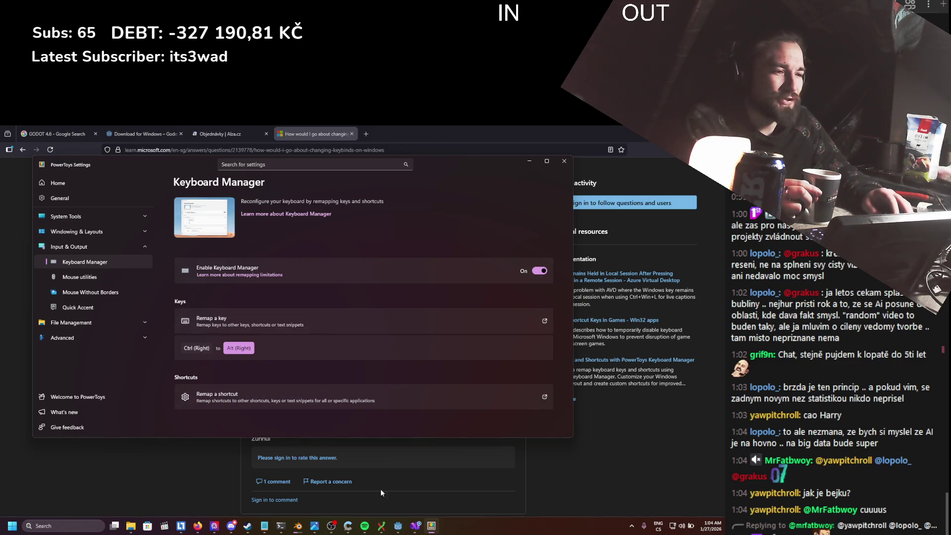
{"action": "left_click", "coordinate": [415, 525]}
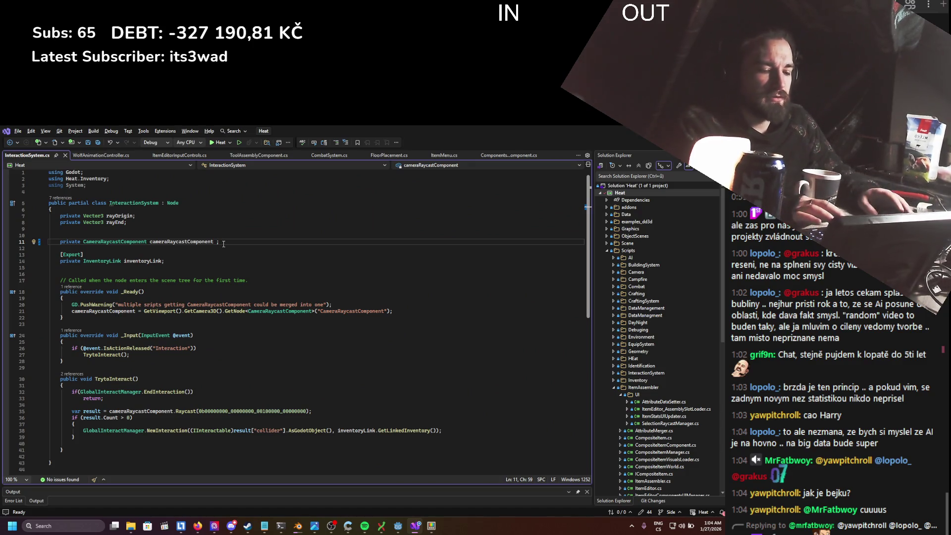
- Delete the stray '.' after cameraRaycastComponent on line 11 and bring PowerToys Settings forward
{"action": "key", "text": "BackSpace"}
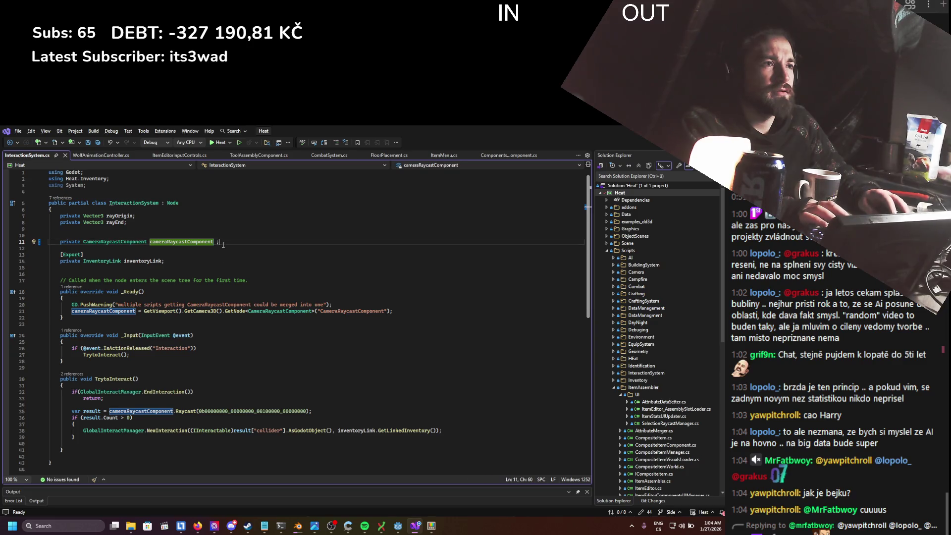
{"action": "key", "text": "shift+alt+Left"}
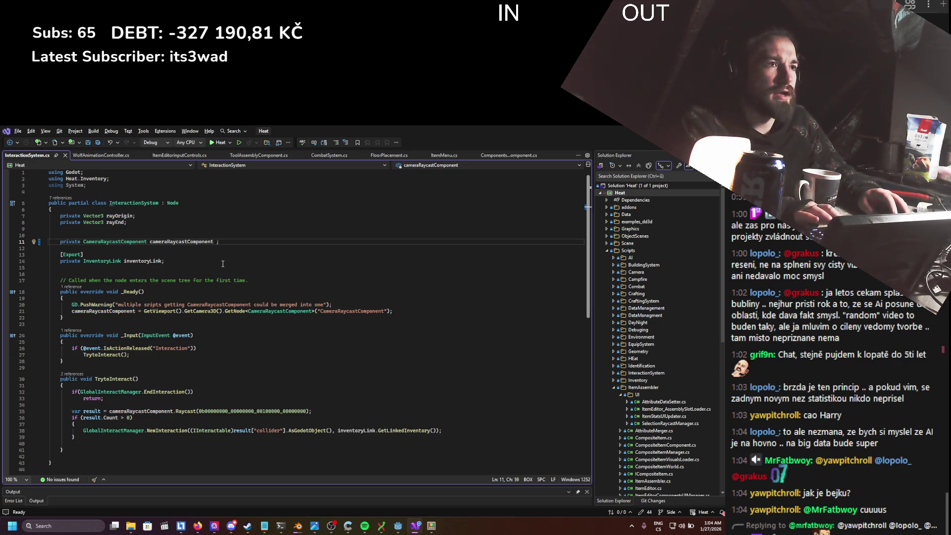
{"action": "key", "text": "Delete"}
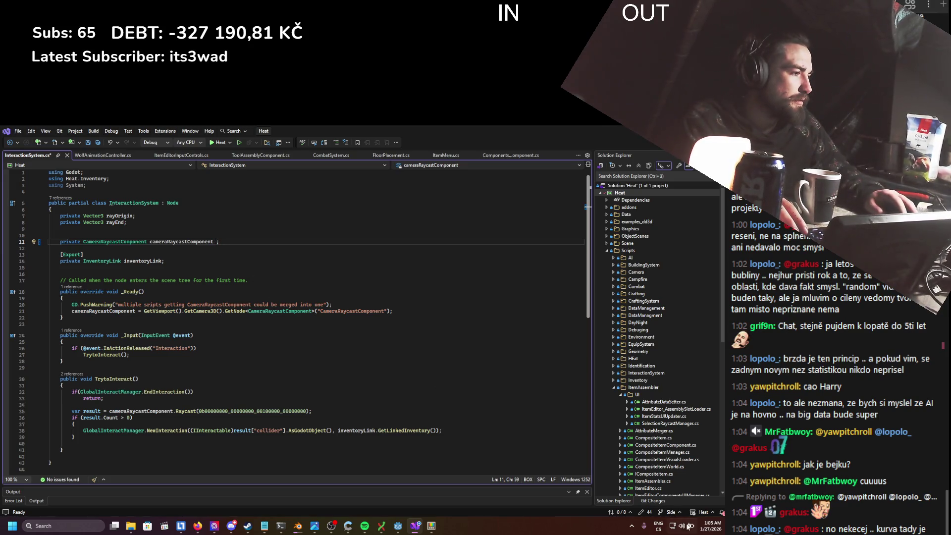
{"action": "left_click", "coordinate": [431, 526]}
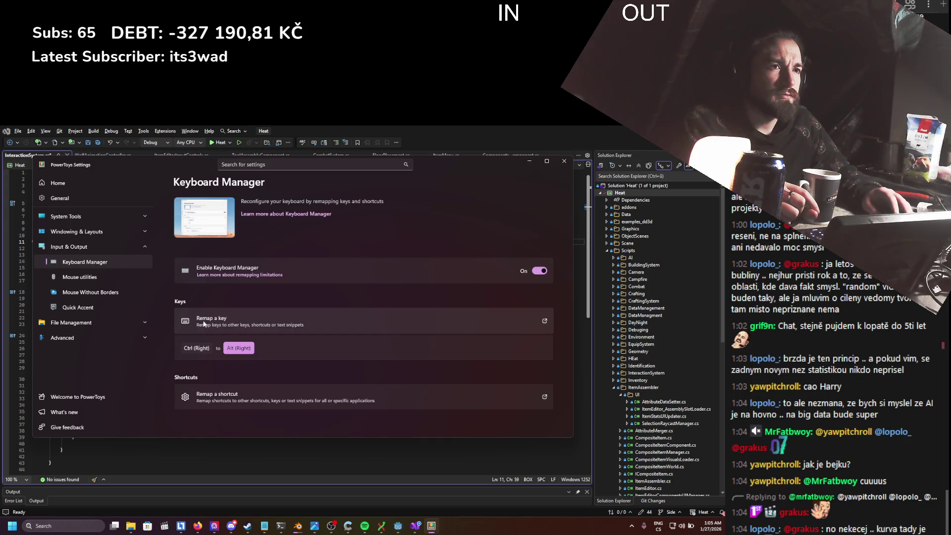
- Glance at Mouse utilities, return to Keyboard Manager, then open a blank Firefox tab
{"action": "left_click", "coordinate": [103, 274]}
{"action": "left_click", "coordinate": [94, 261]}
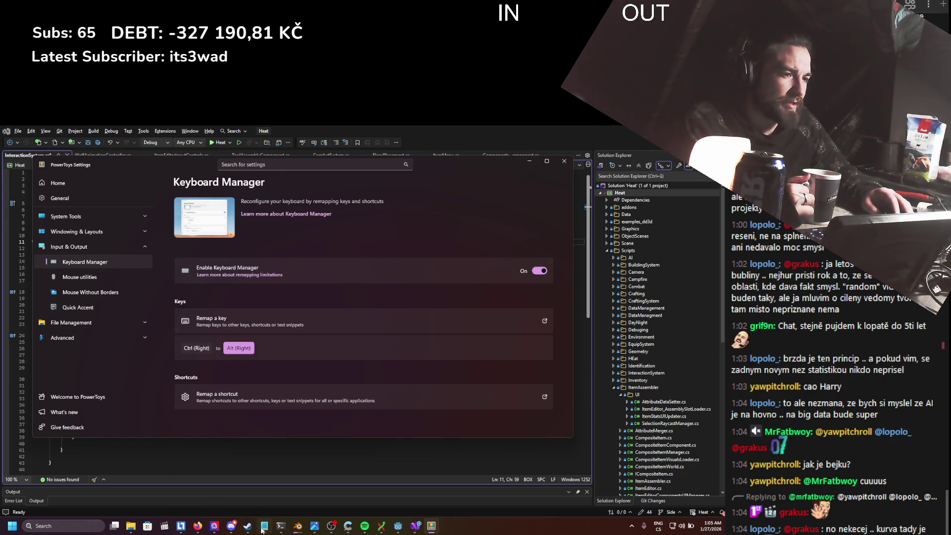
{"action": "mouse_move", "coordinate": [201, 529]}
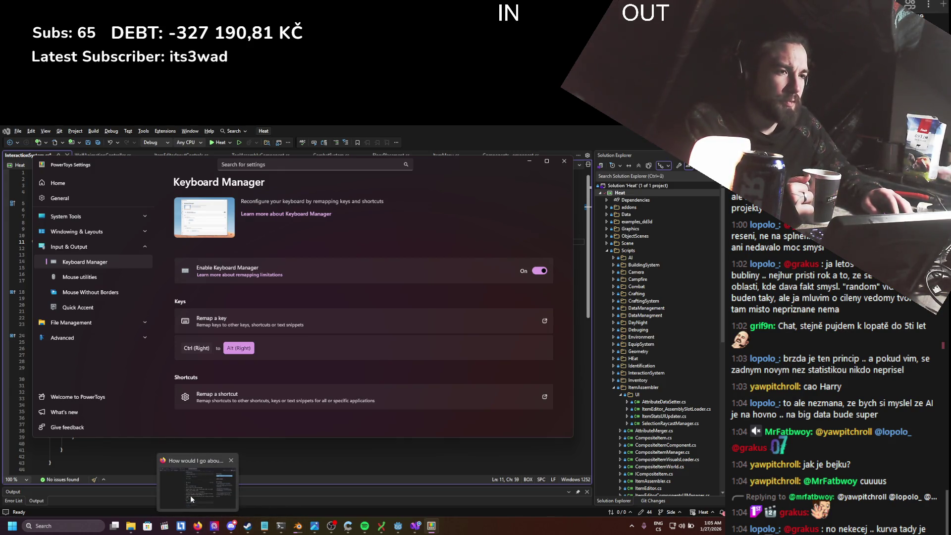
{"action": "left_click", "coordinate": [191, 495]}
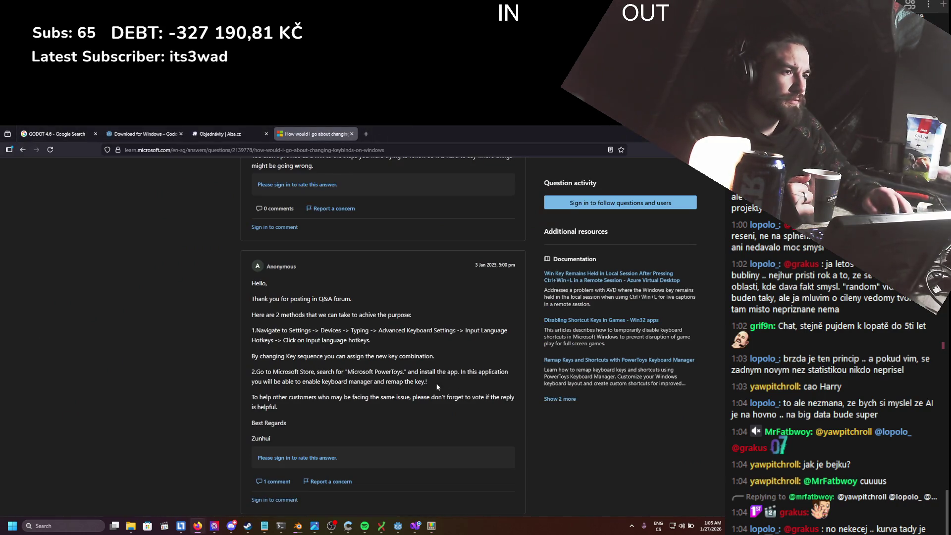
{"action": "key", "text": "ctrl+t"}
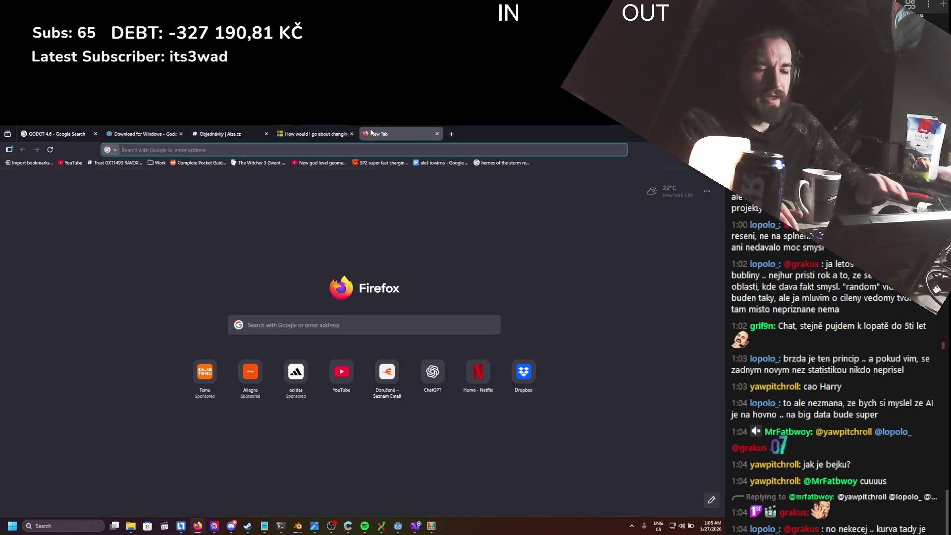
- Search 'key' and open the key-test.ru online keyboard tester
{"action": "type", "text": "key"}
{"action": "key", "text": "alt"}
{"action": "key", "text": "alt"}
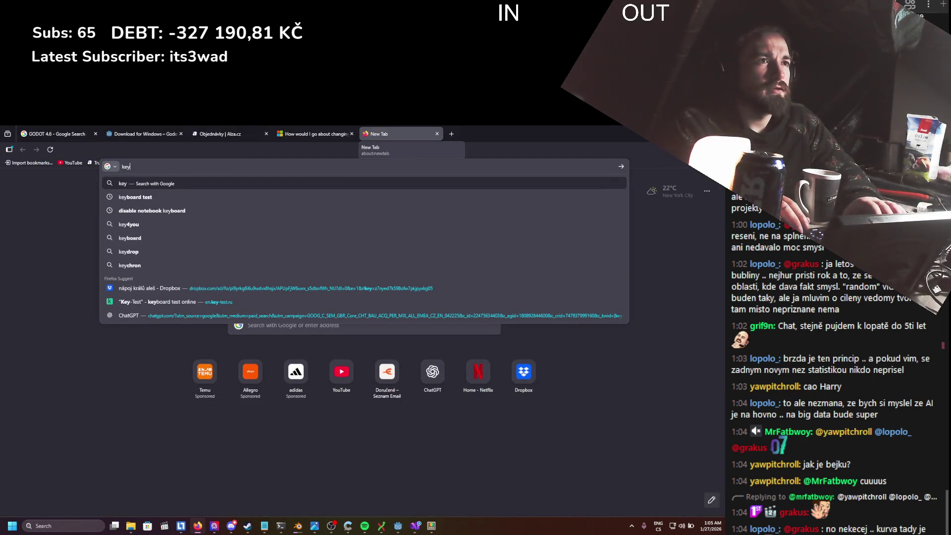
{"action": "left_click", "coordinate": [263, 307]}
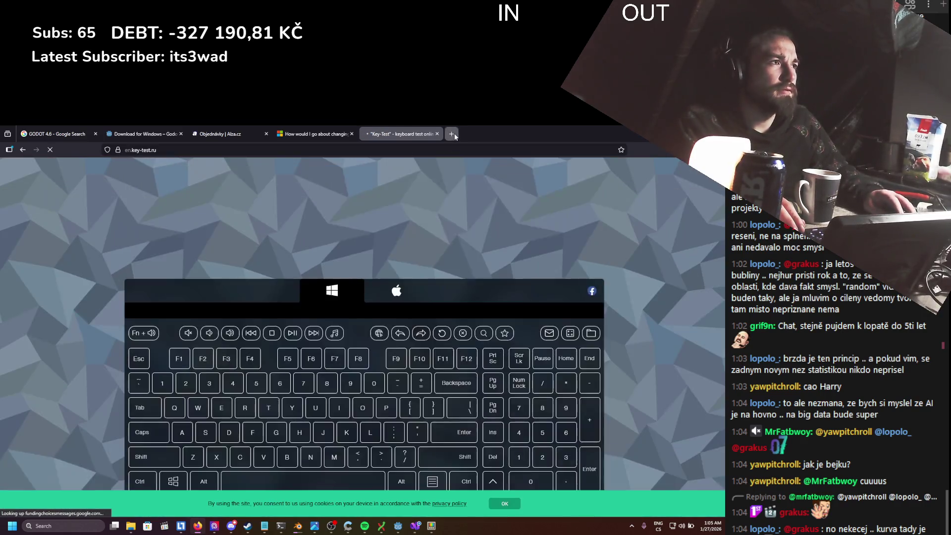
{"action": "left_click", "coordinate": [452, 134]}
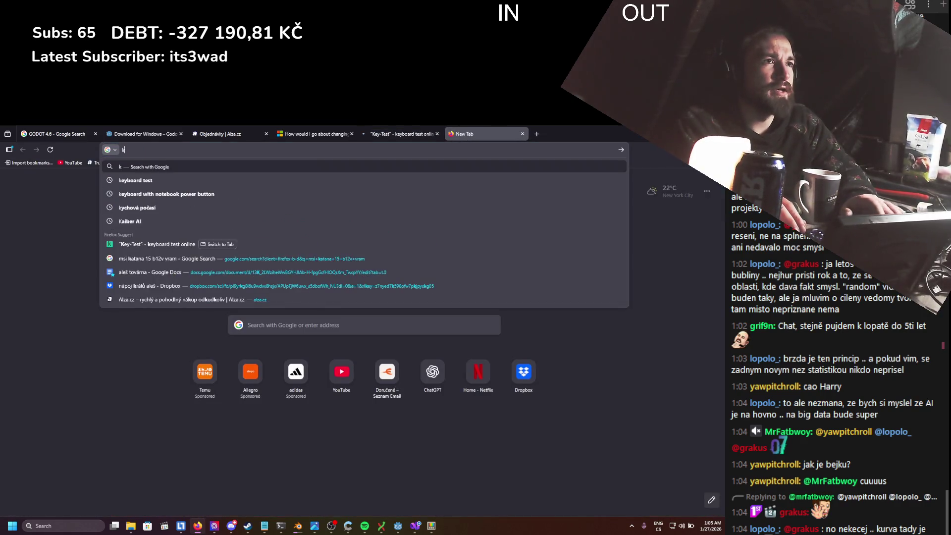
{"action": "left_click", "coordinate": [362, 130]}
- Press the remapped right Ctrl and period keys on the tester to confirm Ctrl registers as Alt
{"action": "key", "text": "ctrl+alt"}
{"action": "left_click", "coordinate": [651, 341]}
{"action": "scroll", "coordinate": [651, 341], "scroll_direction": "down", "scroll_amount": 3}
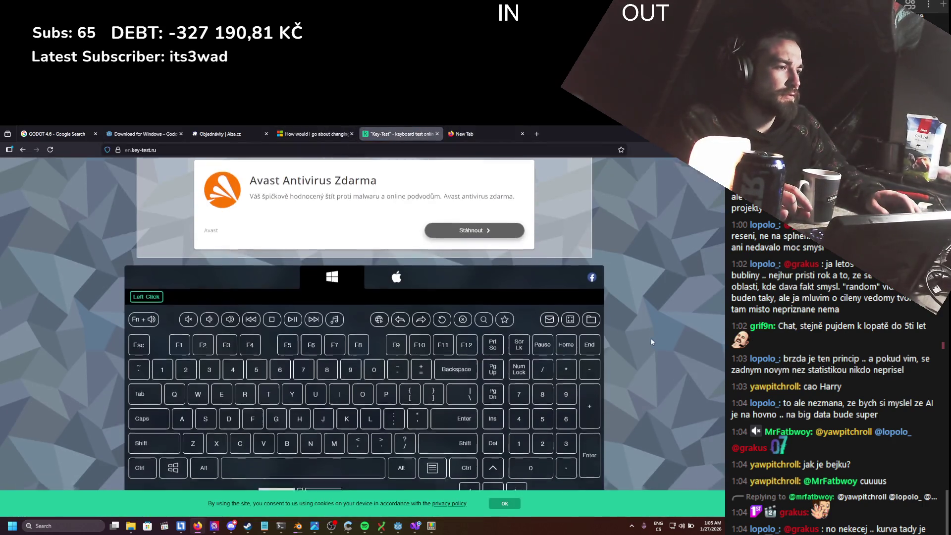
{"action": "key", "text": "alt"}
{"action": "key", "text": "alt"}
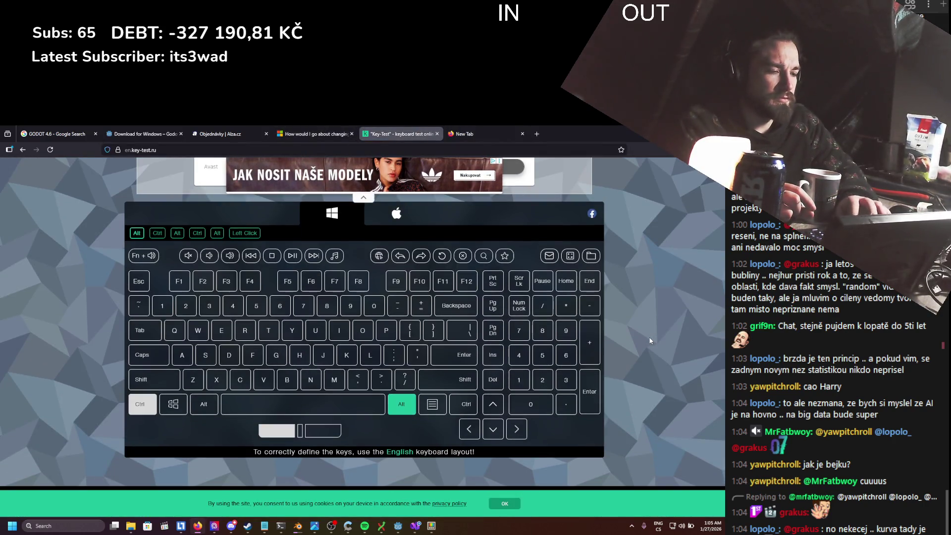
{"action": "key", "text": "ctrl+alt"}
{"action": "key", "text": "ctrl+alt"}
{"action": "key", "text": "ctrl+alt"}
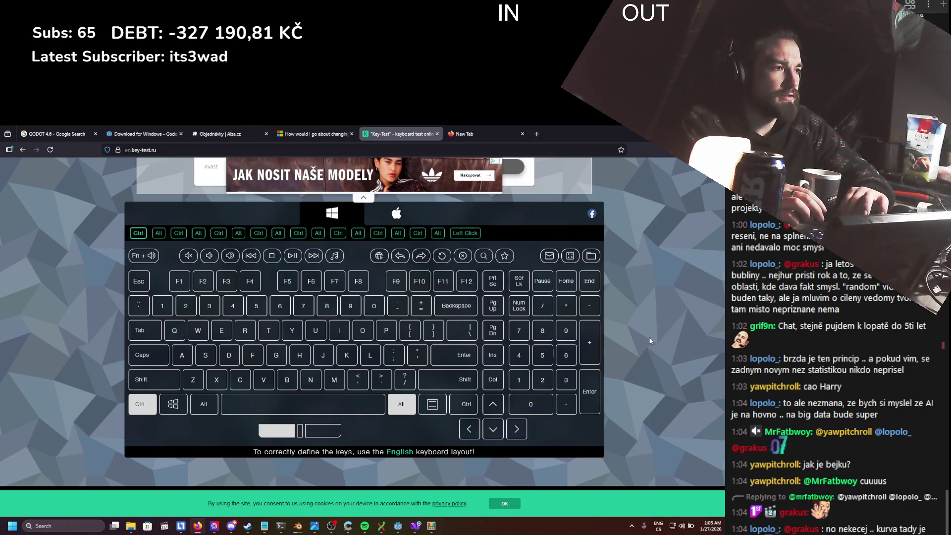
{"action": "key", "text": "period"}
{"action": "key", "text": "period"}
{"action": "key", "text": "period"}
{"action": "key", "text": "ctrl"}
{"action": "key", "text": "period"}
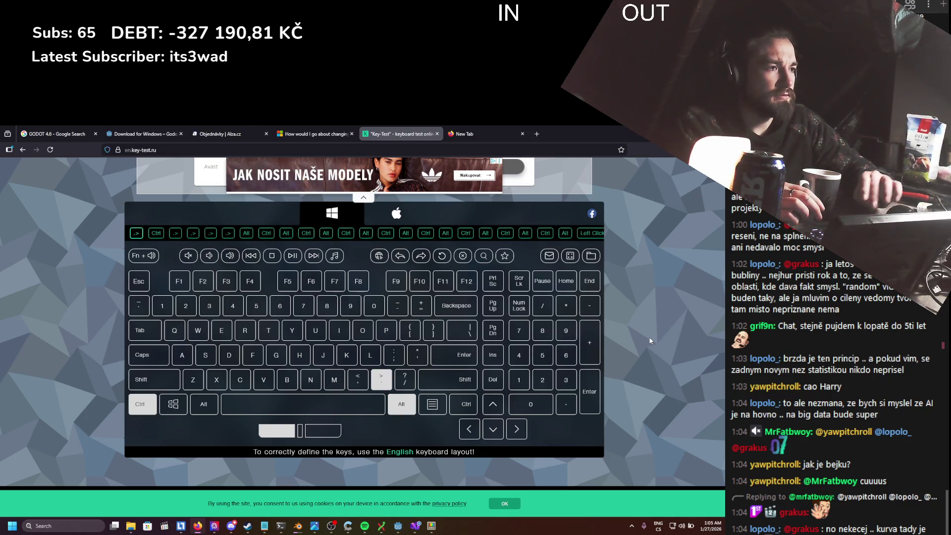
{"action": "key", "text": "alt+Tab"}
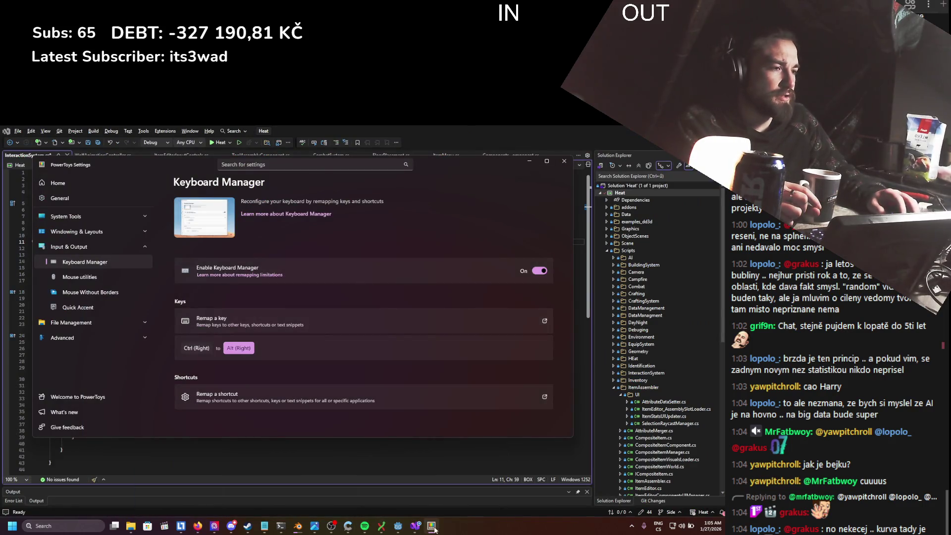
{"action": "left_click", "coordinate": [433, 527]}
- Test the remapped keys on line 11 by typing ':?:' and pressing Alt+V
{"action": "key", "text": "Escape"}
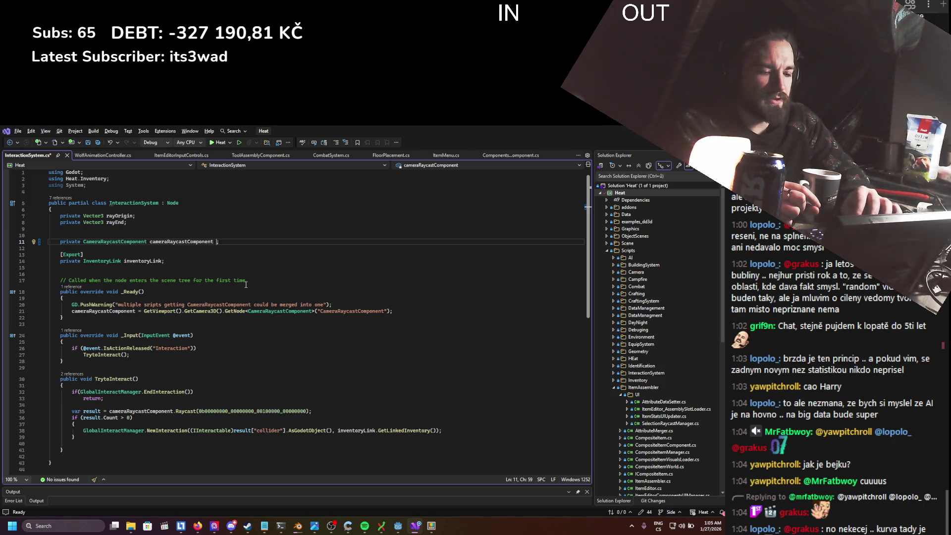
{"action": "key", "text": "BackSpace"}
{"action": "key", "text": "BackSpace"}
{"action": "key", "text": "BackSpace"}
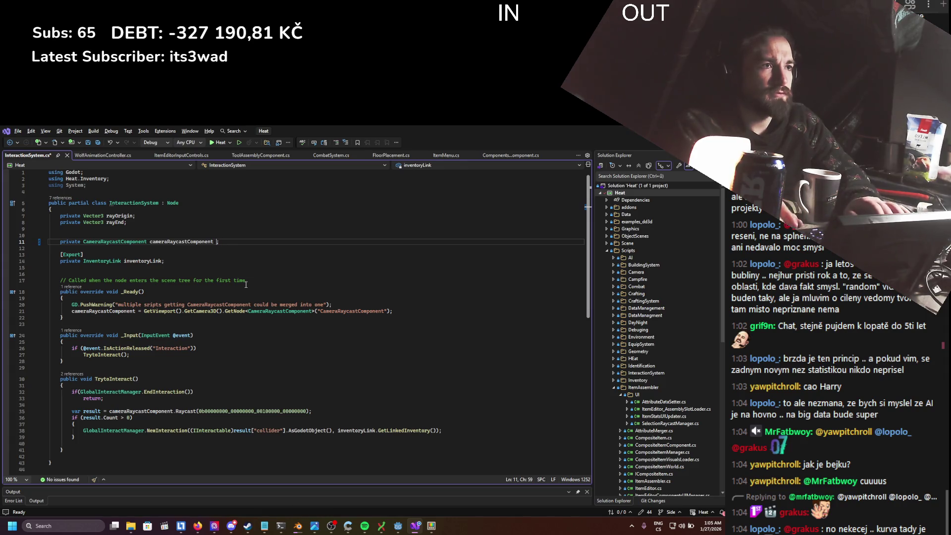
{"action": "type", "text": ":?:"}
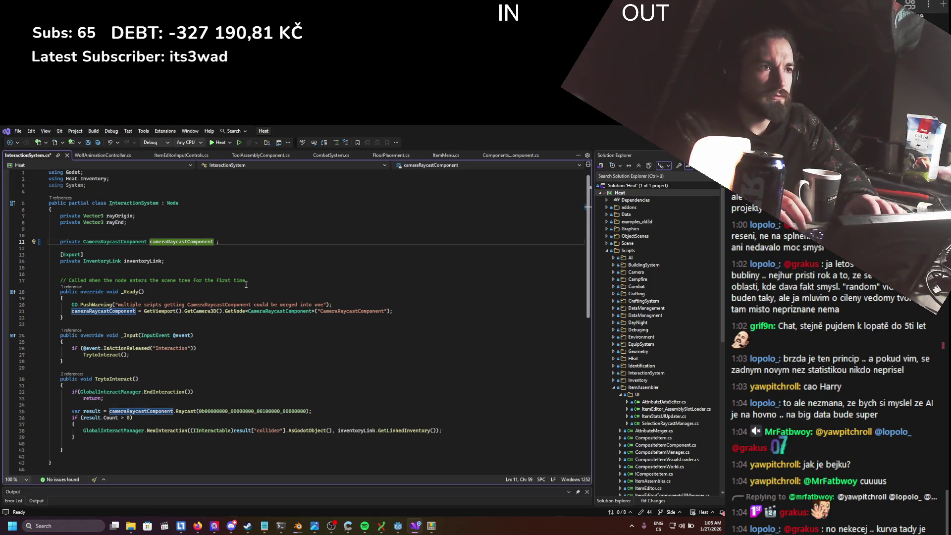
{"action": "key", "text": "alt+v"}
{"action": "key", "text": "Escape"}
{"action": "key", "text": "Down"}
{"action": "key", "text": "Down"}
{"action": "key", "text": "Down"}
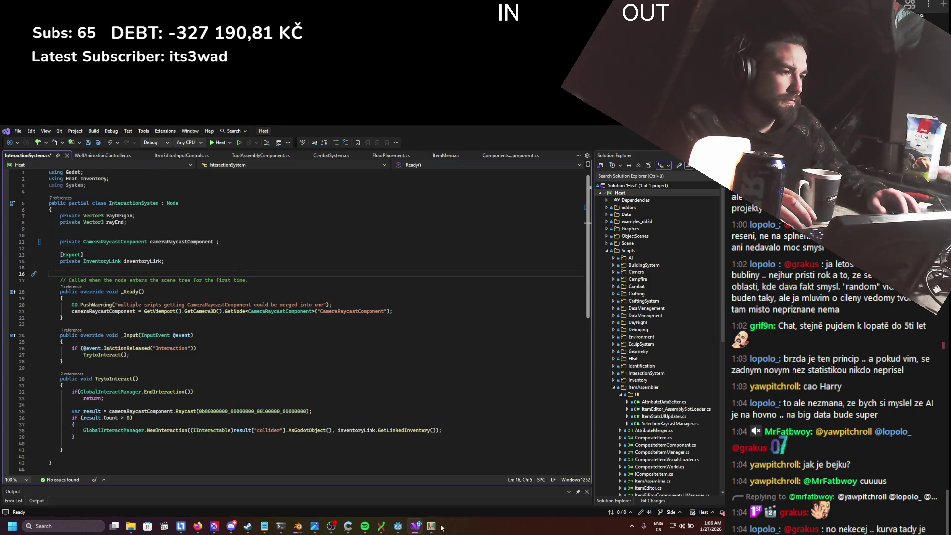
{"action": "left_click", "coordinate": [432, 526]}
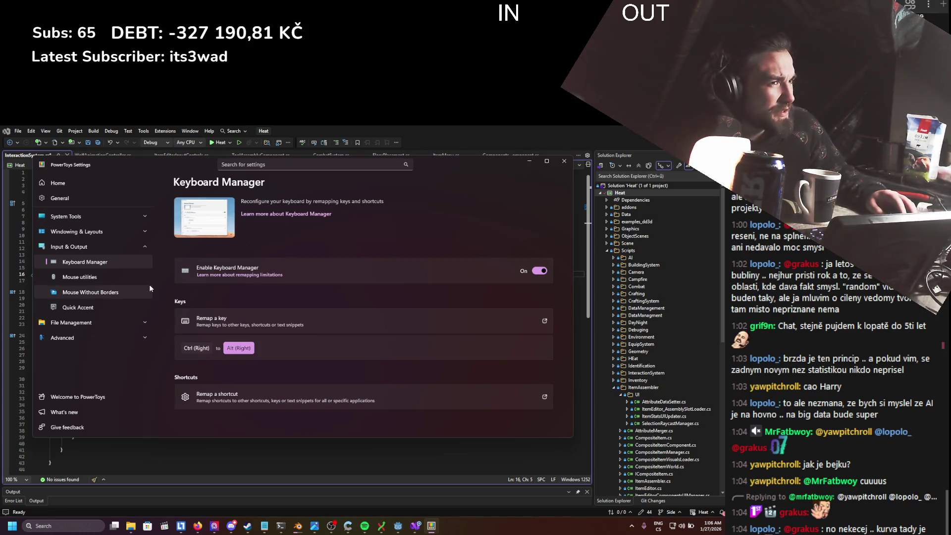
- Search Google in Firefox for 'win 11 remap keys'
{"action": "left_click", "coordinate": [197, 526]}
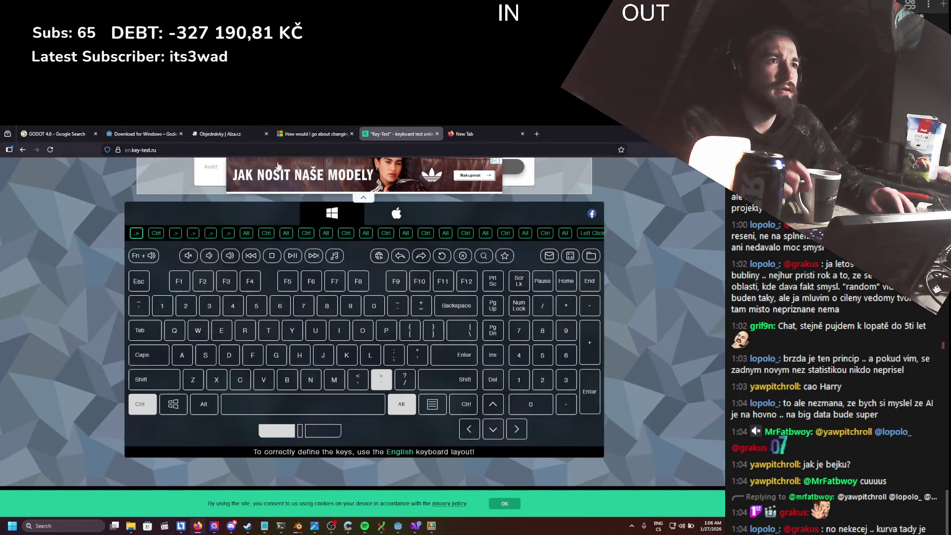
{"action": "left_click", "coordinate": [471, 134]}
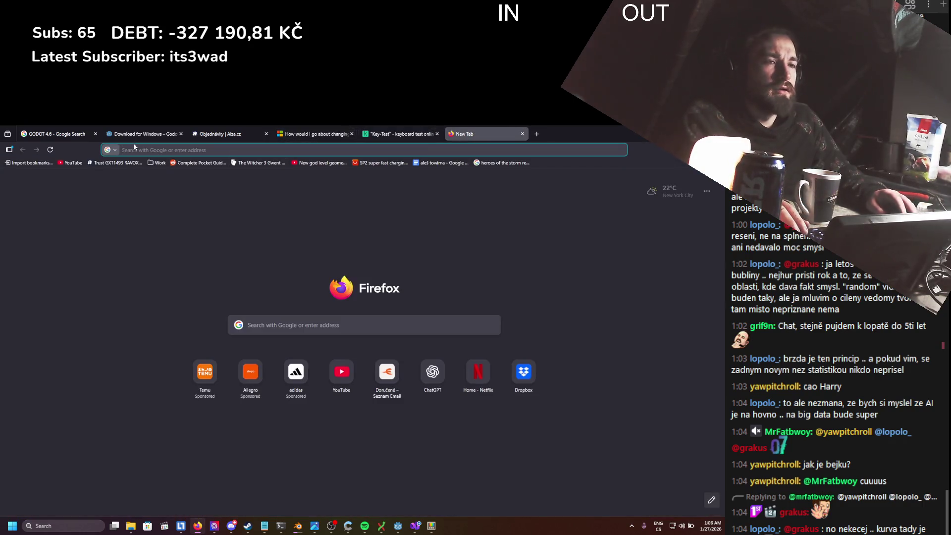
{"action": "type", "text": "win 11 rem"}
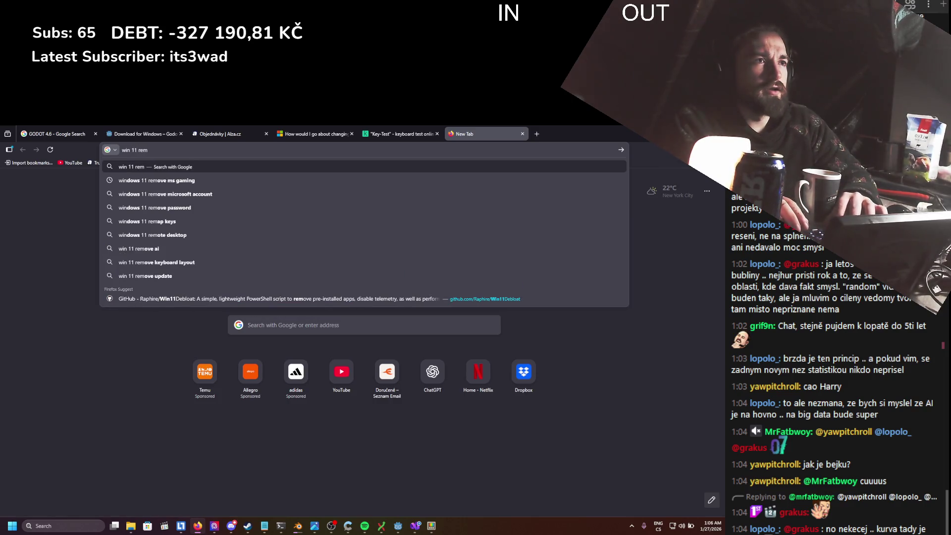
{"action": "type", "text": "ap keys"}
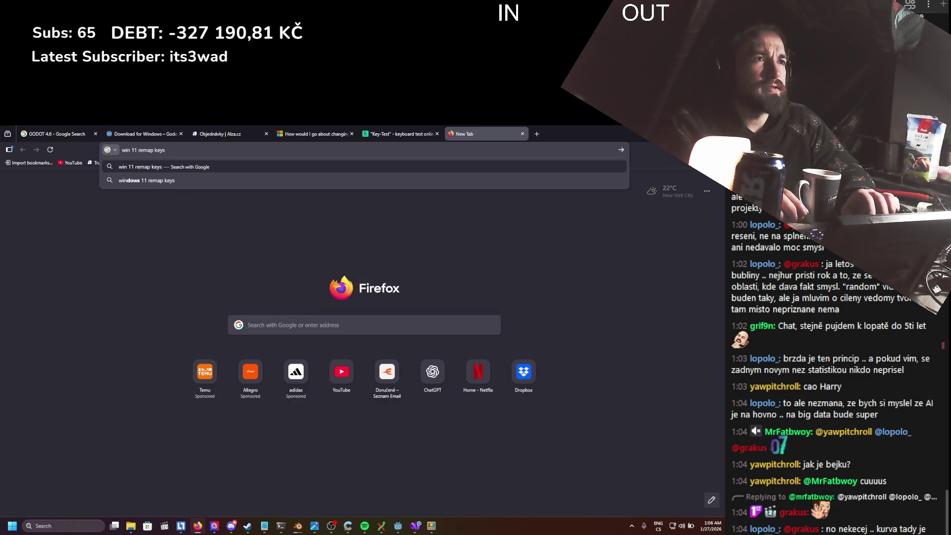
{"action": "key", "text": "Return"}
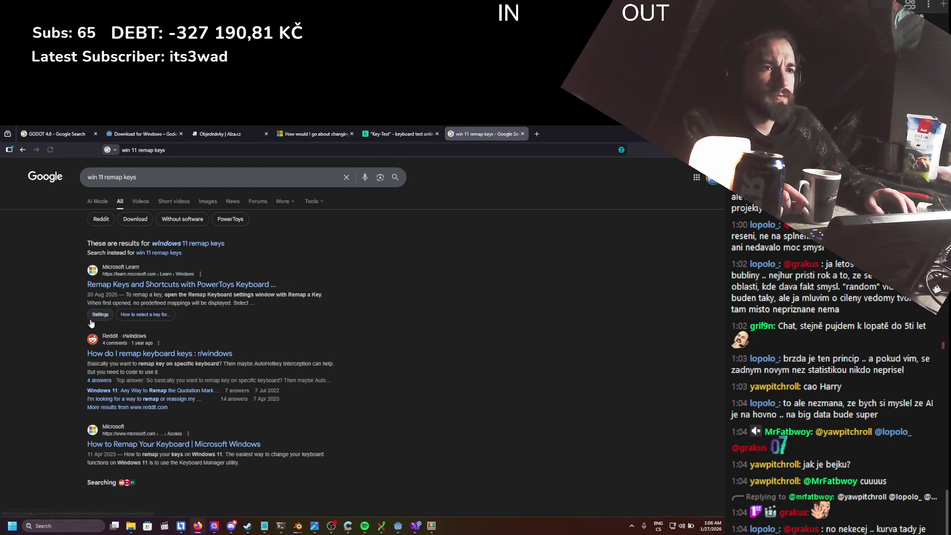
- Open the Reddit 'How do I remap keyboard keys' thread and follow its KeyTik GitHub link
{"action": "middle_click", "coordinate": [149, 353]}
{"action": "scroll", "coordinate": [313, 287], "scroll_direction": "down", "scroll_amount": 1}
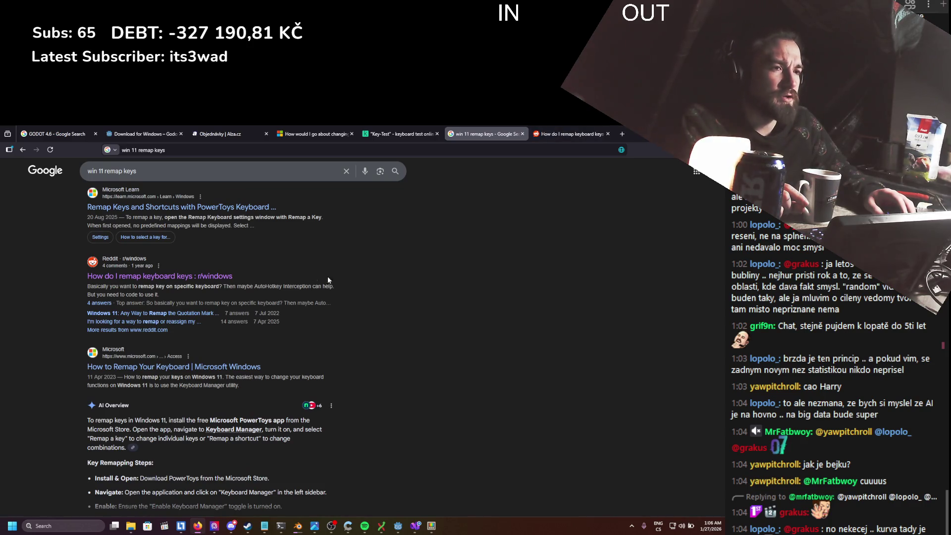
{"action": "scroll", "coordinate": [408, 242], "scroll_direction": "down", "scroll_amount": 8}
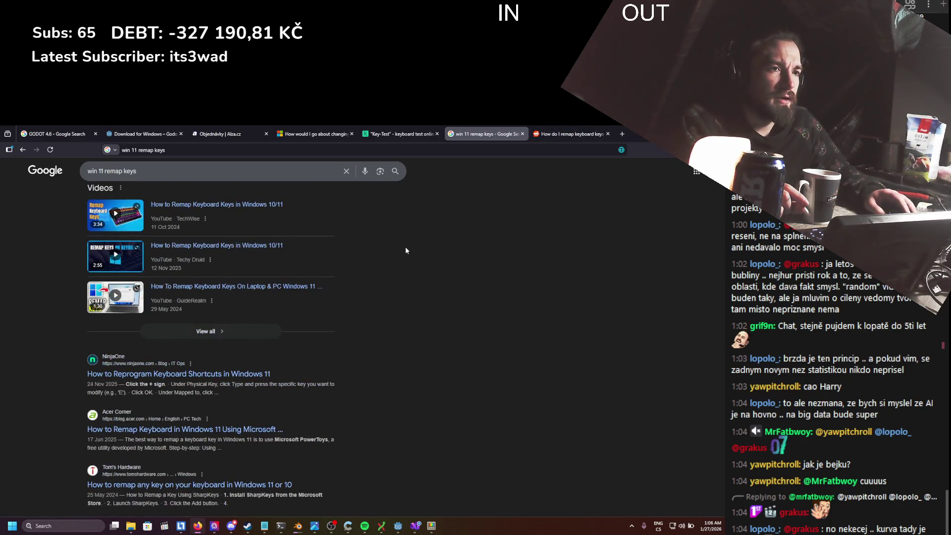
{"action": "scroll", "coordinate": [405, 250], "scroll_direction": "up", "scroll_amount": 4}
{"action": "left_click", "coordinate": [570, 134]}
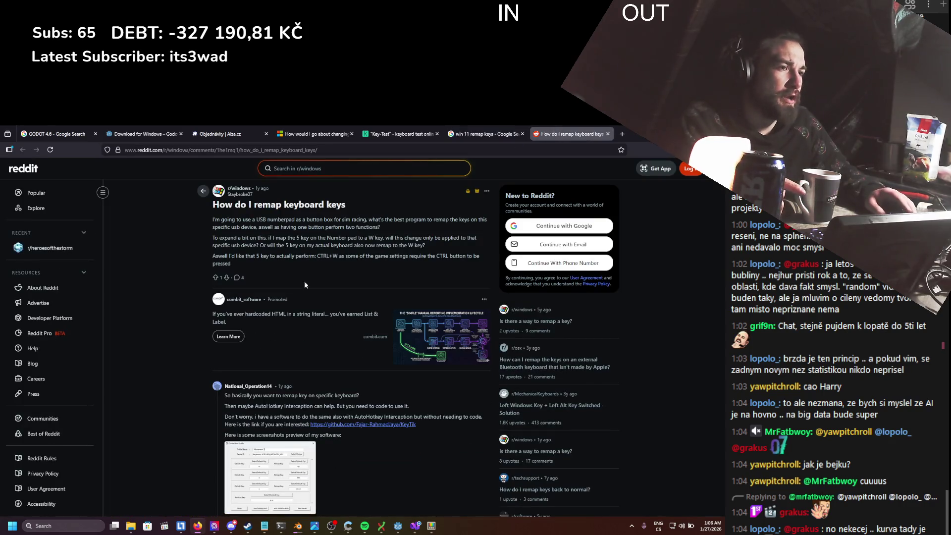
{"action": "scroll", "coordinate": [305, 285], "scroll_direction": "down", "scroll_amount": 2}
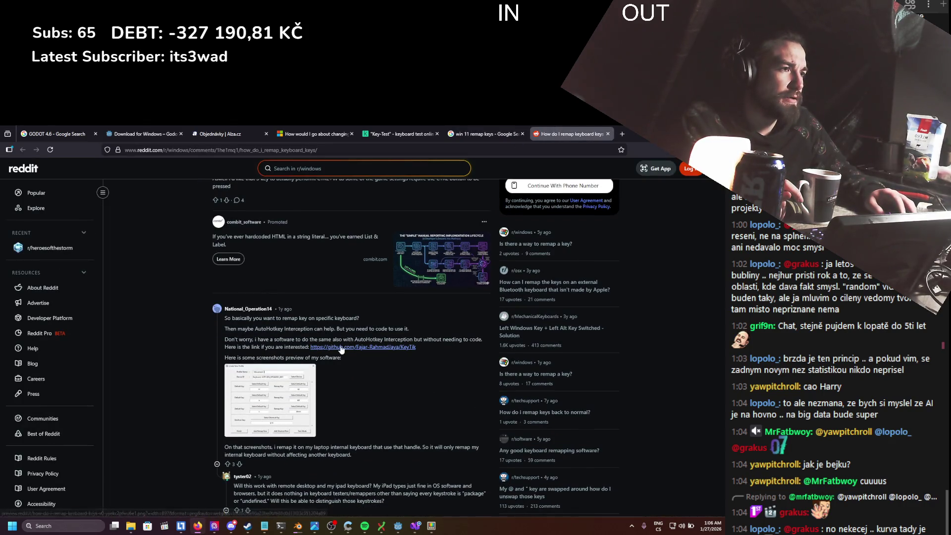
{"action": "left_click", "coordinate": [341, 348]}
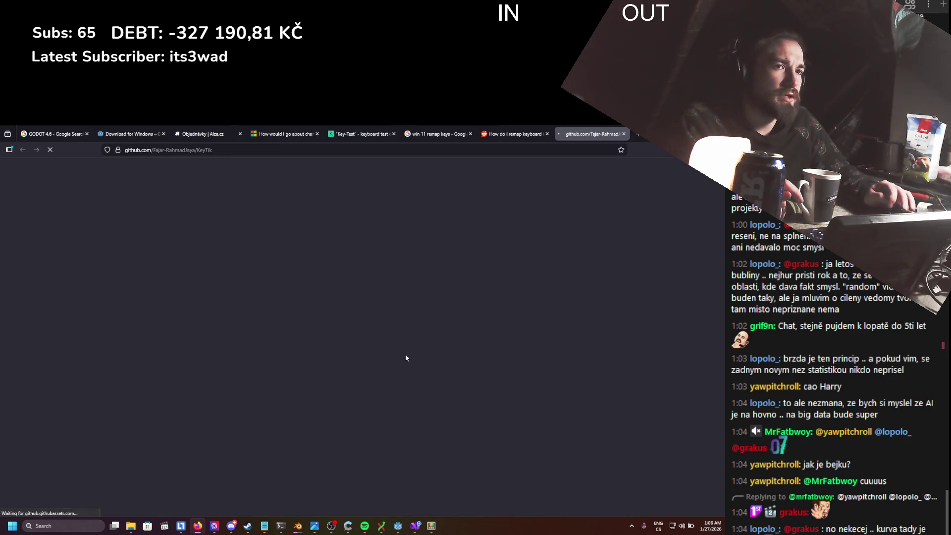
- From the KeyTik repository, open release v2.3.5 and download KeyTik.v2.3.5.rar from its Assets
{"action": "scroll", "coordinate": [387, 359], "scroll_direction": "down", "scroll_amount": 3}
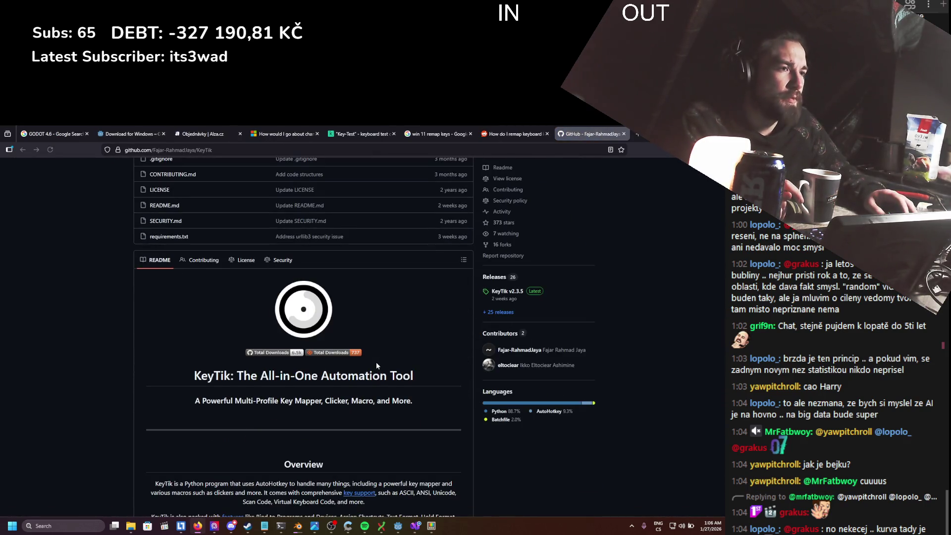
{"action": "scroll", "coordinate": [376, 362], "scroll_direction": "down", "scroll_amount": 10}
{"action": "scroll", "coordinate": [376, 362], "scroll_direction": "up", "scroll_amount": 10}
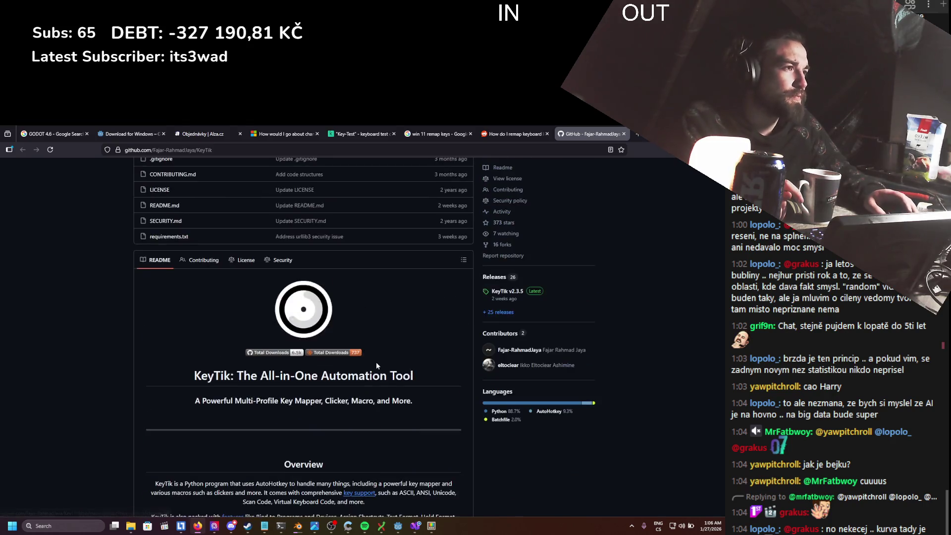
{"action": "scroll", "coordinate": [376, 362], "scroll_direction": "up", "scroll_amount": 5}
{"action": "scroll", "coordinate": [376, 362], "scroll_direction": "down", "scroll_amount": 2}
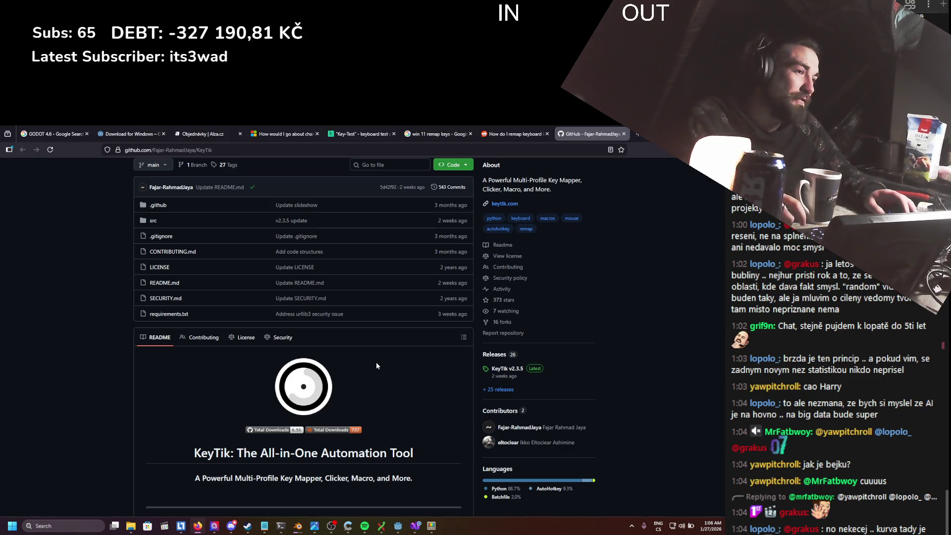
{"action": "scroll", "coordinate": [377, 366], "scroll_direction": "down", "scroll_amount": 8}
{"action": "scroll", "coordinate": [368, 364], "scroll_direction": "down", "scroll_amount": 5}
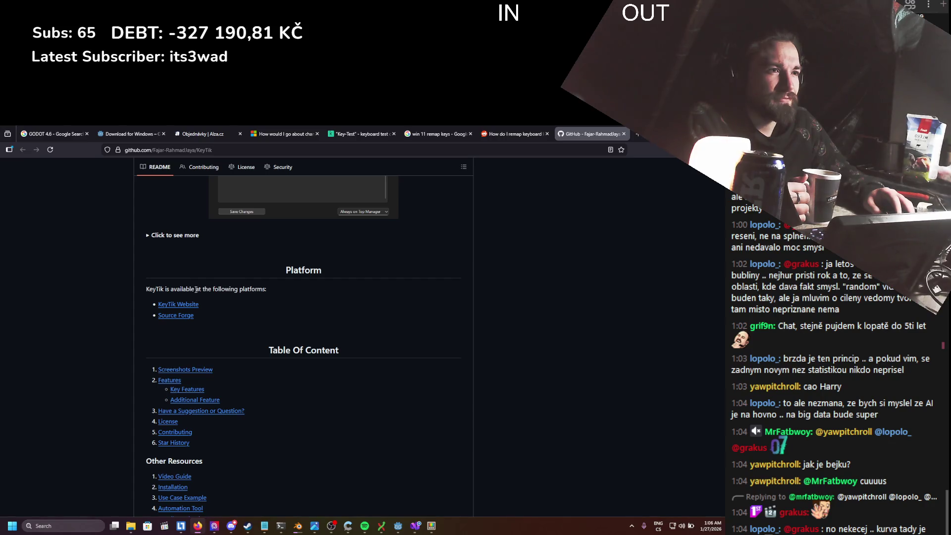
{"action": "scroll", "coordinate": [209, 326], "scroll_direction": "up", "scroll_amount": 15}
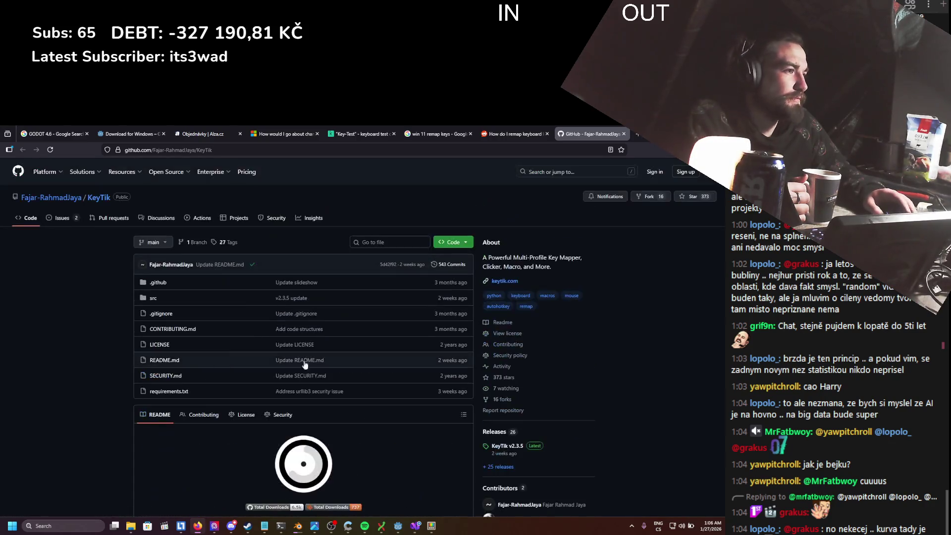
{"action": "left_click", "coordinate": [506, 454]}
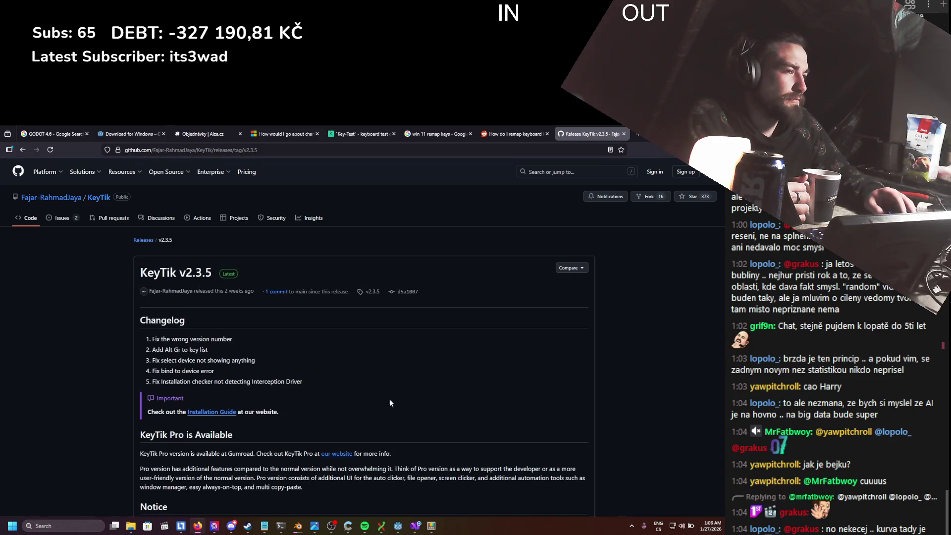
{"action": "scroll", "coordinate": [242, 360], "scroll_direction": "down", "scroll_amount": 3}
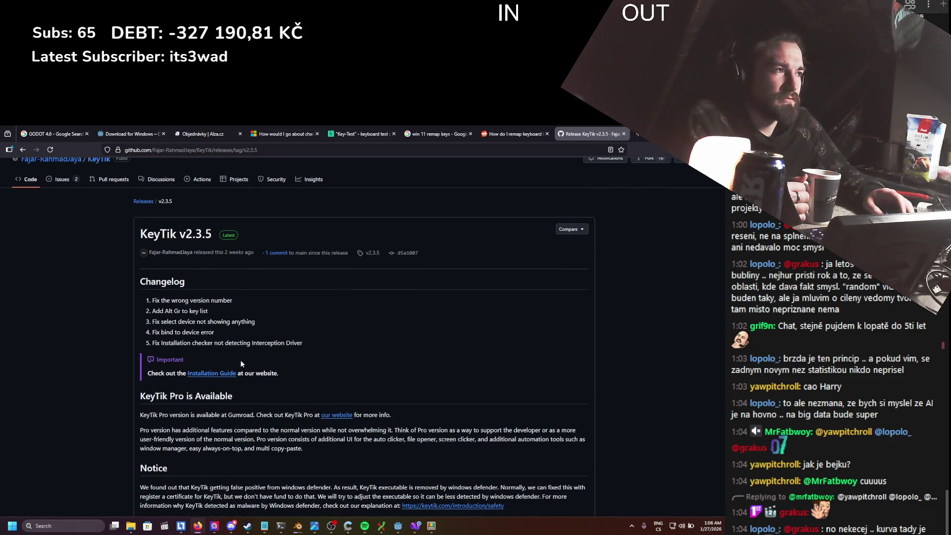
{"action": "scroll", "coordinate": [356, 315], "scroll_direction": "down", "scroll_amount": 3}
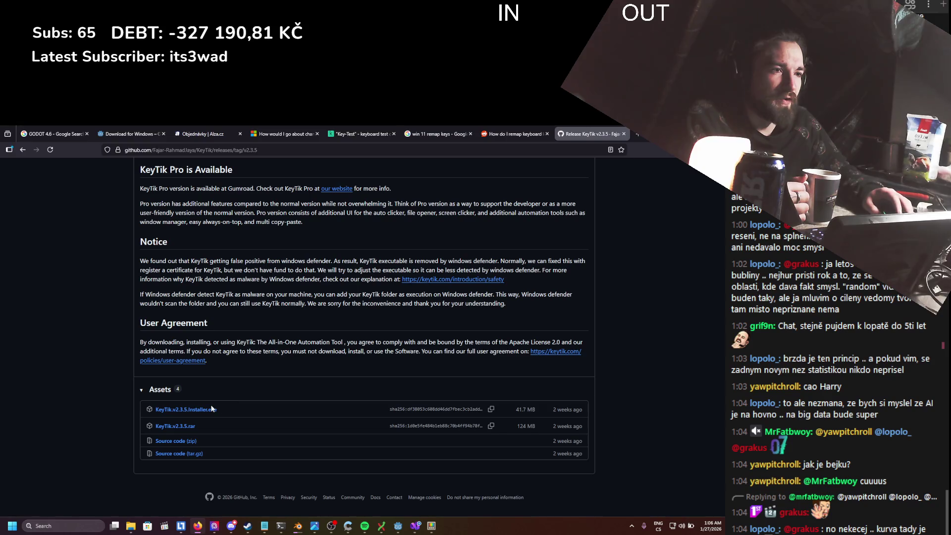
{"action": "left_click", "coordinate": [176, 426]}
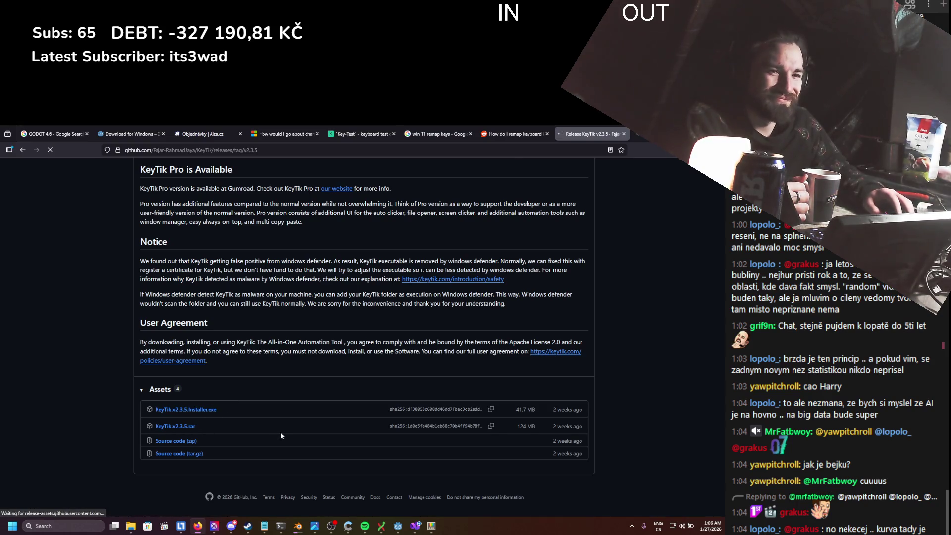
- Cancel the archive download and download KeyTik.v2.3.5.Installer.exe instead
{"action": "left_click", "coordinate": [674, 170]}
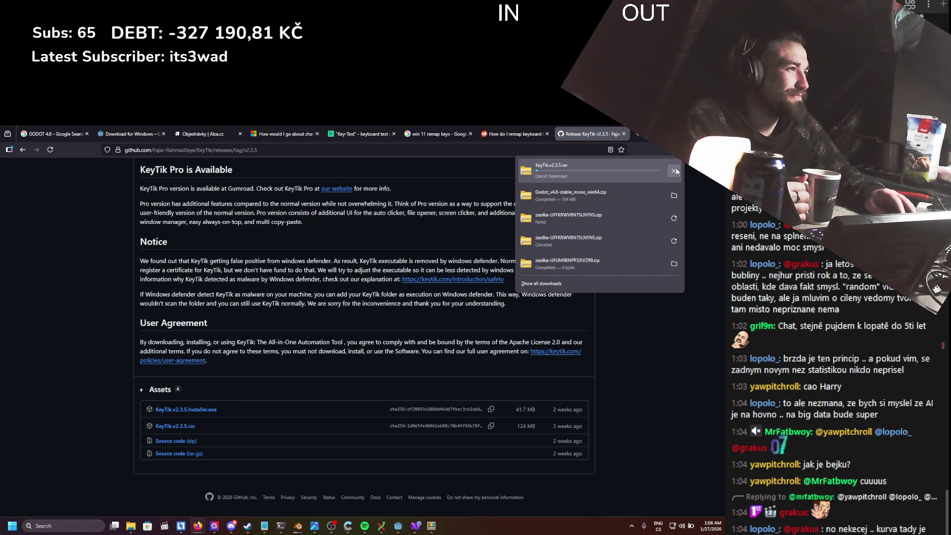
{"action": "left_click", "coordinate": [211, 409]}
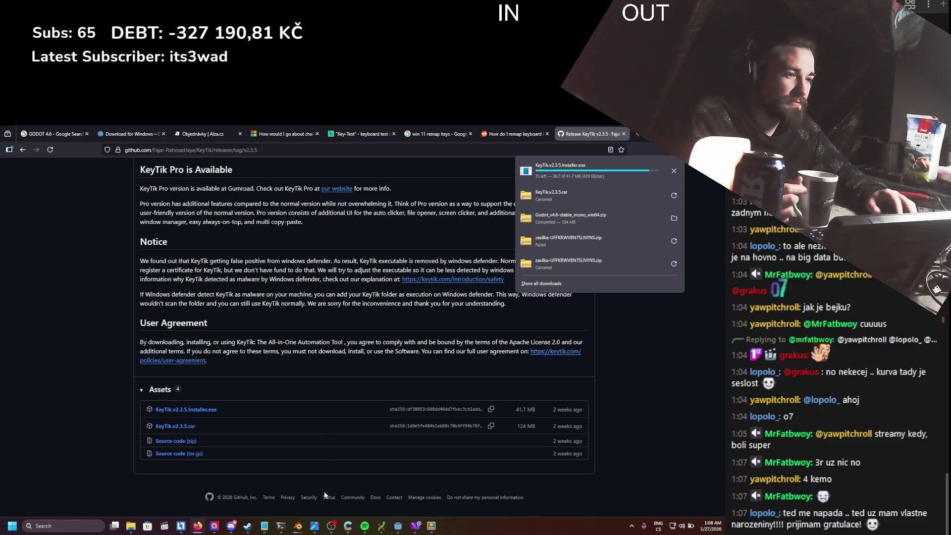
{"action": "left_click", "coordinate": [363, 531]}
- Skip Spotify ahead to Sons Of The East's California and minimize the player
{"action": "scroll", "coordinate": [208, 369], "scroll_direction": "down", "scroll_amount": 1}
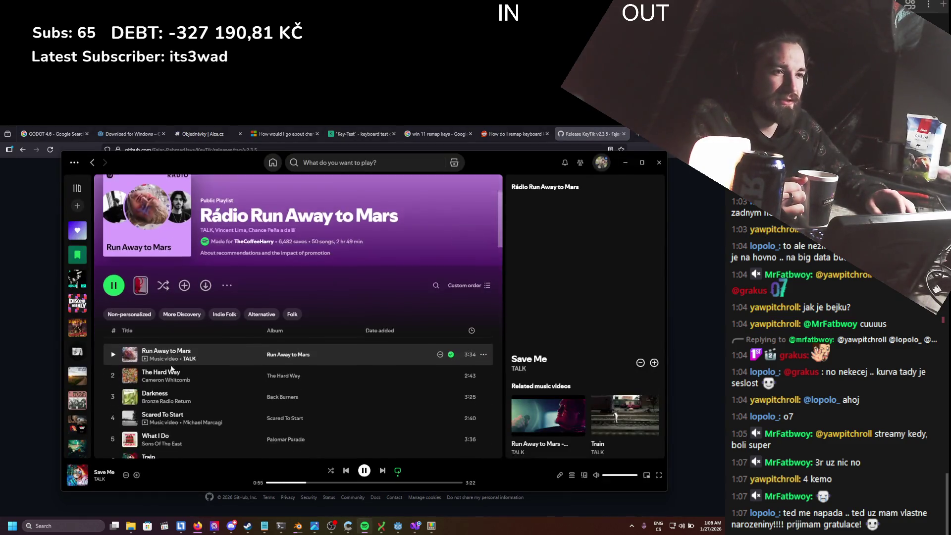
{"action": "scroll", "coordinate": [207, 369], "scroll_direction": "down", "scroll_amount": 3}
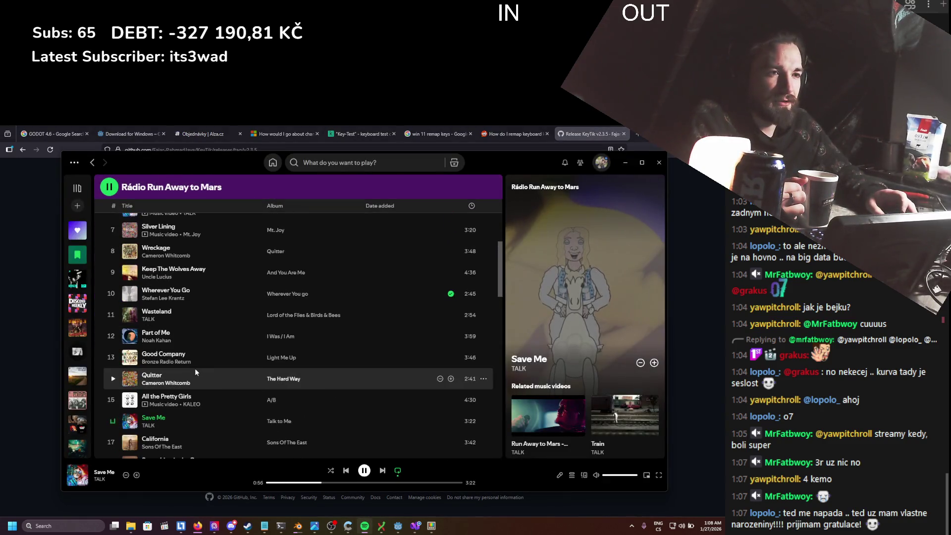
{"action": "left_click", "coordinate": [383, 472]}
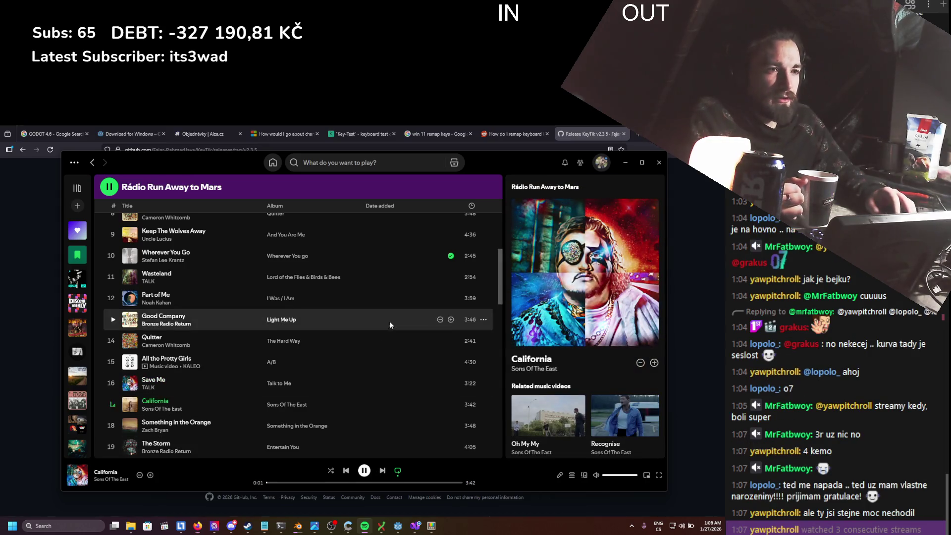
{"action": "left_click", "coordinate": [626, 163]}
{"action": "left_click", "coordinate": [679, 149]}
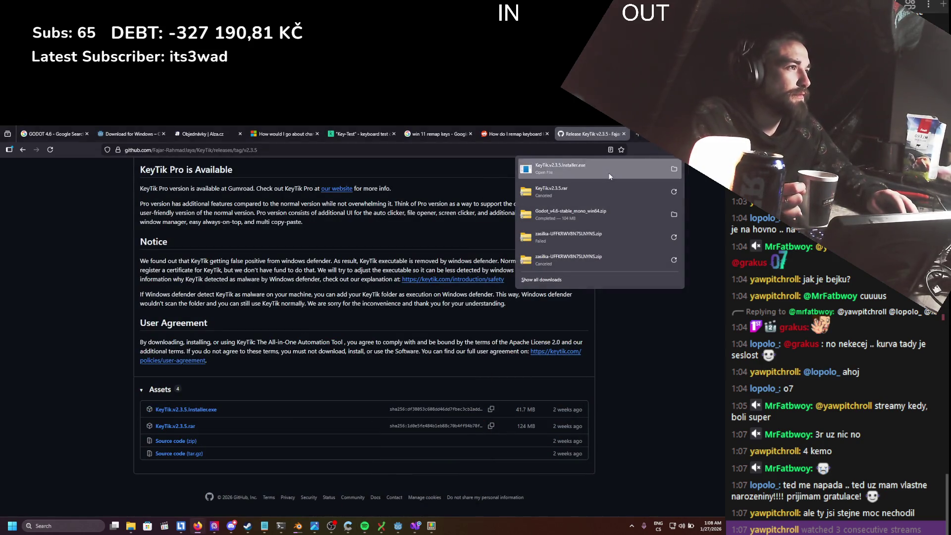
- Run the KeyTik v2.3.5 installer, accept the license and proceed through the wizard to install
{"action": "left_click", "coordinate": [609, 171]}
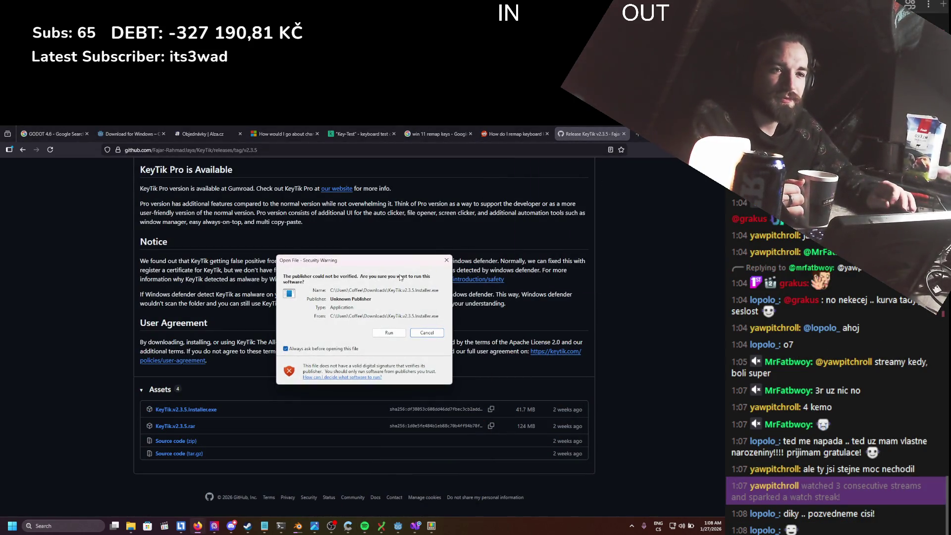
{"action": "left_click", "coordinate": [389, 333]}
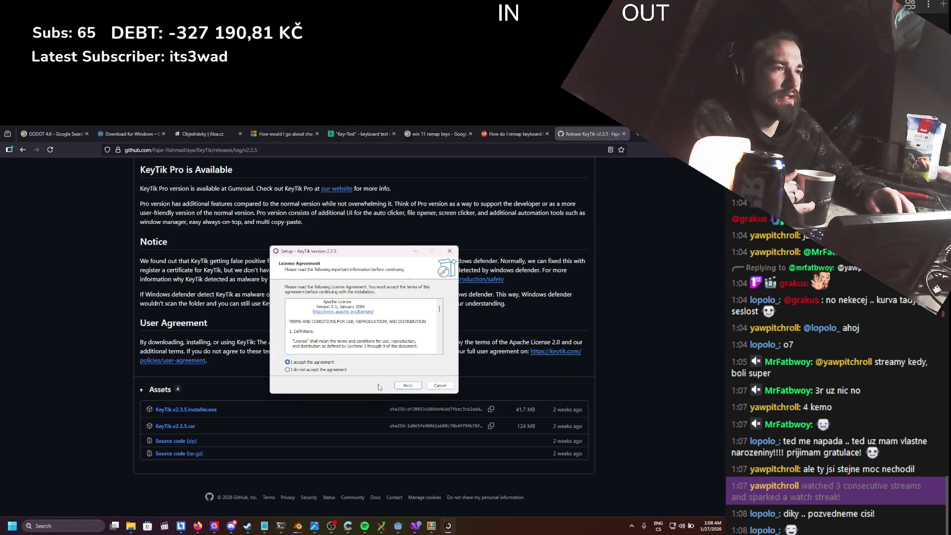
{"action": "left_click", "coordinate": [409, 385]}
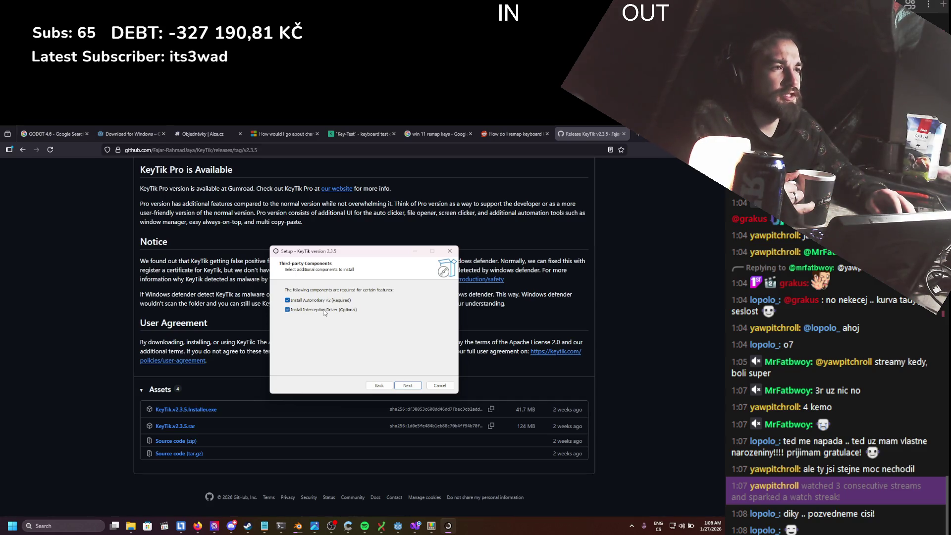
{"action": "left_click", "coordinate": [415, 389]}
{"action": "left_click", "coordinate": [415, 389]}
{"action": "left_click", "coordinate": [415, 389]}
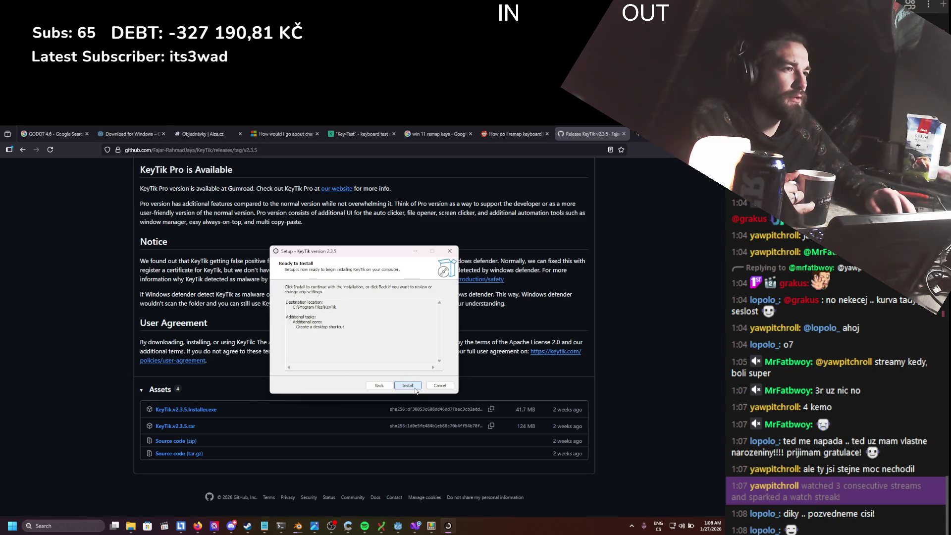
{"action": "left_click", "coordinate": [416, 389]}
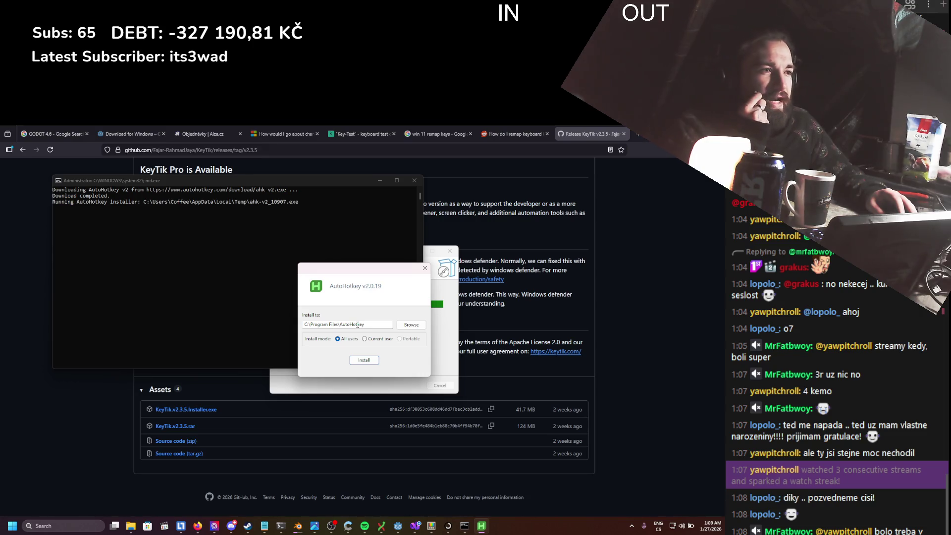
- Install AutoHotkey v2 for all users, close its command window and dashboard, and finish
{"action": "left_click", "coordinate": [365, 360]}
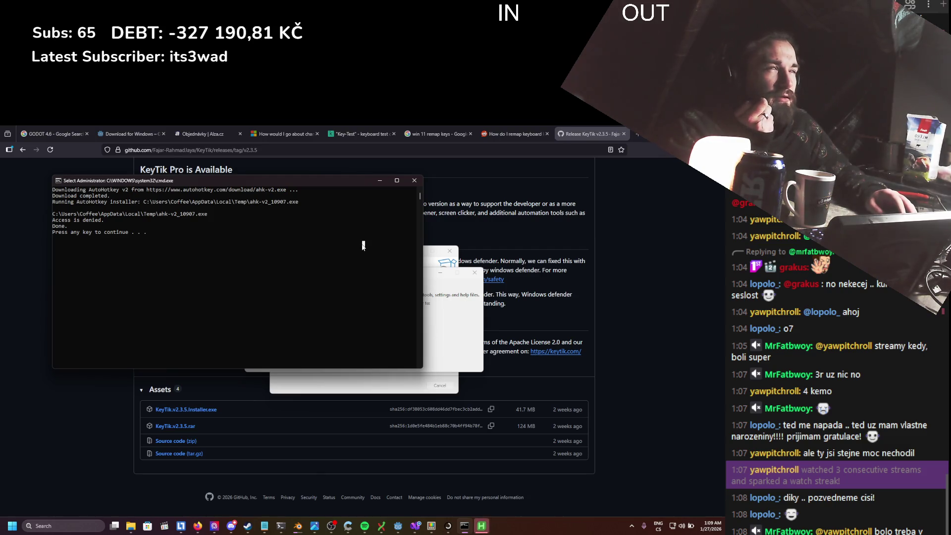
{"action": "left_click", "coordinate": [415, 181]}
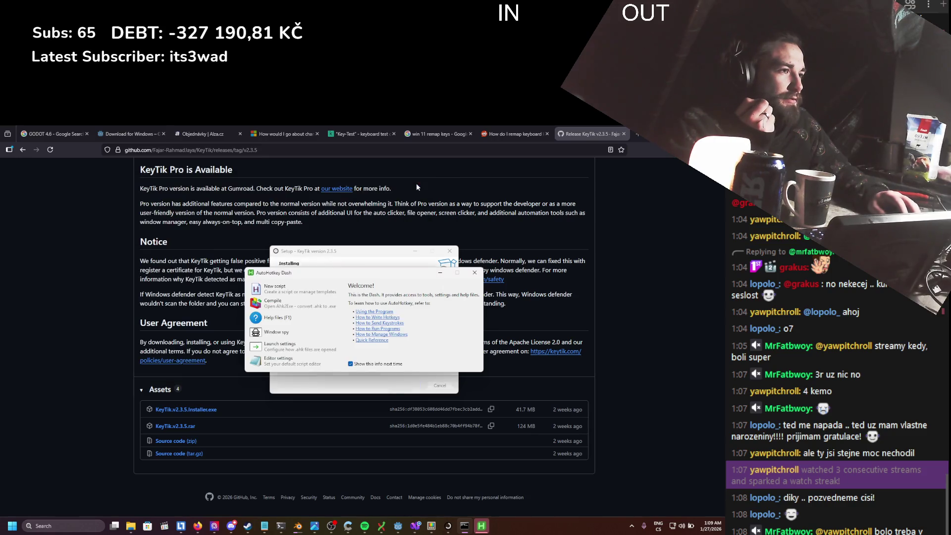
{"action": "left_click", "coordinate": [476, 273]}
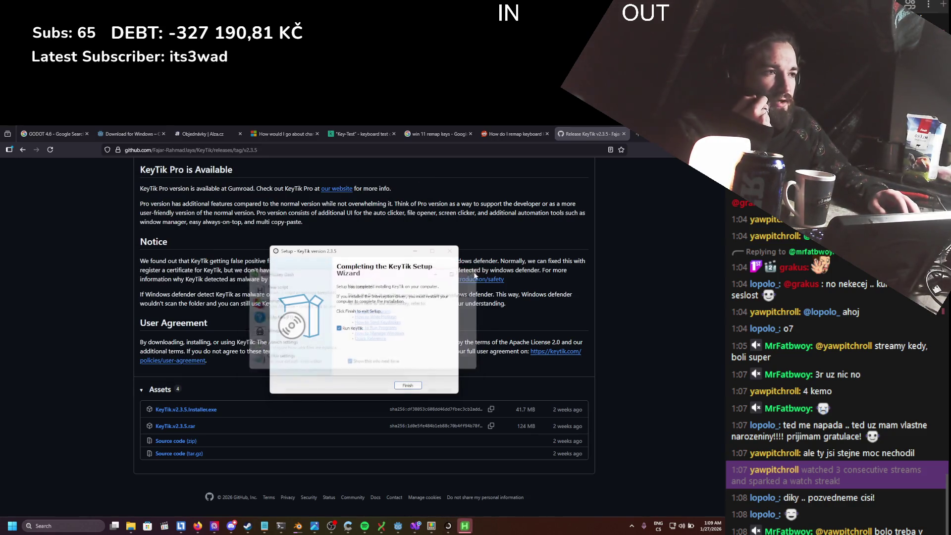
{"action": "left_click", "coordinate": [408, 385]}
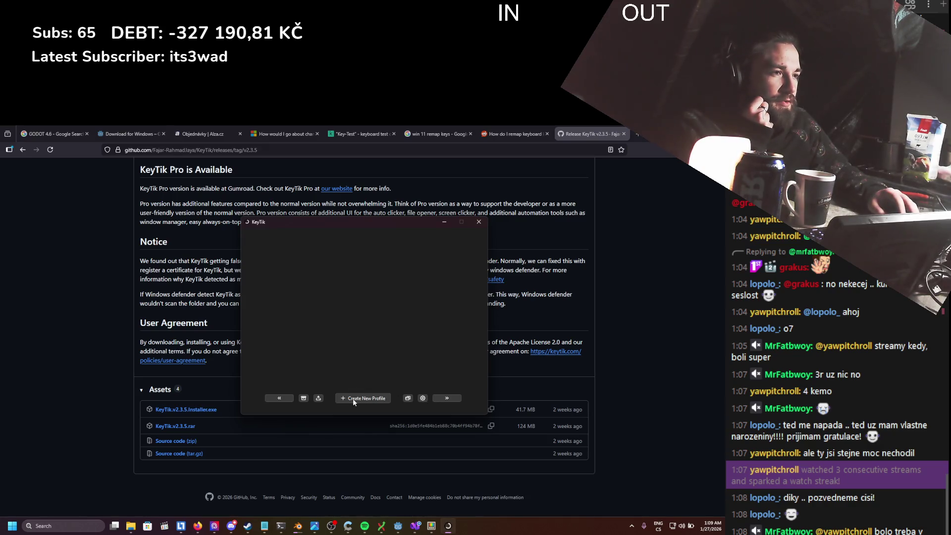
- Page through KeyTik's announcements, tick Don't show again, and close them
{"action": "scroll", "coordinate": [373, 336], "scroll_direction": "down", "scroll_amount": 1}
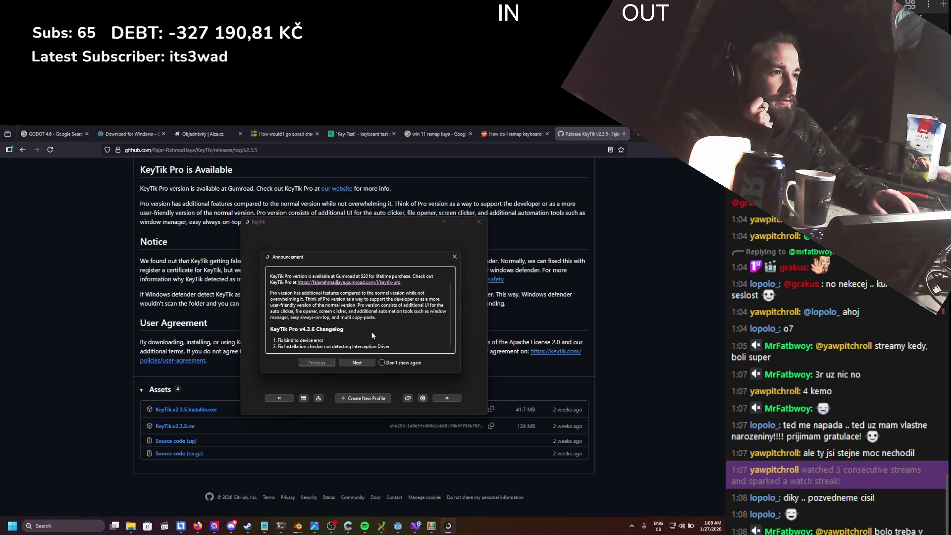
{"action": "left_click", "coordinate": [371, 363]}
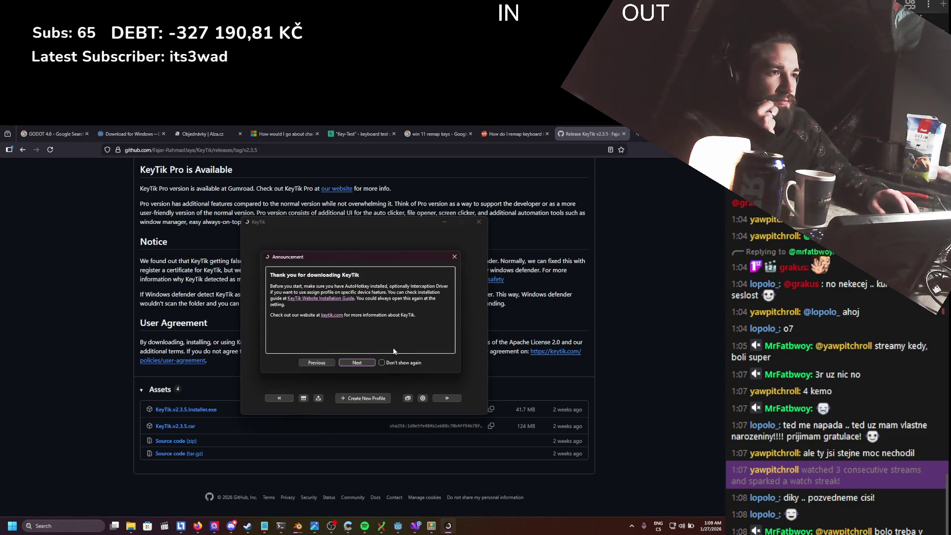
{"action": "left_click", "coordinate": [372, 364]}
{"action": "left_click", "coordinate": [371, 365]}
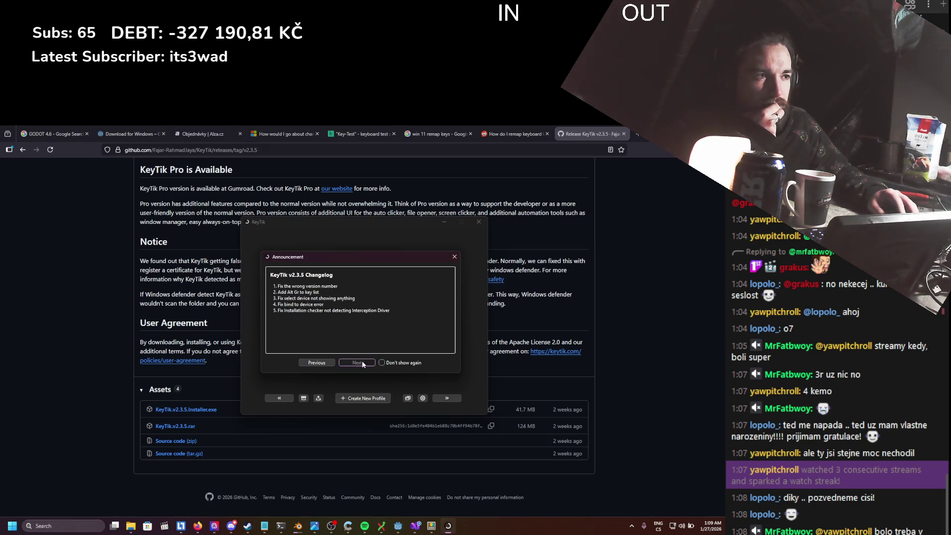
{"action": "left_click", "coordinate": [364, 364]}
{"action": "left_click", "coordinate": [363, 365]}
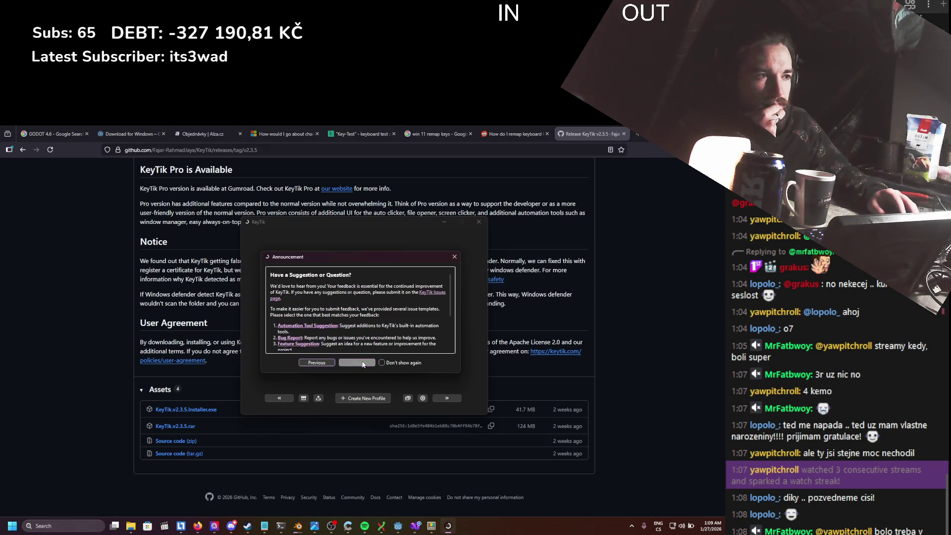
{"action": "scroll", "coordinate": [372, 341], "scroll_direction": "down", "scroll_amount": 3}
{"action": "left_click", "coordinate": [381, 362]}
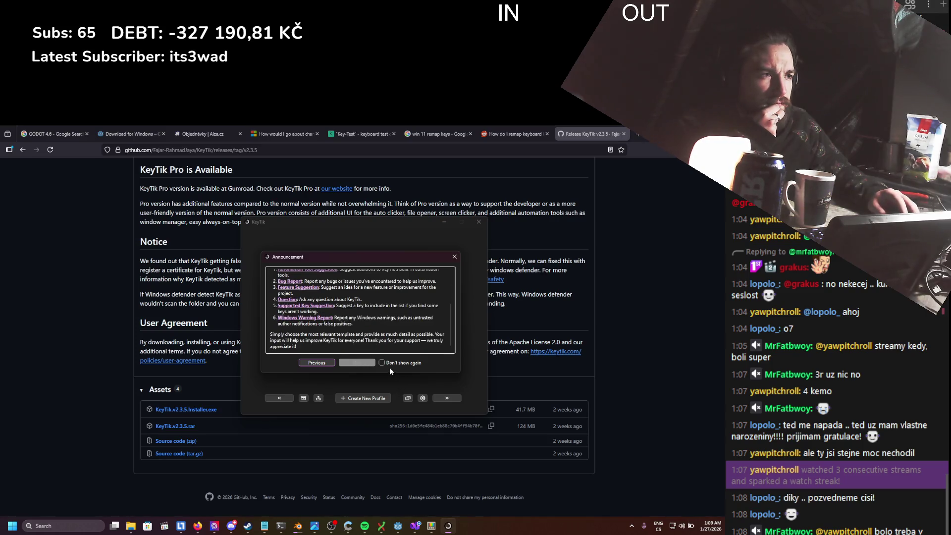
{"action": "key", "text": "Escape"}
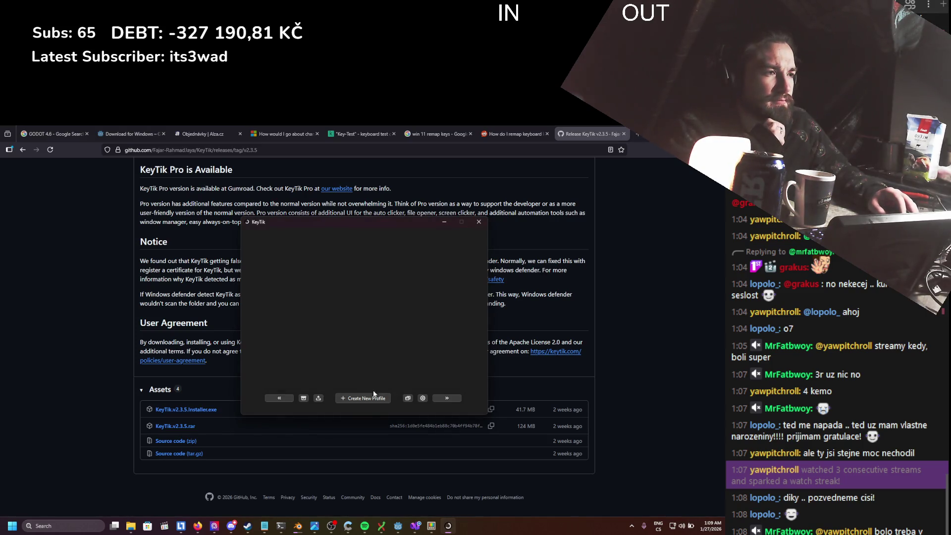
{"action": "left_click", "coordinate": [373, 400]}
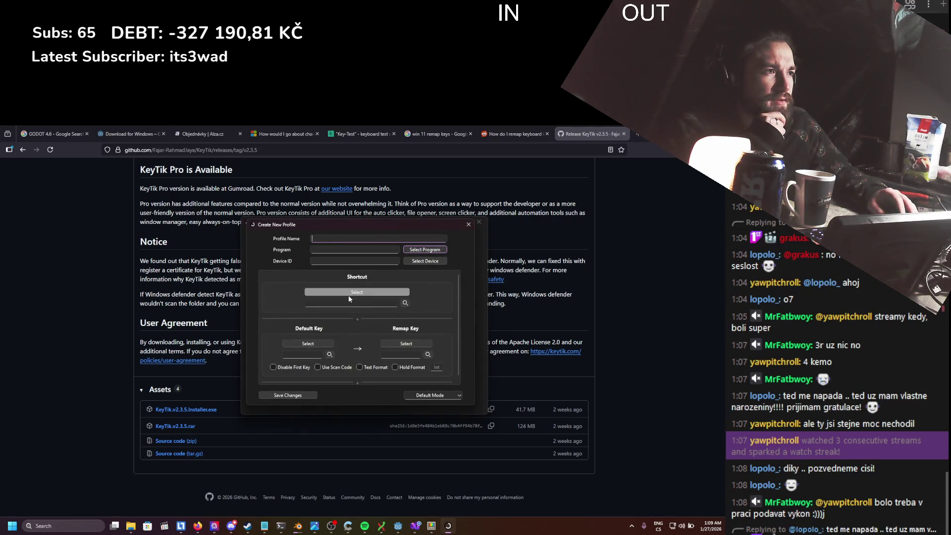
- Remap Right ctrl to Right Alt with Disable First Key ticked
{"action": "left_click", "coordinate": [317, 345]}
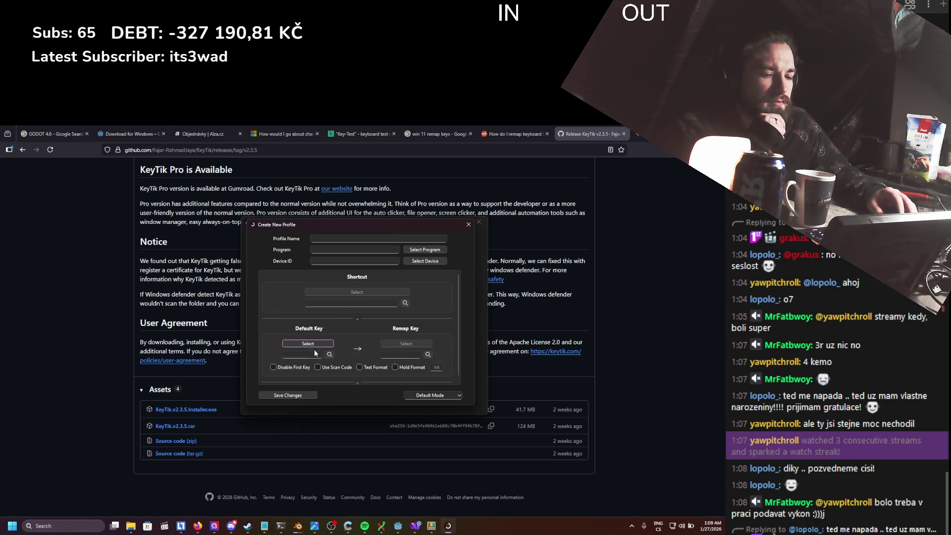
{"action": "key", "text": "Control_R"}
{"action": "left_click", "coordinate": [419, 353]}
{"action": "left_click", "coordinate": [427, 354]}
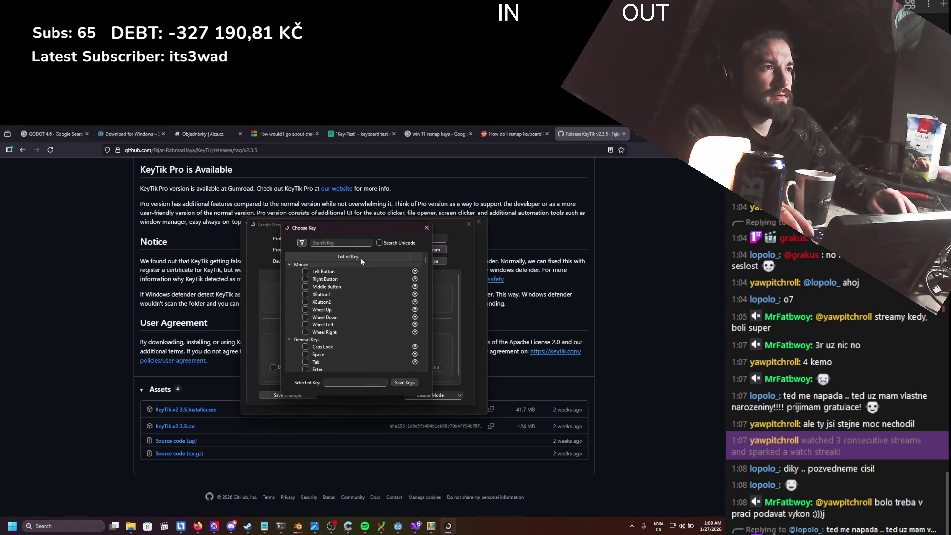
{"action": "type", "text": "right"}
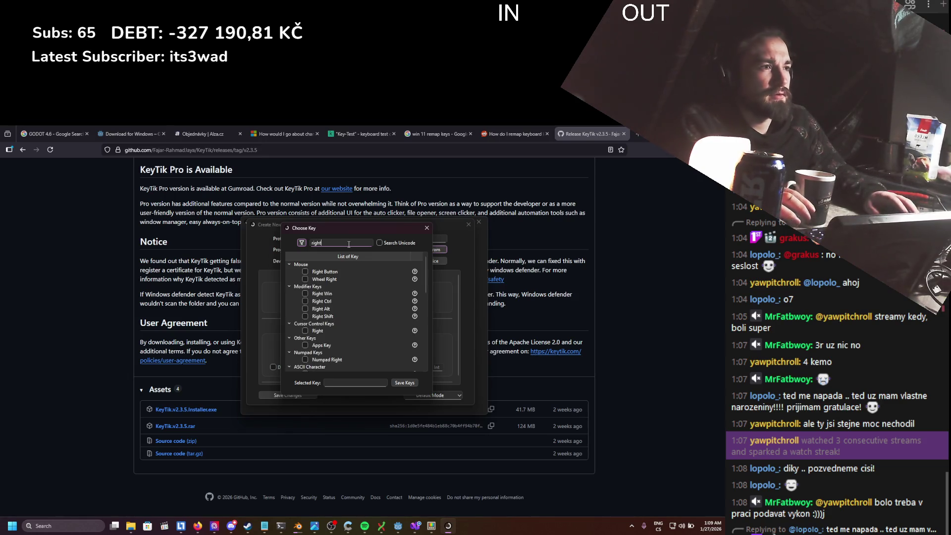
{"action": "left_click", "coordinate": [317, 308]}
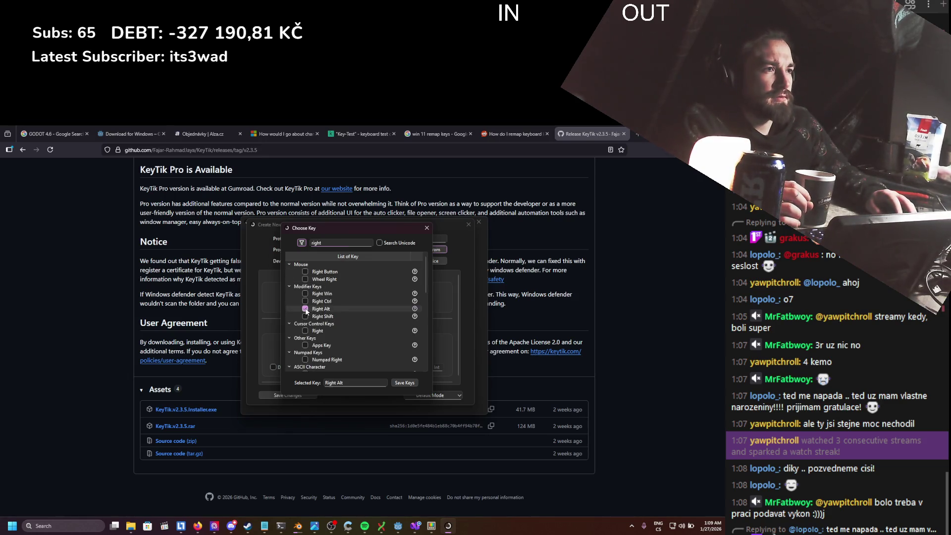
{"action": "left_click", "coordinate": [405, 383]}
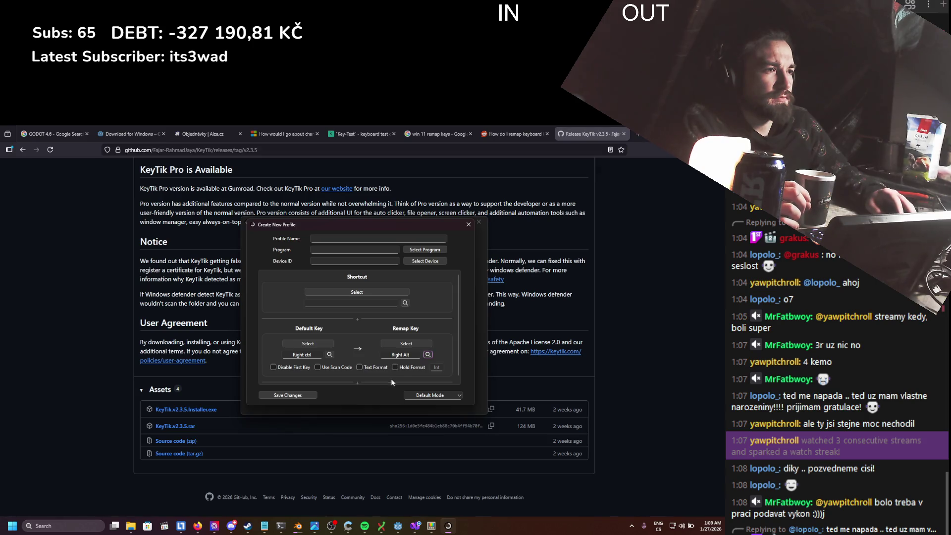
{"action": "left_click", "coordinate": [274, 367]}
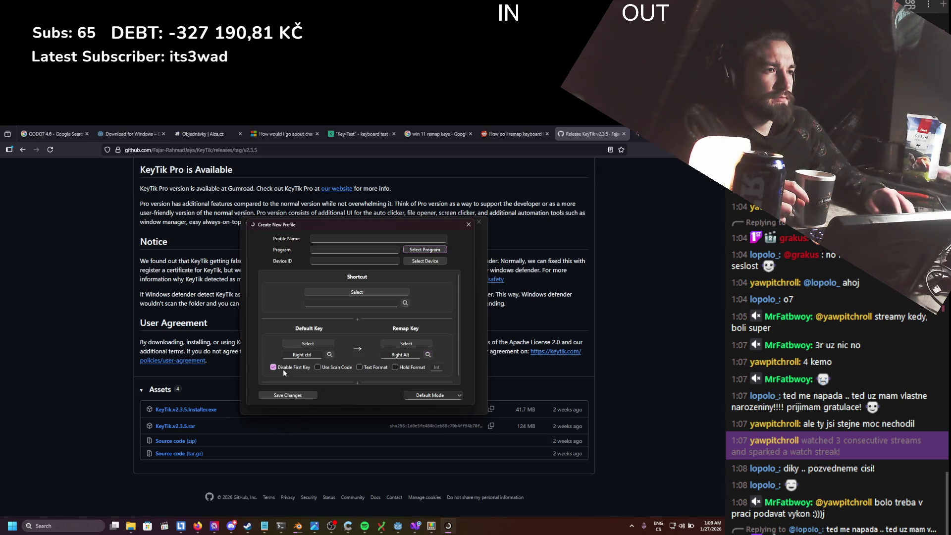
- Name the new profile 'alt' and save it
{"action": "scroll", "coordinate": [407, 367], "scroll_direction": "down", "scroll_amount": 1}
{"action": "left_click", "coordinate": [395, 363]}
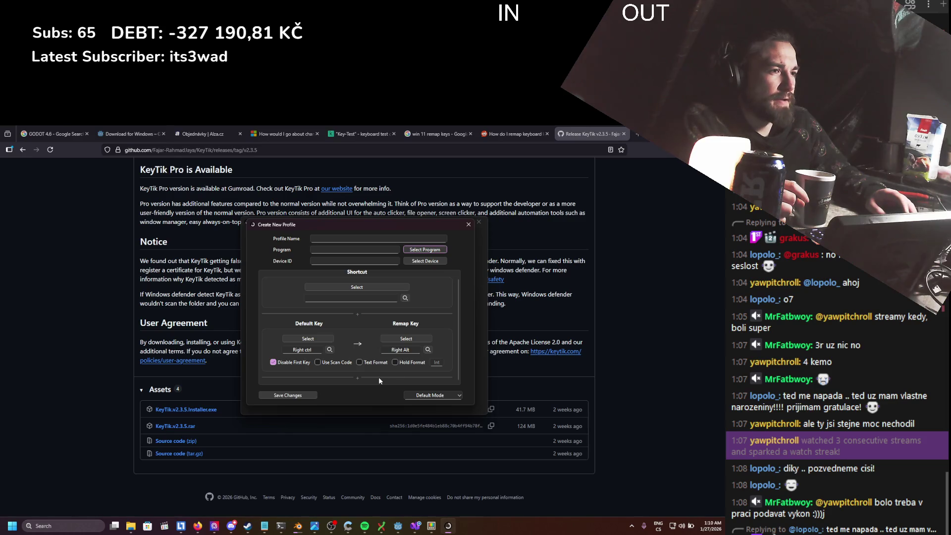
{"action": "left_click", "coordinate": [294, 397]}
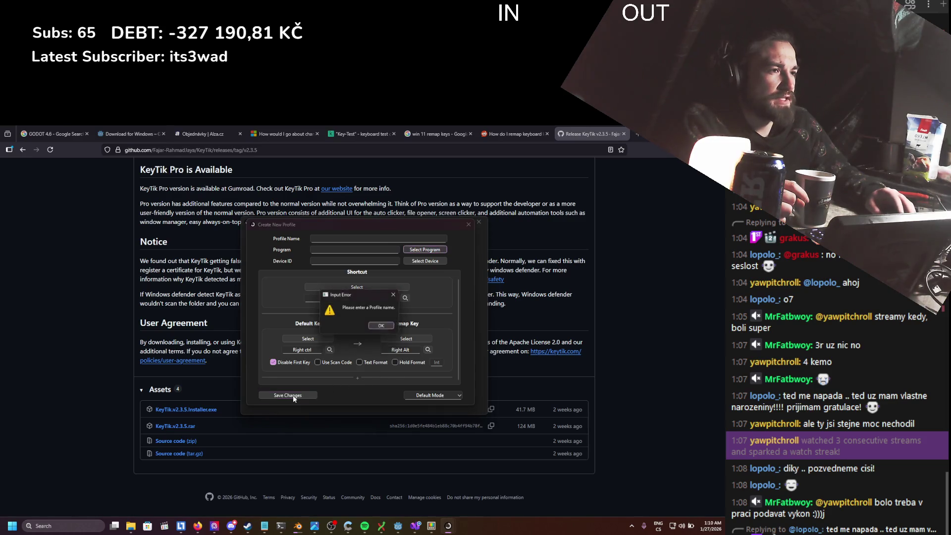
{"action": "left_click", "coordinate": [383, 327]}
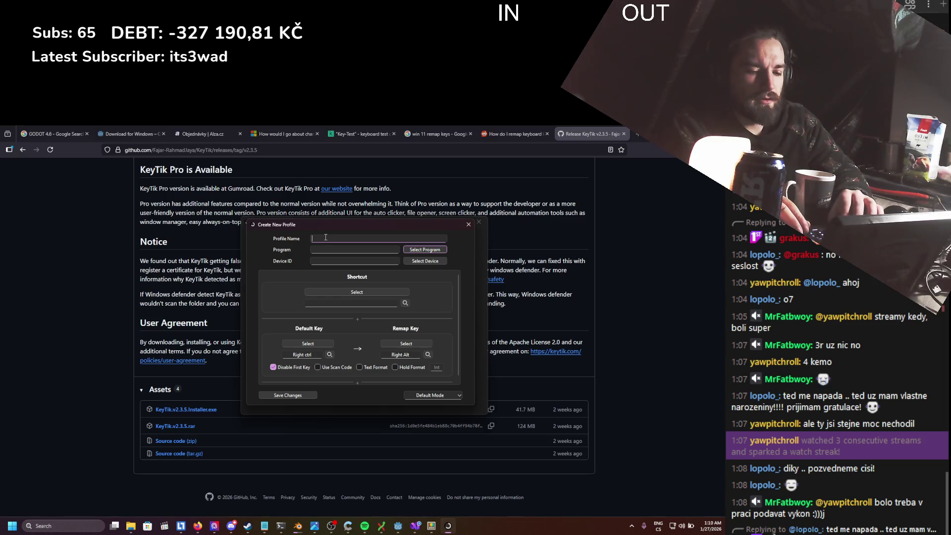
{"action": "type", "text": "alt"}
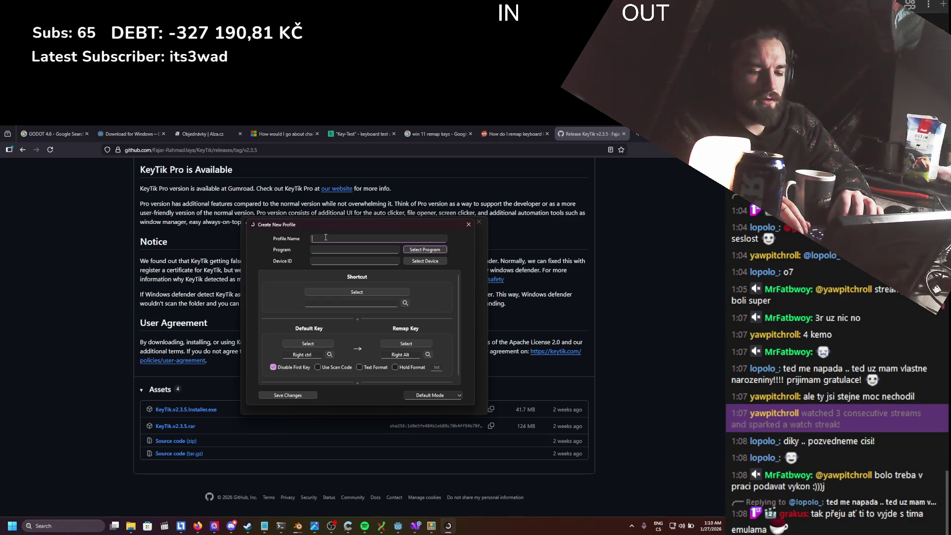
{"action": "left_click", "coordinate": [303, 395]}
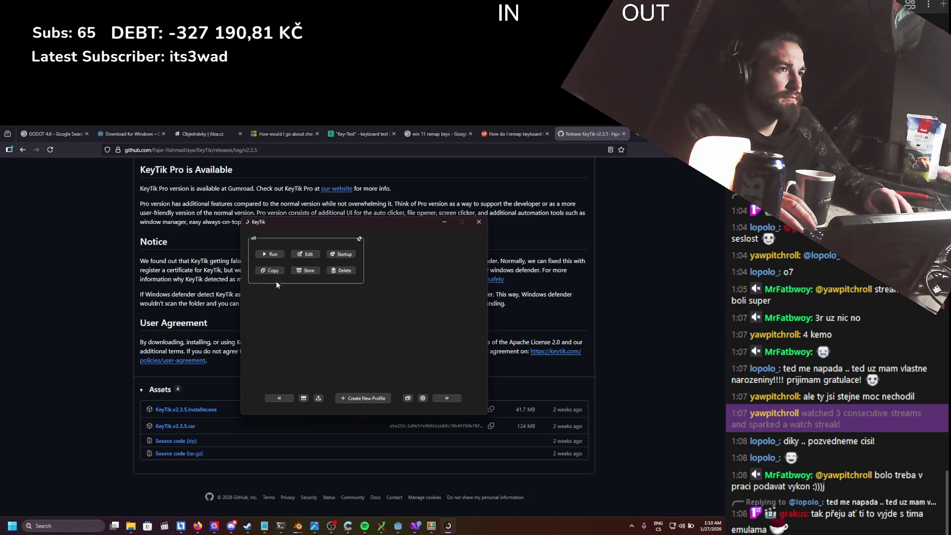
- Switch off PowerToys Keyboard Manager and minimize its settings window
{"action": "left_click", "coordinate": [431, 526]}
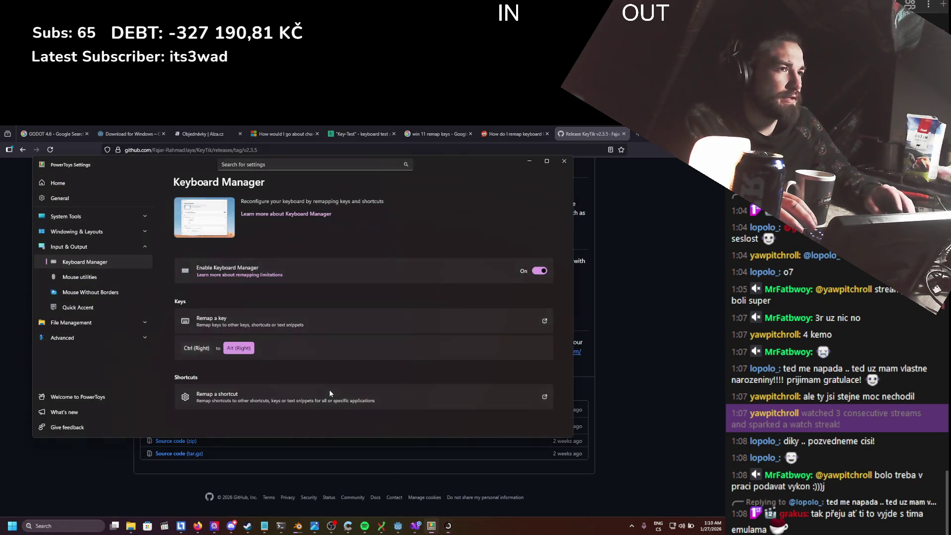
{"action": "left_click", "coordinate": [541, 271]}
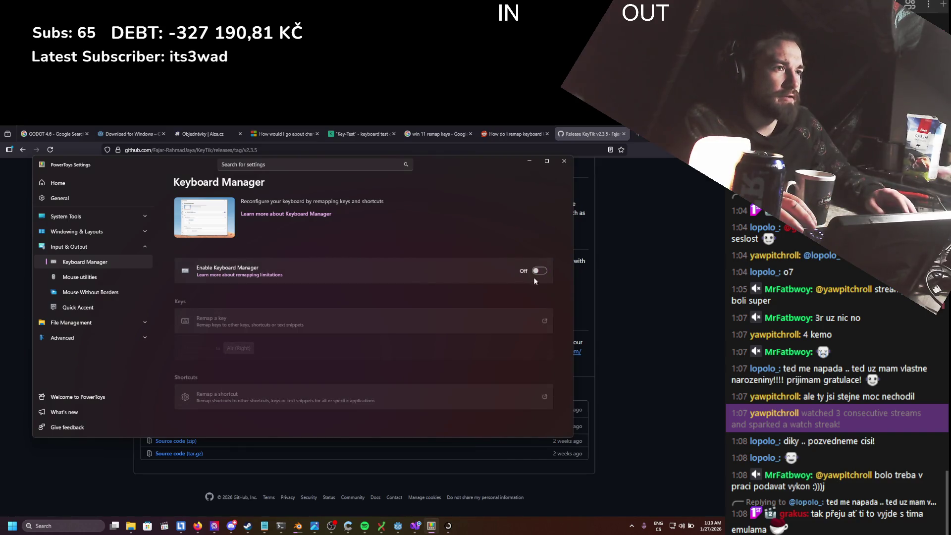
{"action": "left_click", "coordinate": [529, 163]}
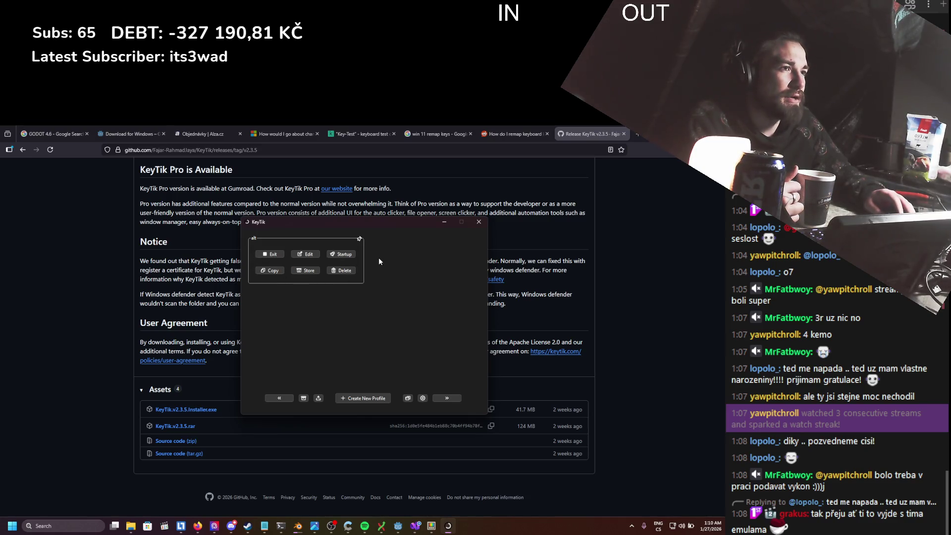
{"action": "left_click", "coordinate": [415, 526]}
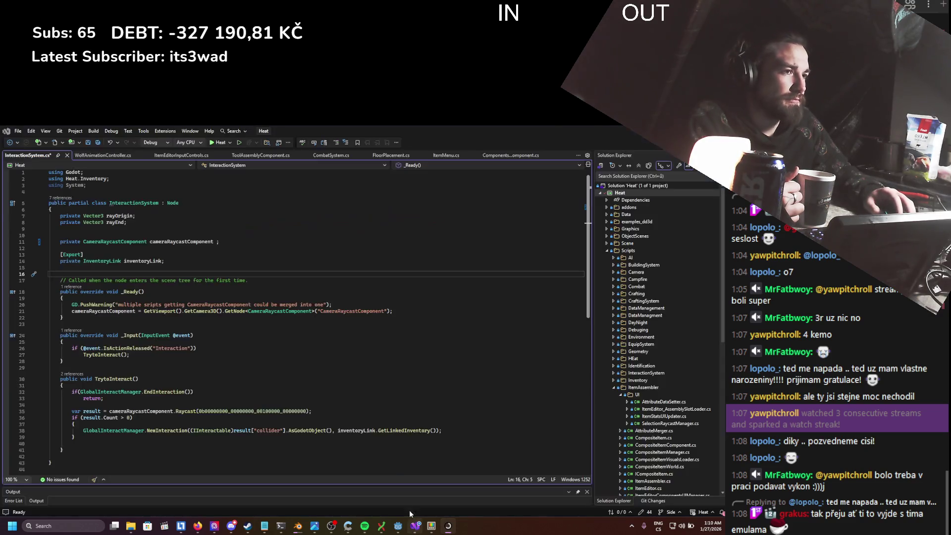
- Make cameraRaycastComponent return '=> CameraRaycastComponent.Instance;' using IntelliSense completion
{"action": "type", "text": "><><><"}
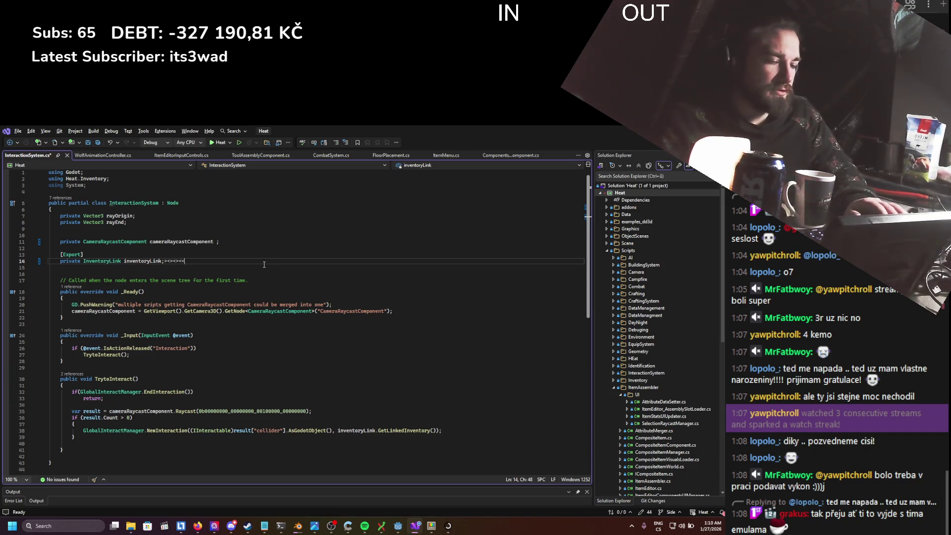
{"action": "key", "text": "BackSpace"}
{"action": "key", "text": "BackSpace"}
{"action": "key", "text": "BackSpace"}
{"action": "key", "text": "Up"}
{"action": "key", "text": "Up"}
{"action": "key", "text": "Up"}
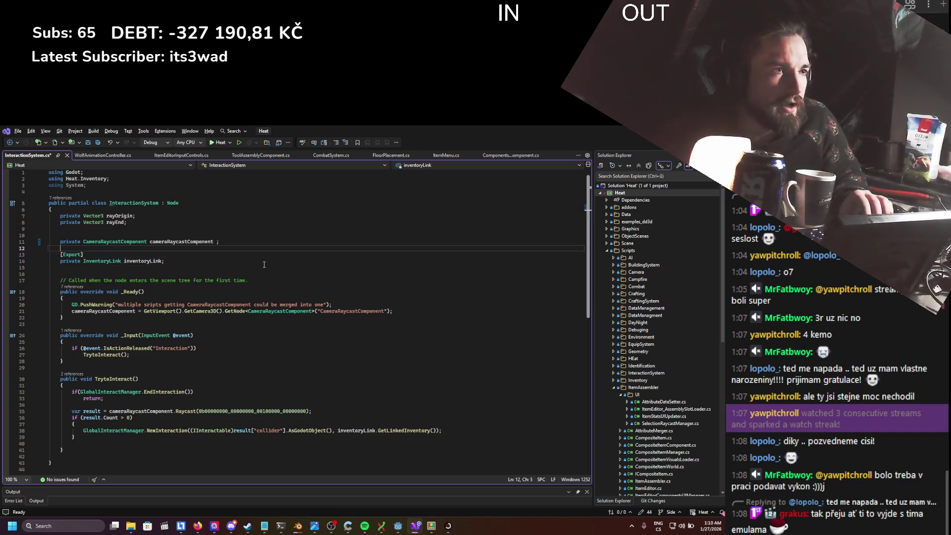
{"action": "key", "text": "ctrl+Right"}
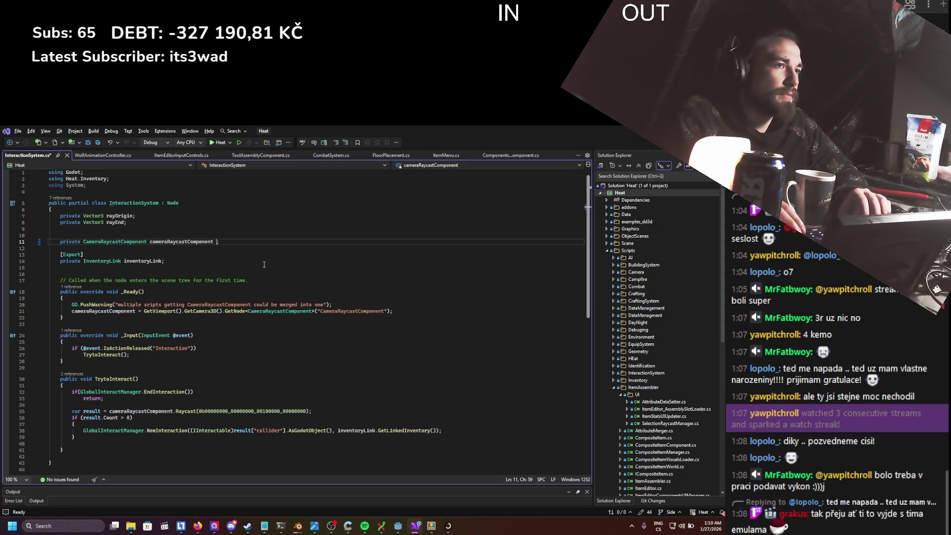
{"action": "type", "text": "Camer"}
{"action": "key", "text": "BackSpace"}
{"action": "key", "text": "BackSpace"}
{"action": "key", "text": "BackSpace"}
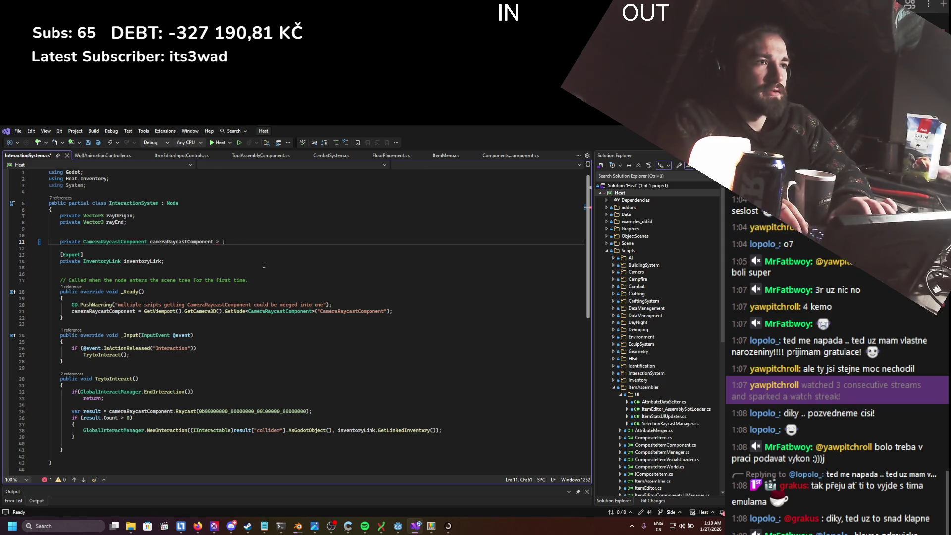
{"action": "type", "text": "="}
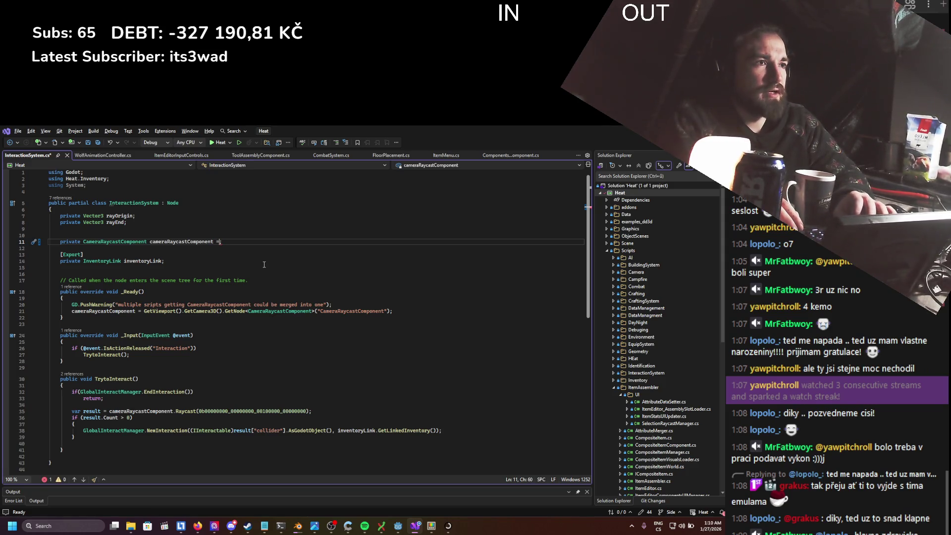
{"action": "type", "text": "meraray"}
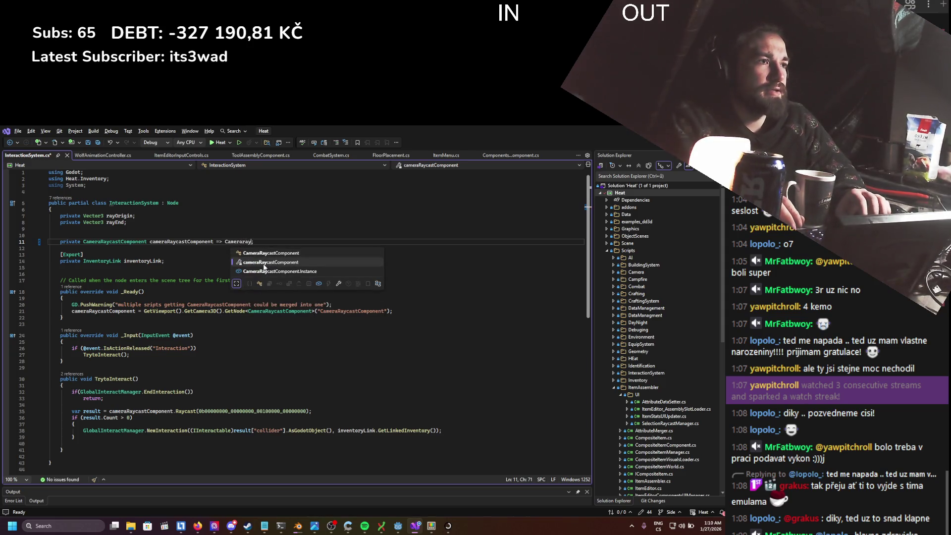
{"action": "key", "text": "Down"}
{"action": "key", "text": "Tab"}
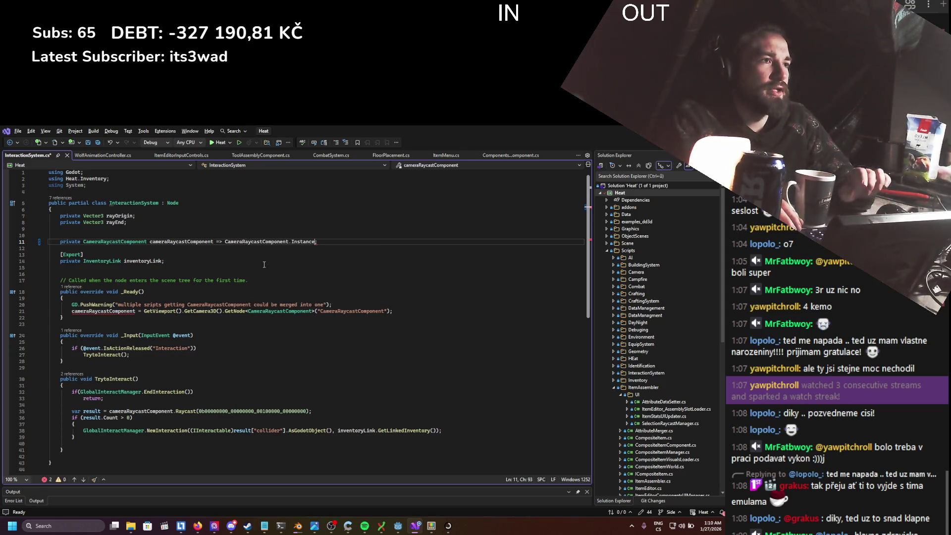
- Delete the _Ready method from InteractionSystem.cs and save the file
{"action": "left_click", "coordinate": [281, 260]}
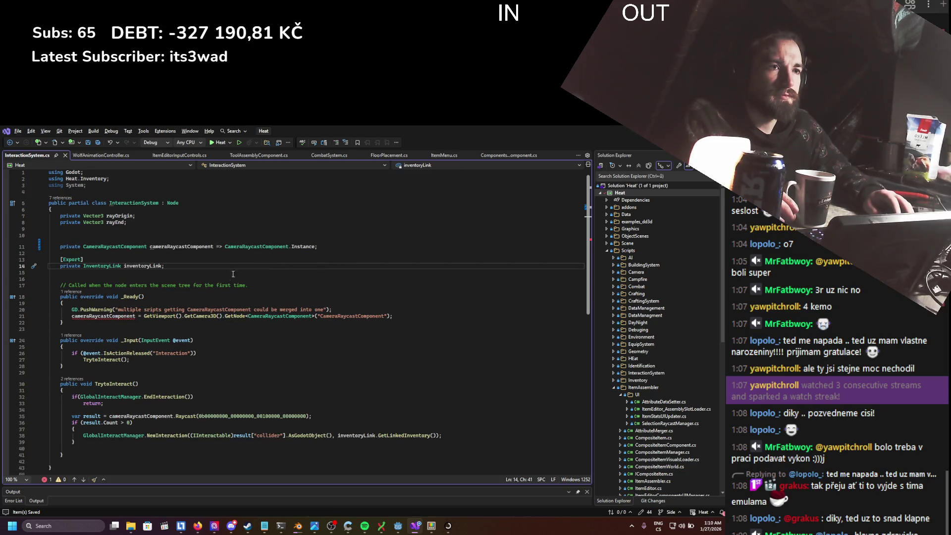
{"action": "mouse_move", "coordinate": [430, 317]}
{"action": "left_mouse_down"}
{"action": "mouse_move", "coordinate": [48, 310]}
{"action": "mouse_move", "coordinate": [48, 285]}
{"action": "left_mouse_up"}
{"action": "key", "text": "Delete"}
{"action": "key", "text": "Delete"}
{"action": "key", "text": "BackSpace"}
{"action": "key", "text": "BackSpace"}
{"action": "key", "text": "BackSpace"}
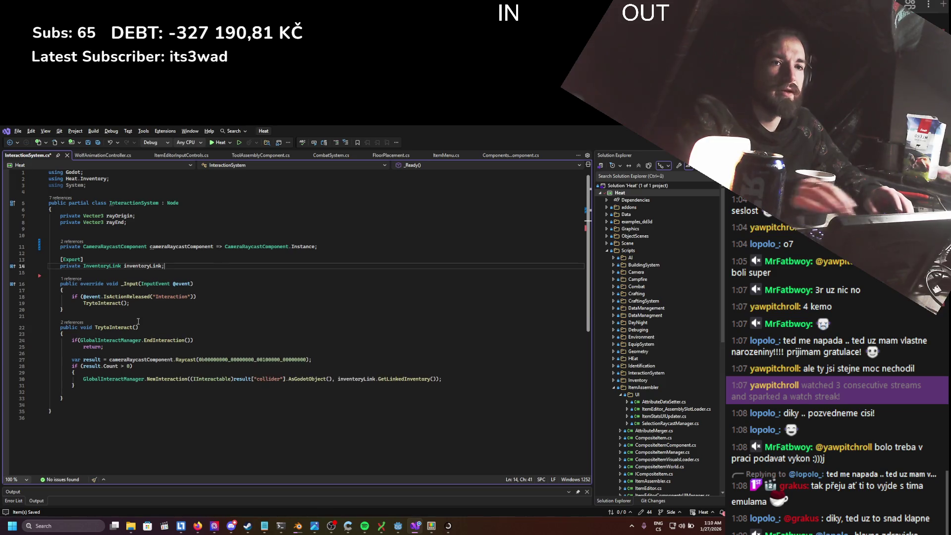
{"action": "key", "text": "ctrl+s"}
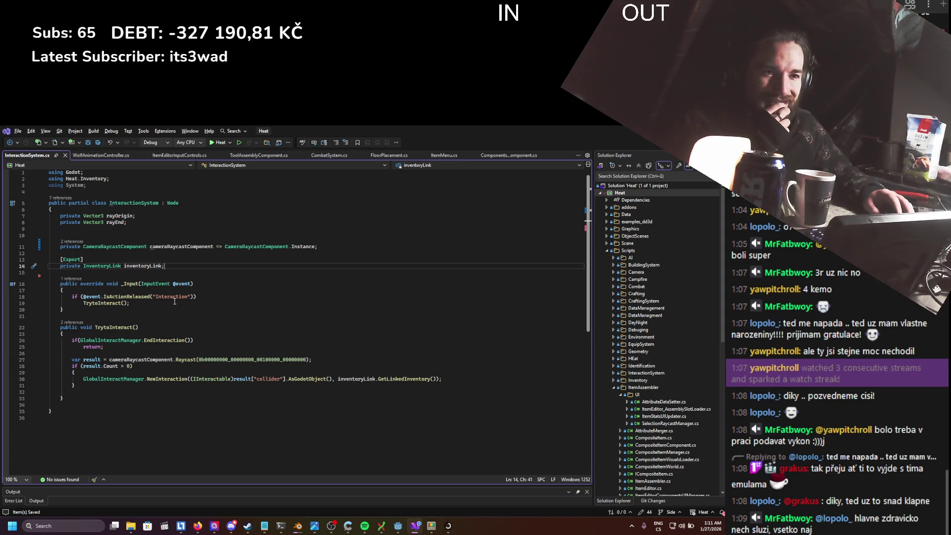
{"action": "left_click", "coordinate": [190, 305]}
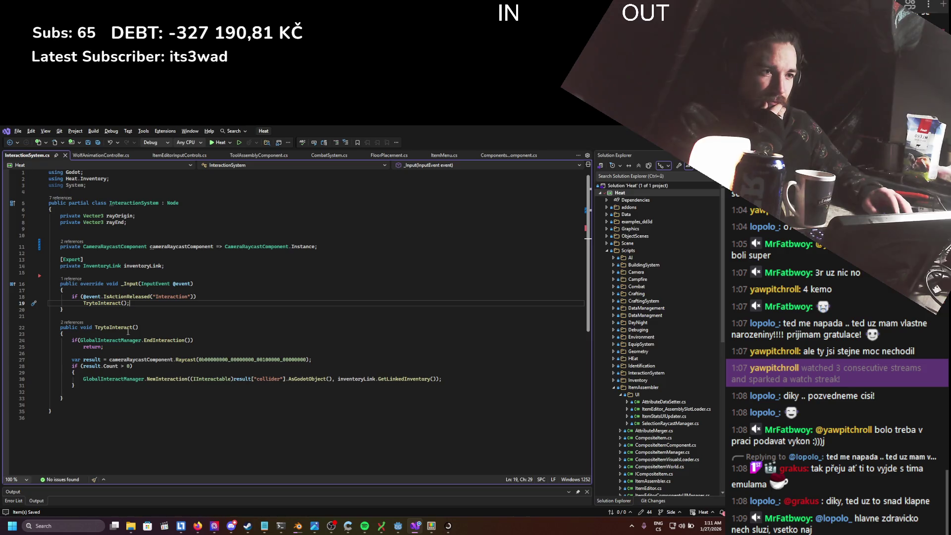
{"action": "left_click_drag", "start_coordinate": [74, 385], "coordinate": [60, 282]}
{"action": "left_click", "coordinate": [264, 340]}
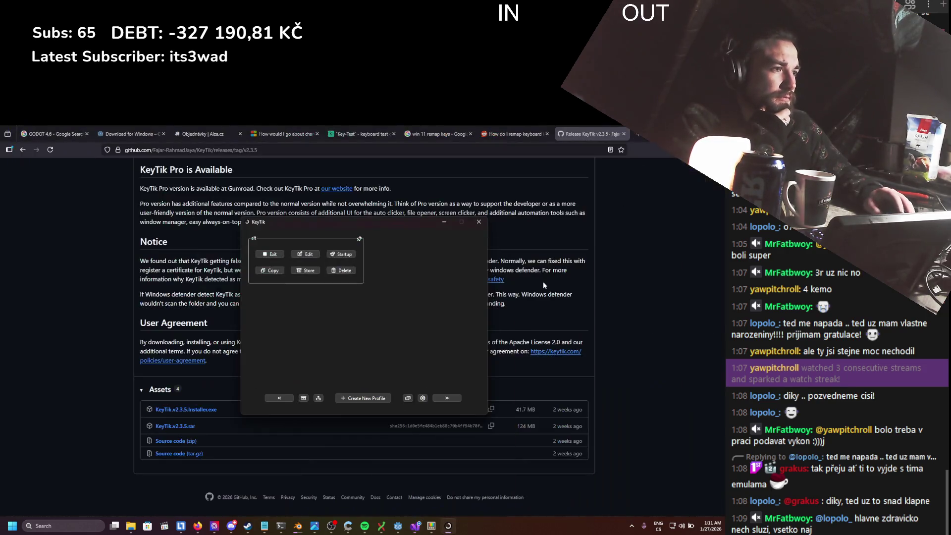
{"action": "left_click", "coordinate": [399, 527]}
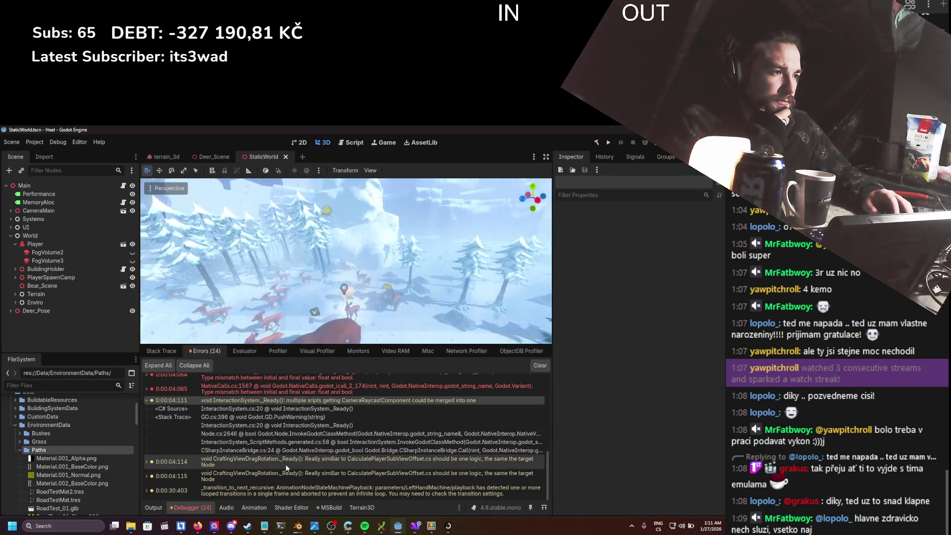
- Open CraftingViewDragRotation.cs from its Godot warning and scroll through the drag-rotation code
{"action": "double_click", "coordinate": [286, 464]}
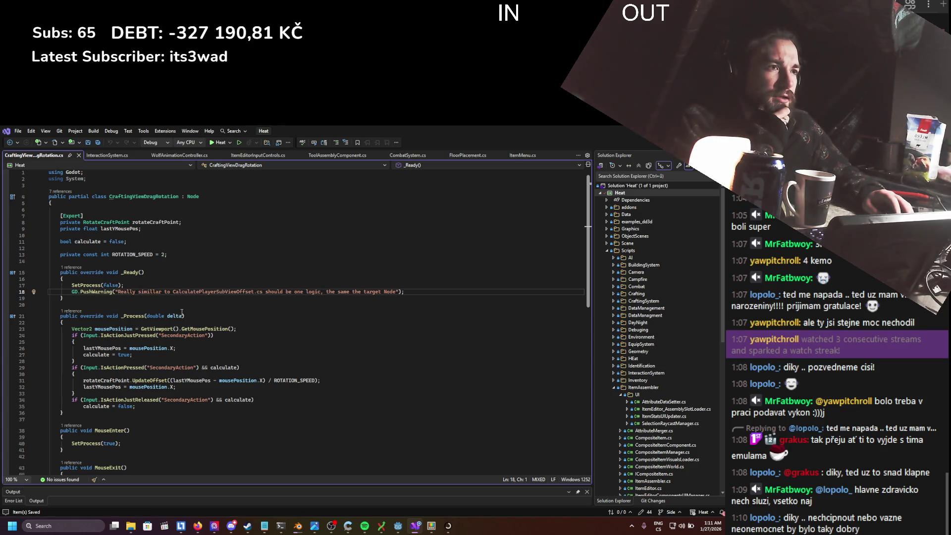
{"action": "scroll", "coordinate": [182, 312], "scroll_direction": "down", "scroll_amount": 5}
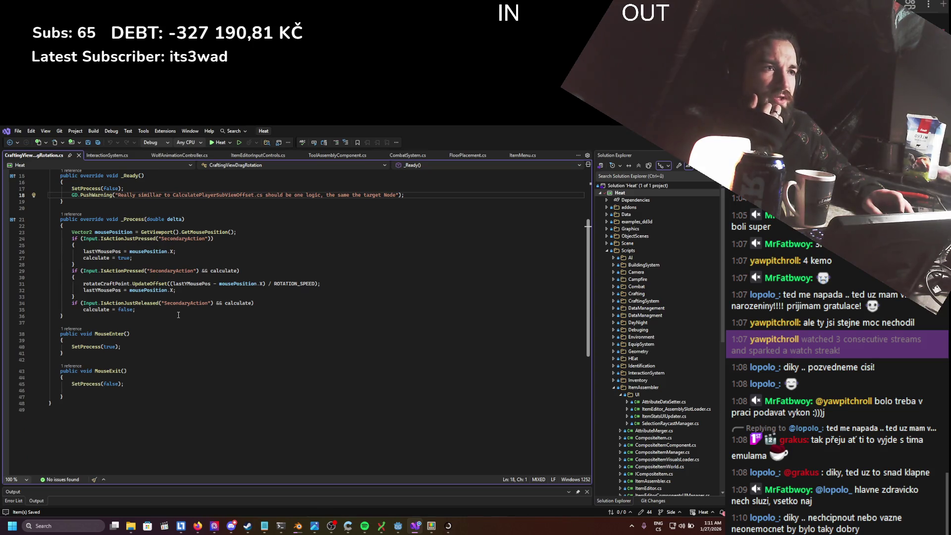
{"action": "scroll", "coordinate": [179, 315], "scroll_direction": "up", "scroll_amount": 4}
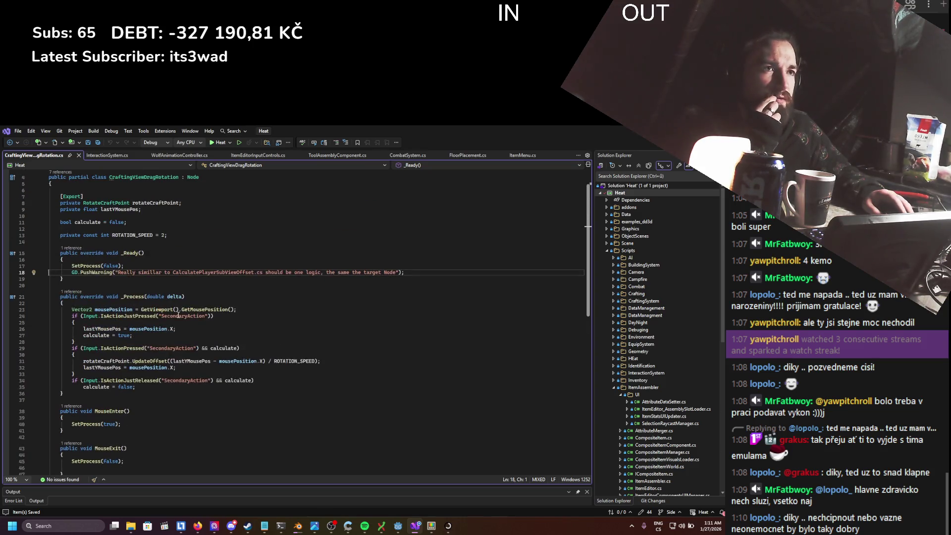
{"action": "scroll", "coordinate": [179, 315], "scroll_direction": "up", "scroll_amount": 1}
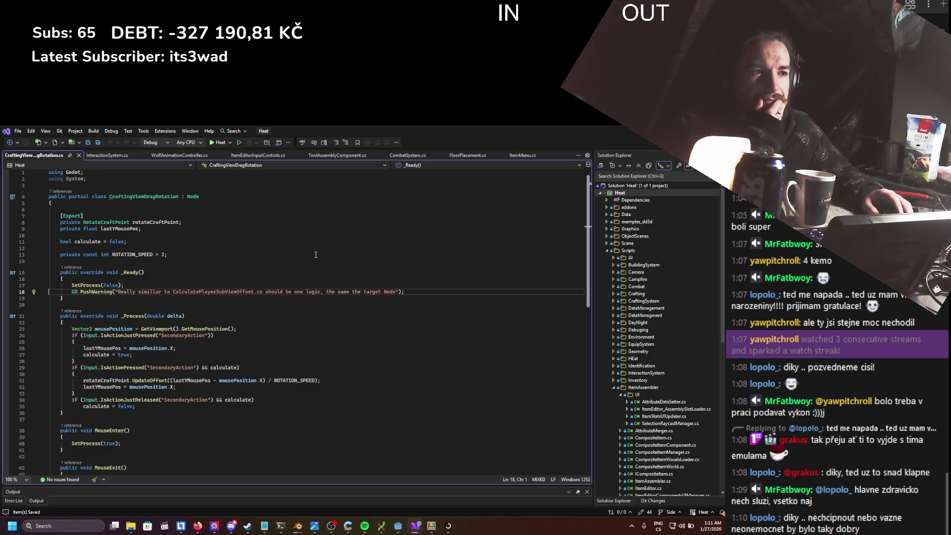
{"action": "scroll", "coordinate": [316, 255], "scroll_direction": "down", "scroll_amount": 3}
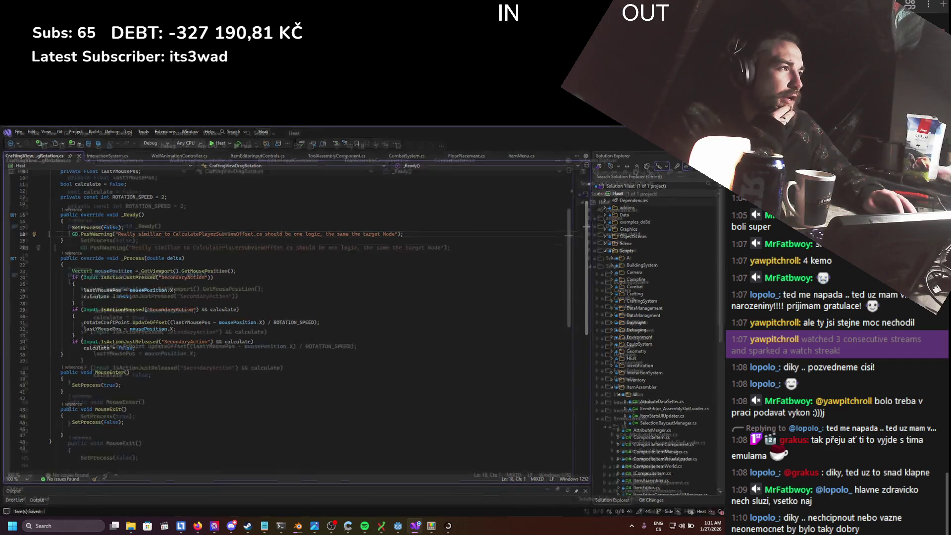
{"action": "key", "text": "alt+Tab"}
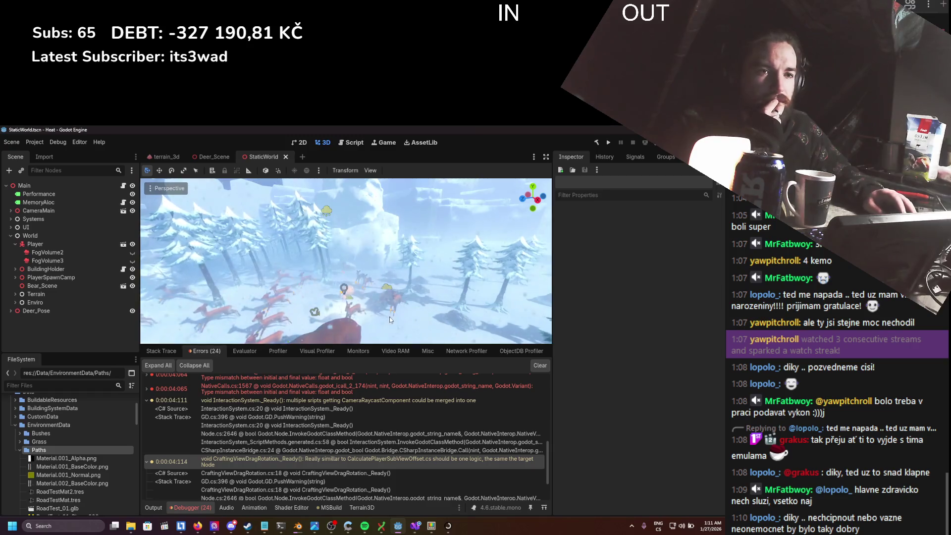
- Clear the debugger errors, save the StaticWorld scene, and filter project files to 'staticwo'
{"action": "left_click", "coordinate": [540, 366]}
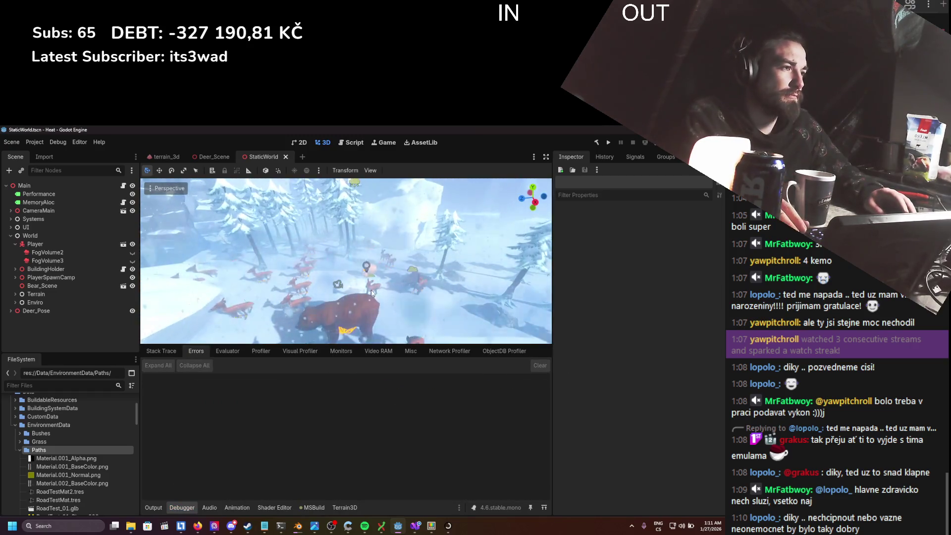
{"action": "key", "text": "ctrl+s"}
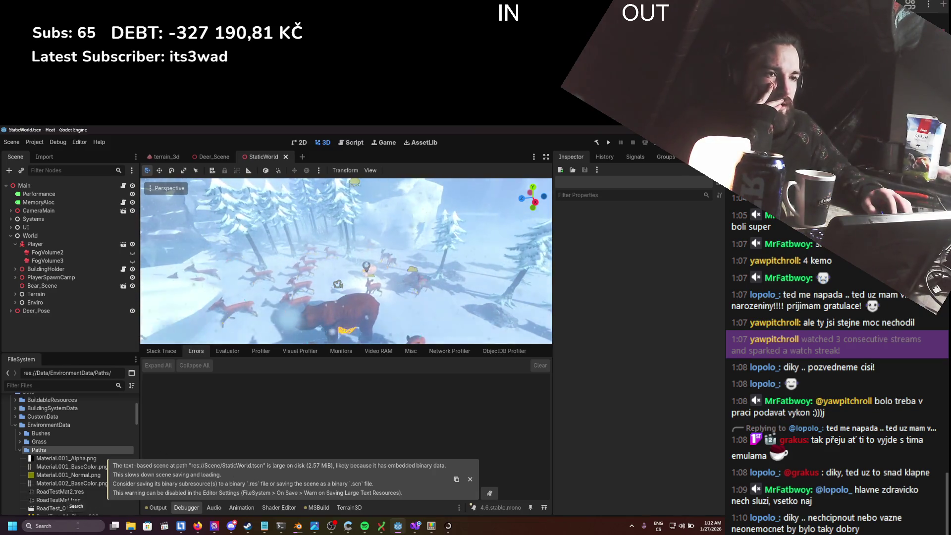
{"action": "left_click", "coordinate": [15, 425]}
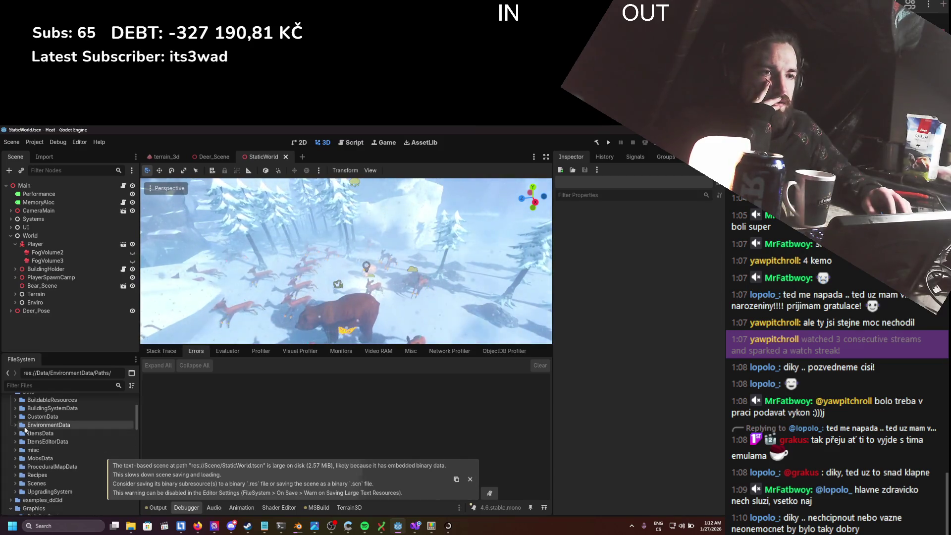
{"action": "left_click", "coordinate": [49, 387]}
{"action": "type", "text": "staticwo"}
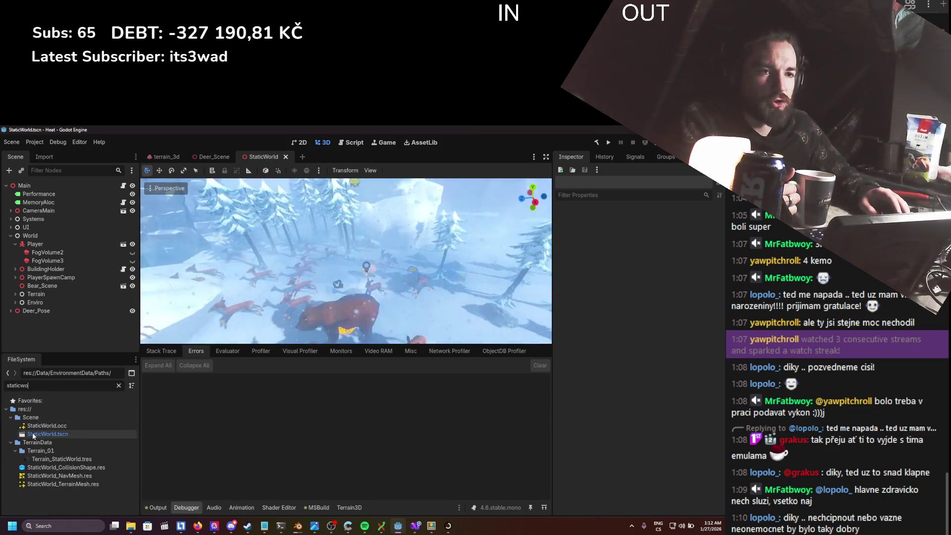
- Reveal StaticWorld.tscn in the system file manager
{"action": "right_click", "coordinate": [32, 433]}
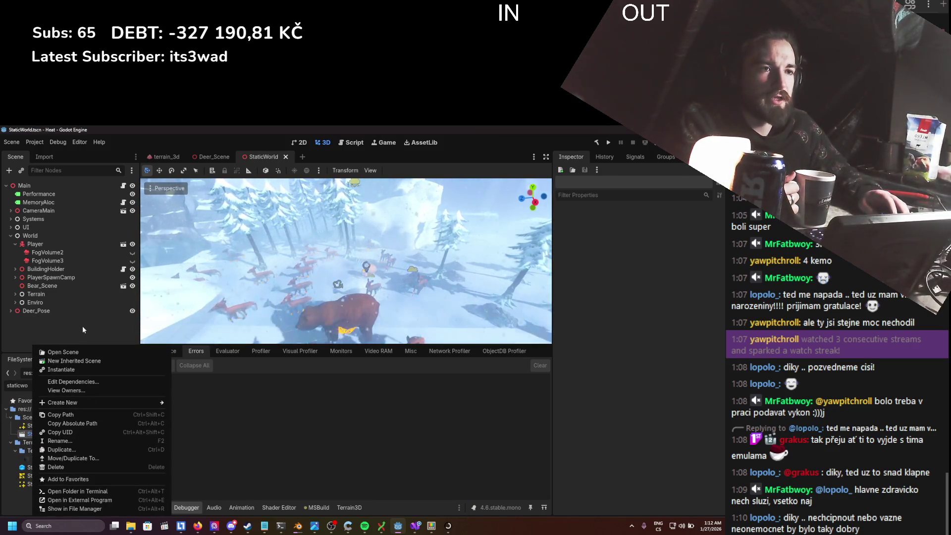
{"action": "left_click", "coordinate": [82, 351]}
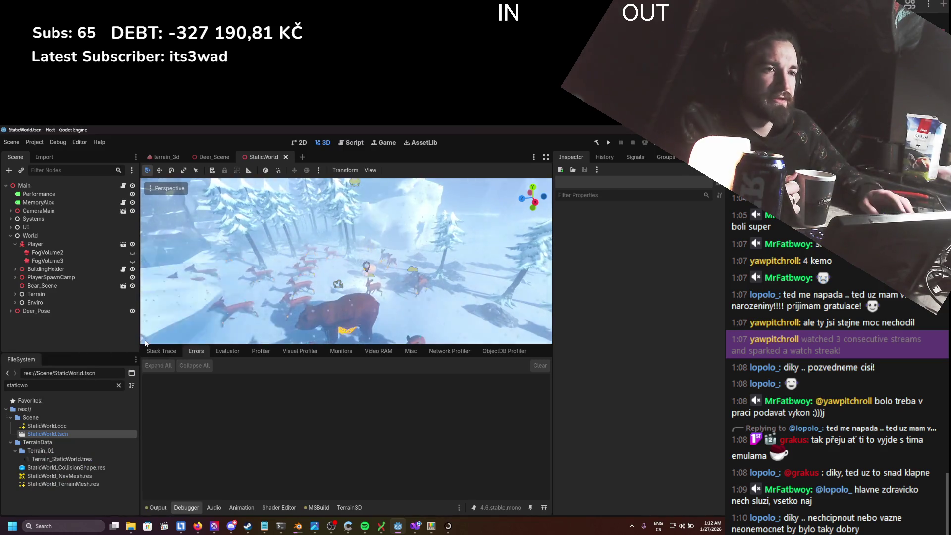
{"action": "right_click", "coordinate": [44, 432]}
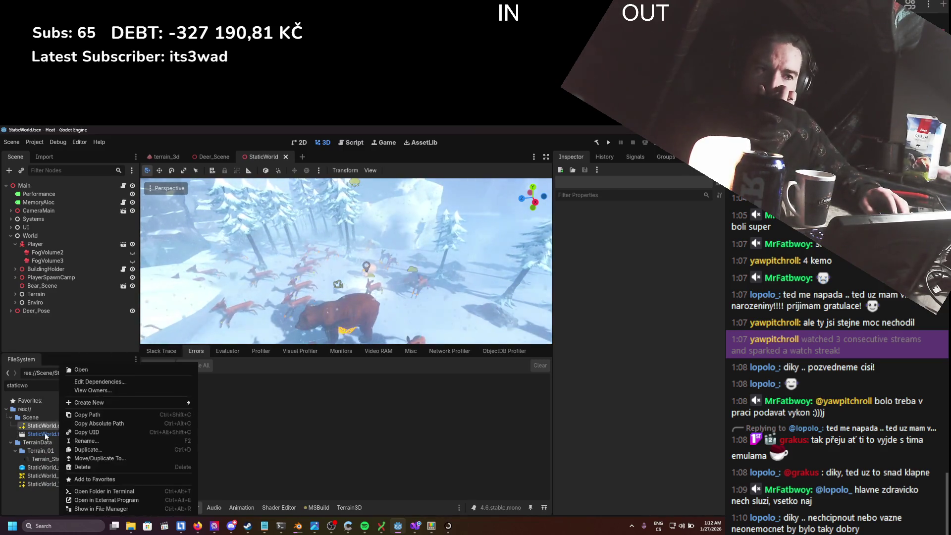
{"action": "left_click", "coordinate": [44, 432]}
{"action": "right_click", "coordinate": [50, 436]}
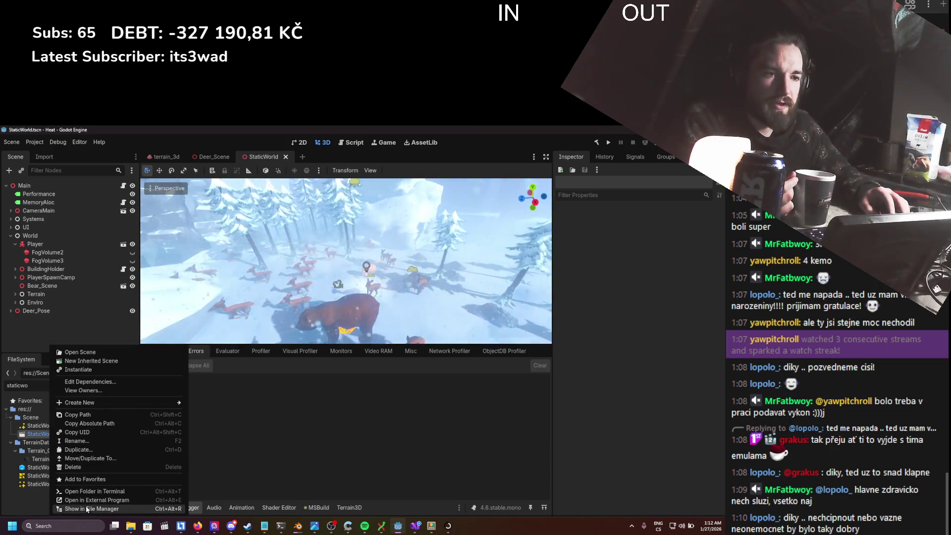
{"action": "left_click", "coordinate": [243, 345]}
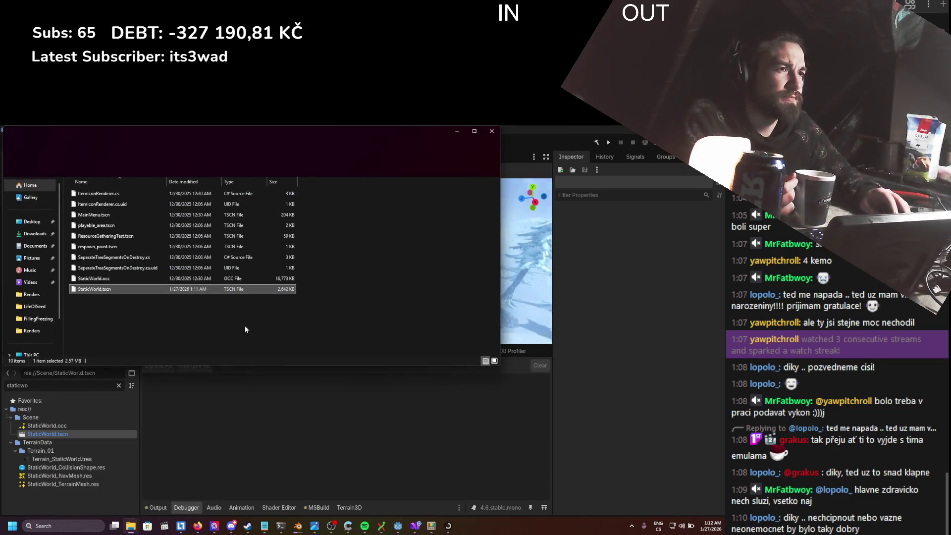
- Open StaticWorld.tscn in Notepad just once through Open with
{"action": "right_click", "coordinate": [101, 290]}
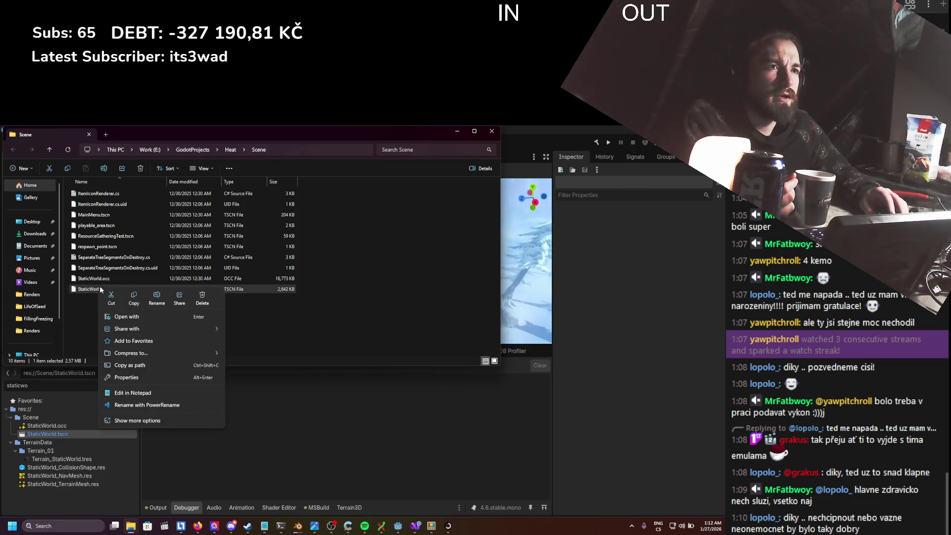
{"action": "left_click", "coordinate": [153, 318]}
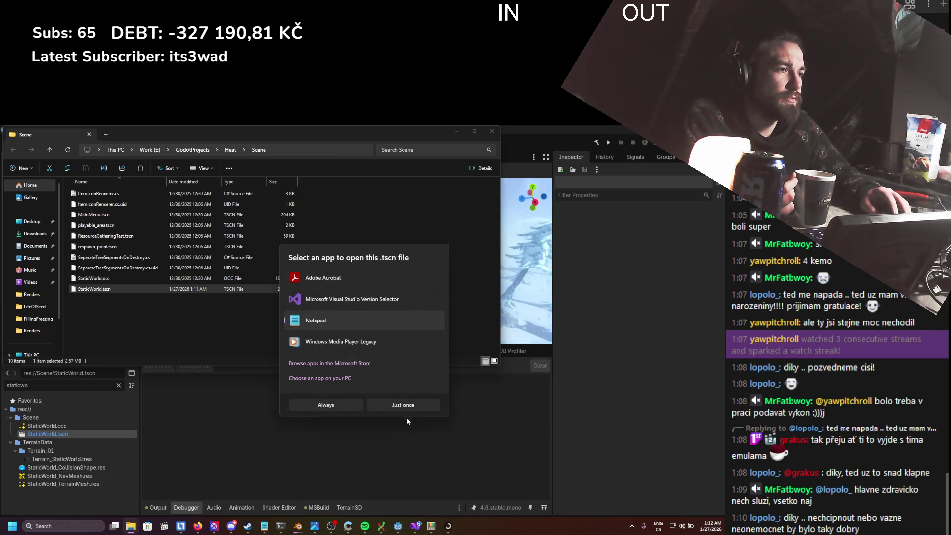
{"action": "left_click", "coordinate": [403, 404]}
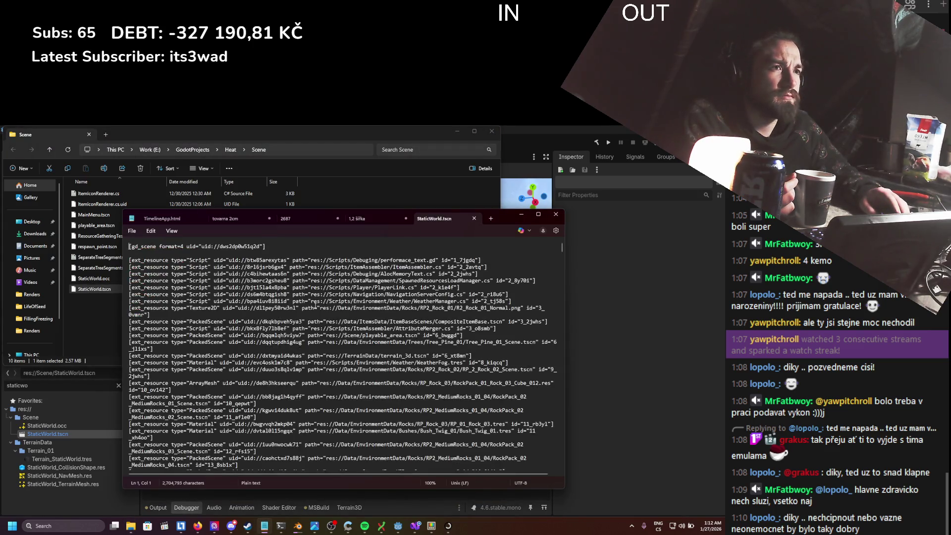
- Maximize Notepad and scroll through StaticWorld.tscn's ext_resource and sub_resource sections
{"action": "left_click", "coordinate": [538, 214]}
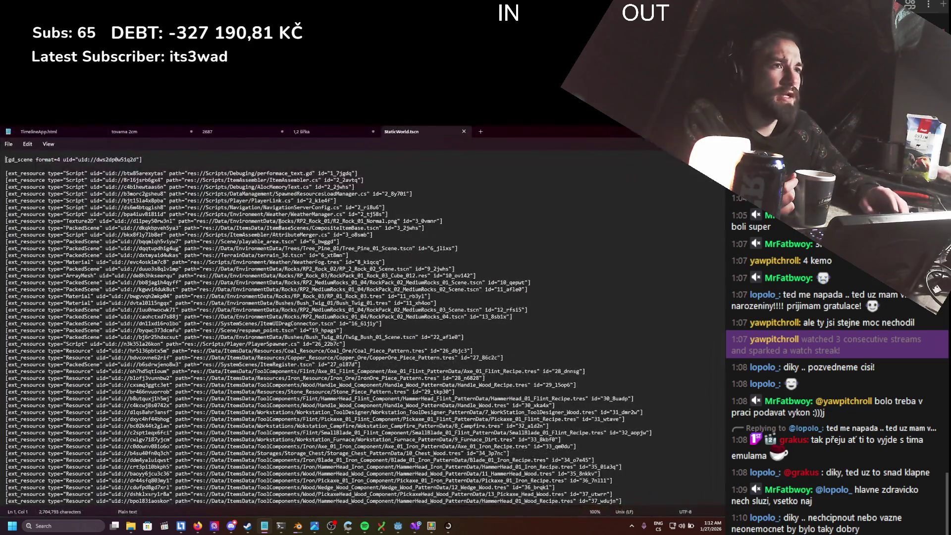
{"action": "scroll", "coordinate": [256, 229], "scroll_direction": "down", "scroll_amount": 15}
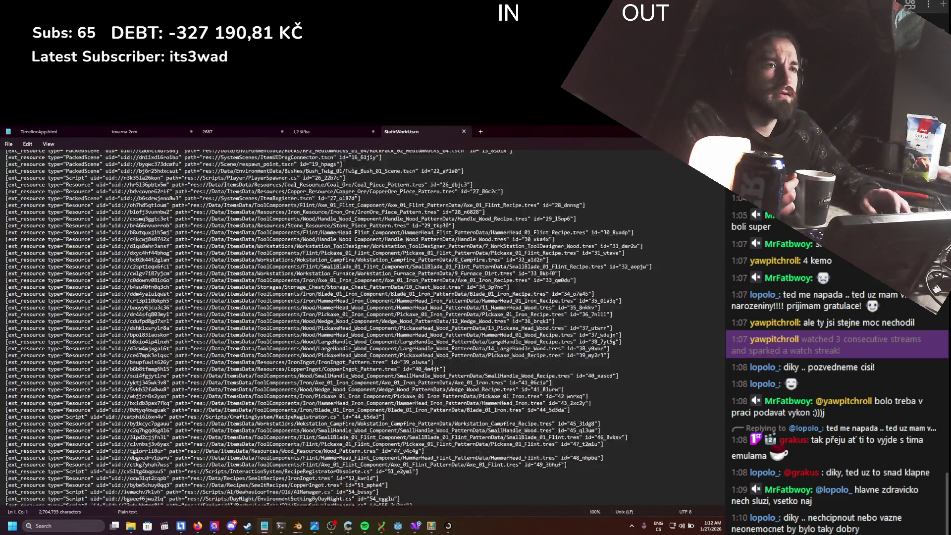
{"action": "scroll", "coordinate": [226, 278], "scroll_direction": "up", "scroll_amount": 8}
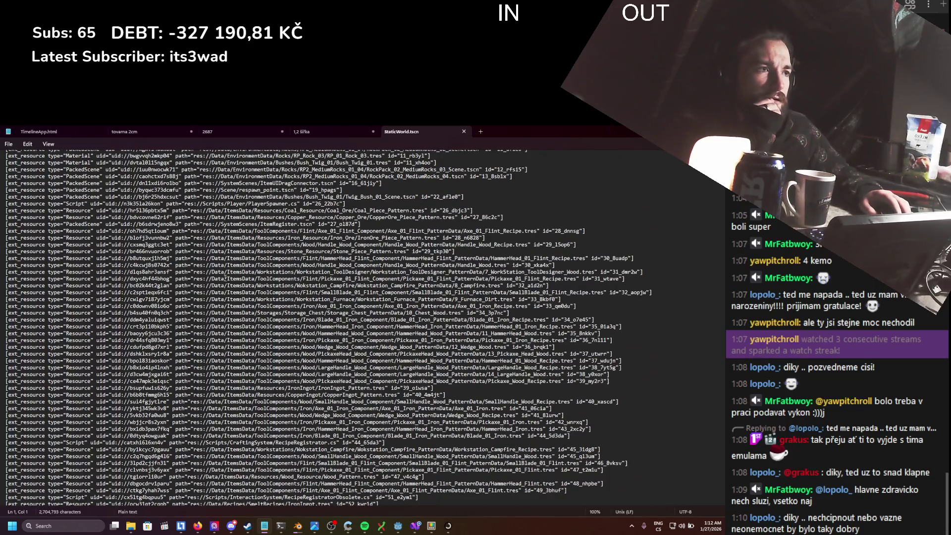
{"action": "scroll", "coordinate": [225, 279], "scroll_direction": "down", "scroll_amount": 17}
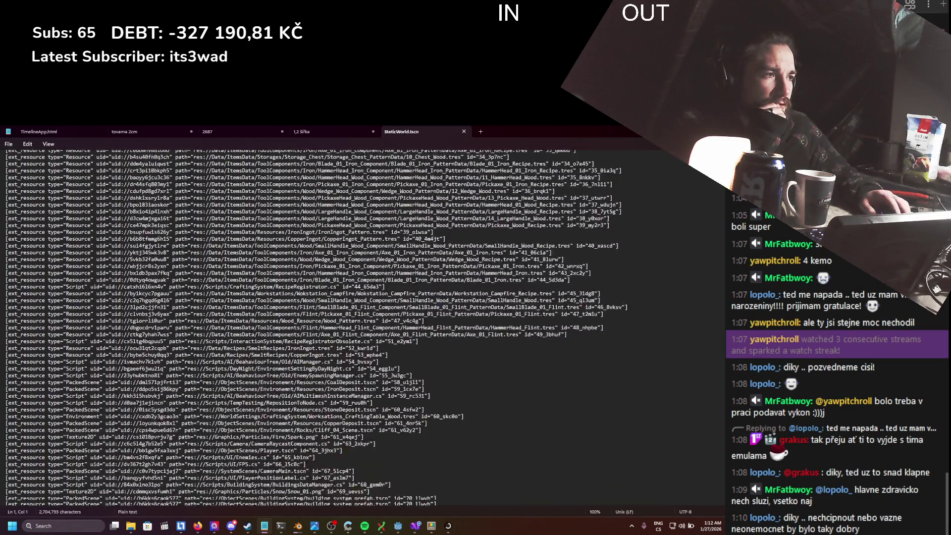
{"action": "scroll", "coordinate": [226, 279], "scroll_direction": "down", "scroll_amount": 6}
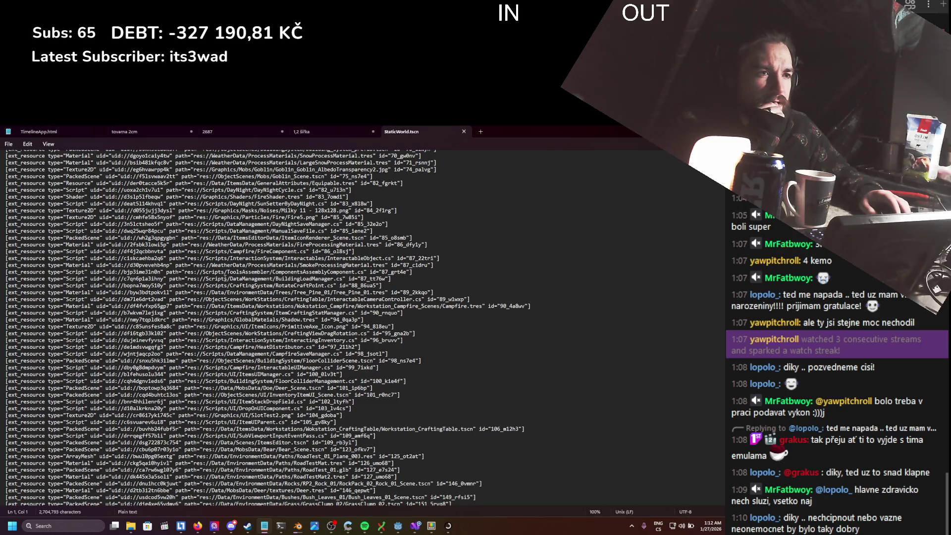
{"action": "scroll", "coordinate": [225, 279], "scroll_direction": "down", "scroll_amount": 17}
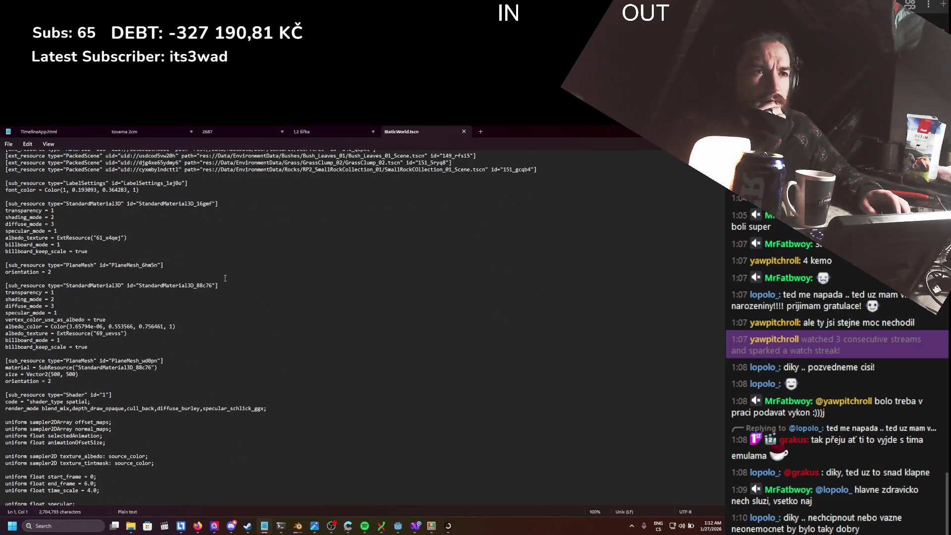
{"action": "scroll", "coordinate": [225, 279], "scroll_direction": "down", "scroll_amount": 20}
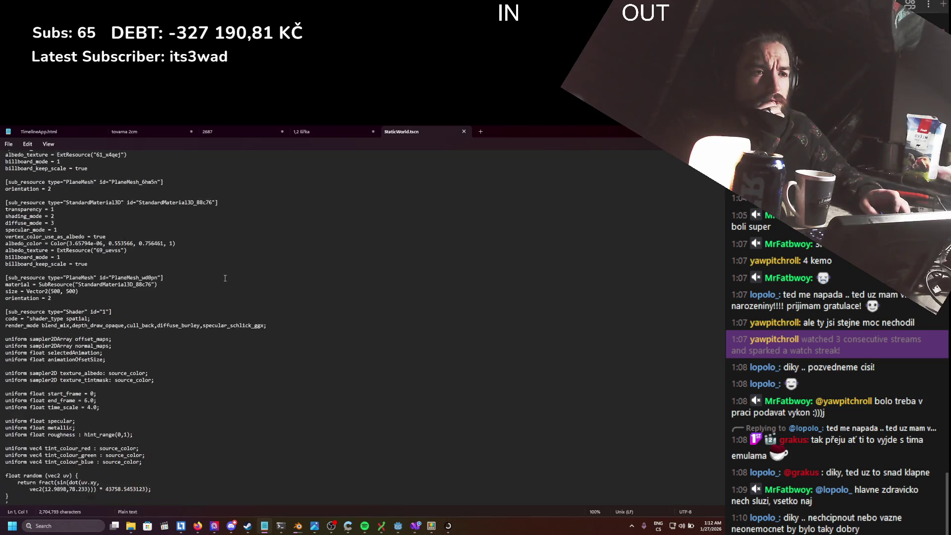
{"action": "scroll", "coordinate": [225, 279], "scroll_direction": "down", "scroll_amount": 20}
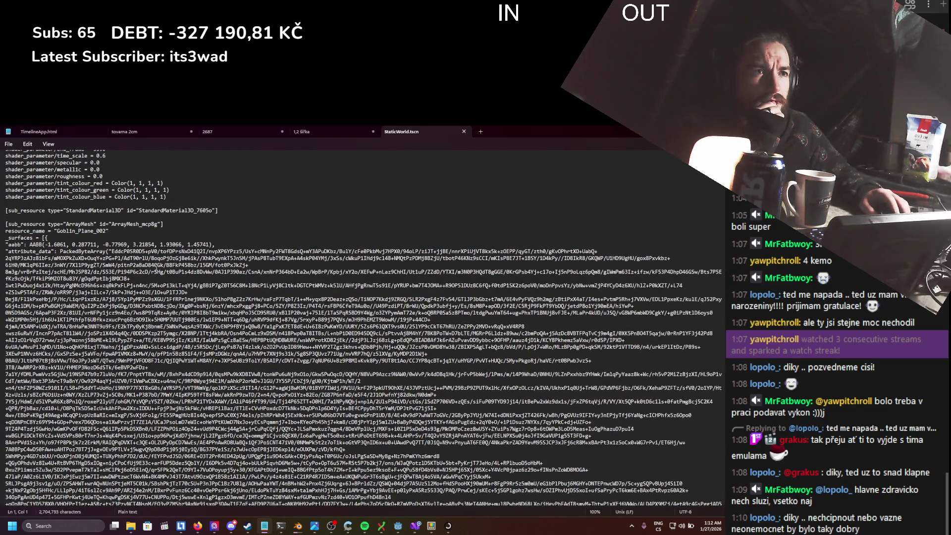
- Select the embedded base64 ArrayMesh data block, then return to the Godot editor
{"action": "mouse_move", "coordinate": [42, 244]}
{"action": "left_mouse_down"}
{"action": "mouse_move", "coordinate": [99, 253]}
{"action": "mouse_move", "coordinate": [248, 325]}
{"action": "mouse_move", "coordinate": [155, 348]}
{"action": "mouse_move", "coordinate": [168, 361]}
{"action": "left_mouse_up"}
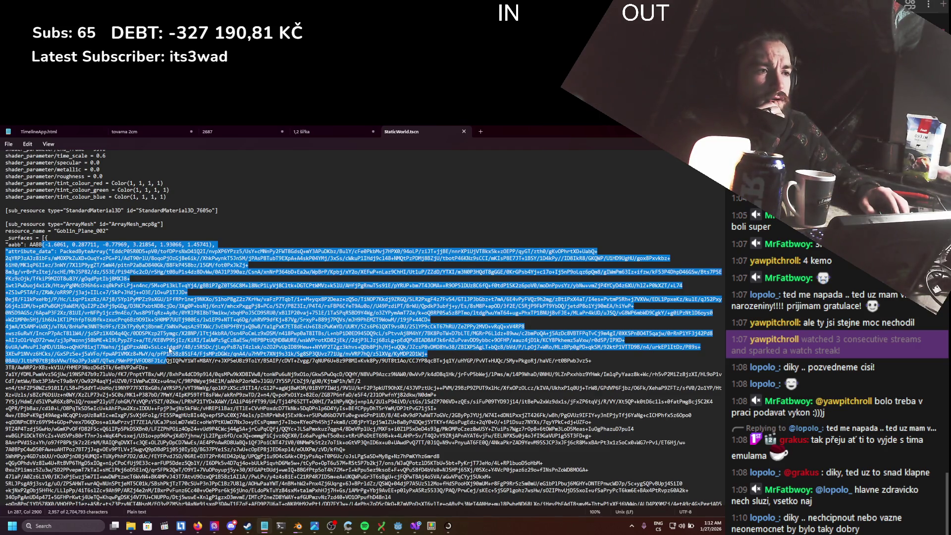
{"action": "scroll", "coordinate": [169, 350], "scroll_direction": "down", "scroll_amount": 20}
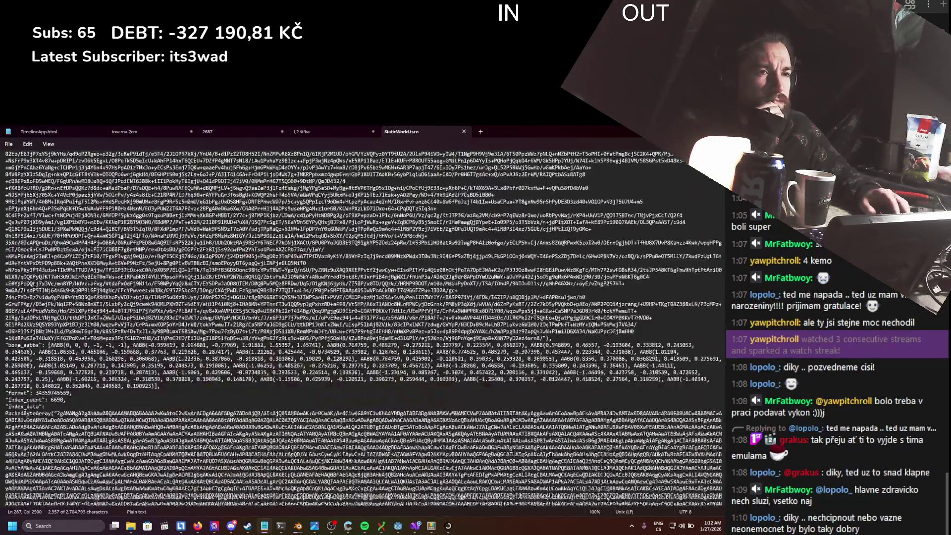
{"action": "scroll", "coordinate": [363, 329], "scroll_direction": "down", "scroll_amount": 6}
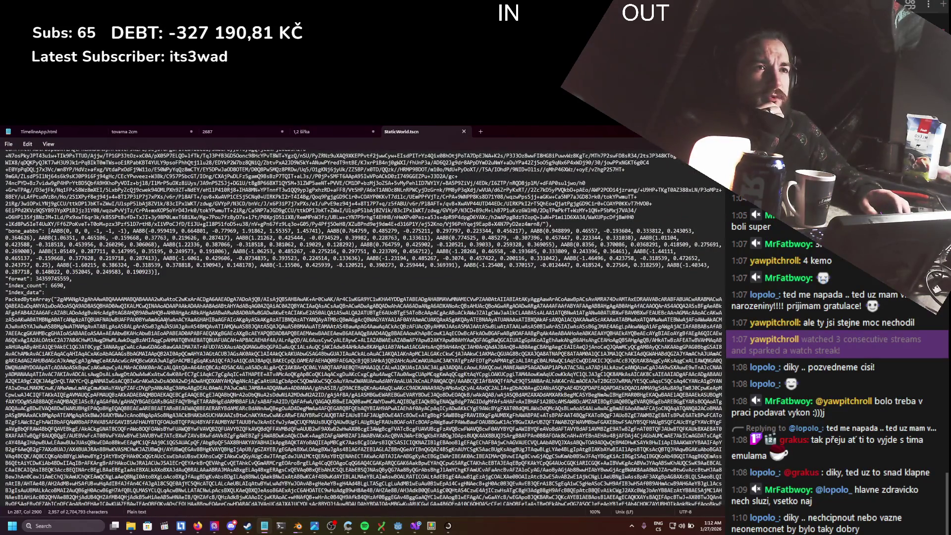
{"action": "scroll", "coordinate": [363, 329], "scroll_direction": "down", "scroll_amount": 20}
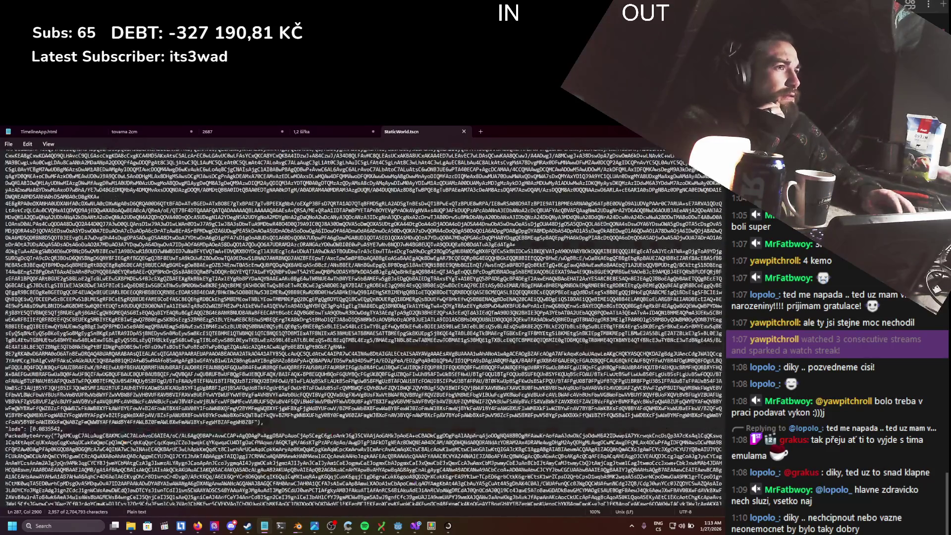
{"action": "key", "text": "alt+Tab"}
{"action": "left_click", "coordinate": [153, 485]}
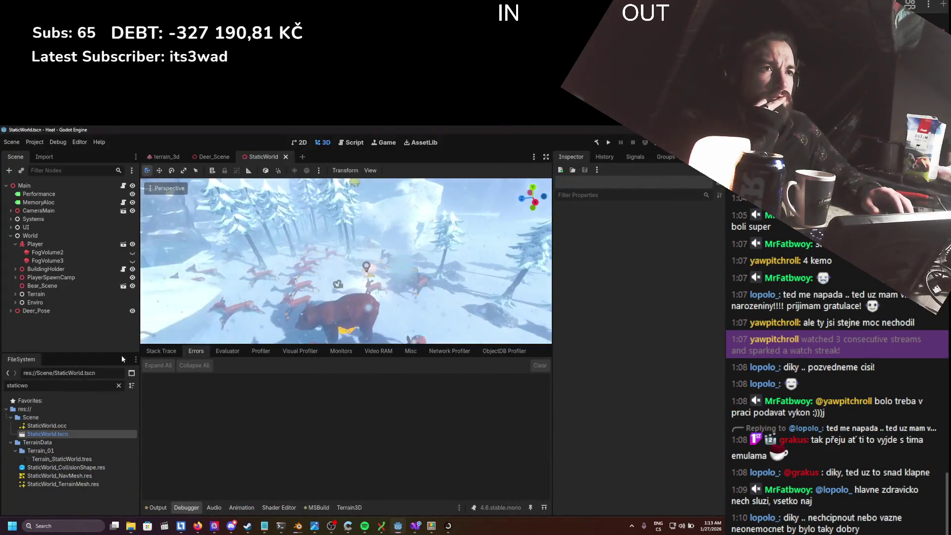
- Filter the StaticWorld scene tree by "plane" to list the GrassClump02Plane nodes
{"action": "left_click", "coordinate": [56, 170]}
{"action": "type", "text": "g"}
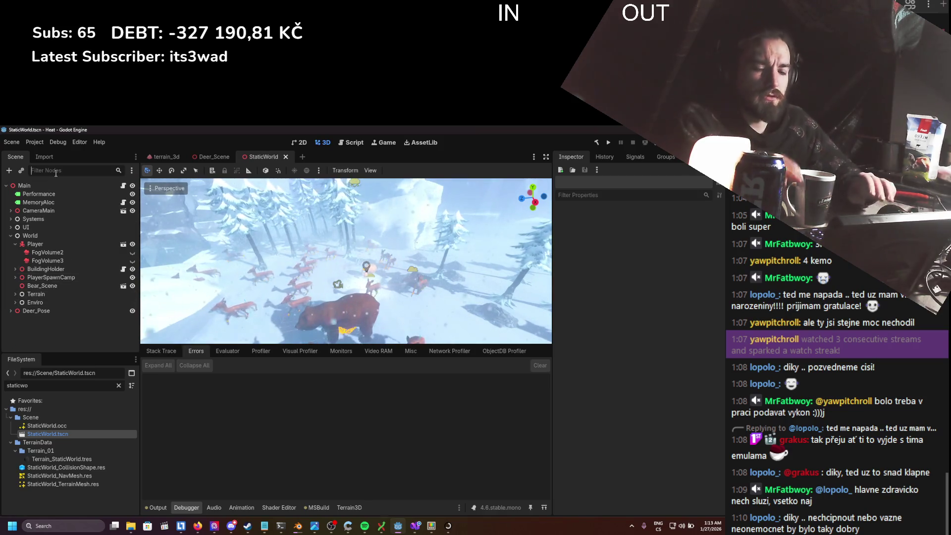
{"action": "key", "text": "BackSpace"}
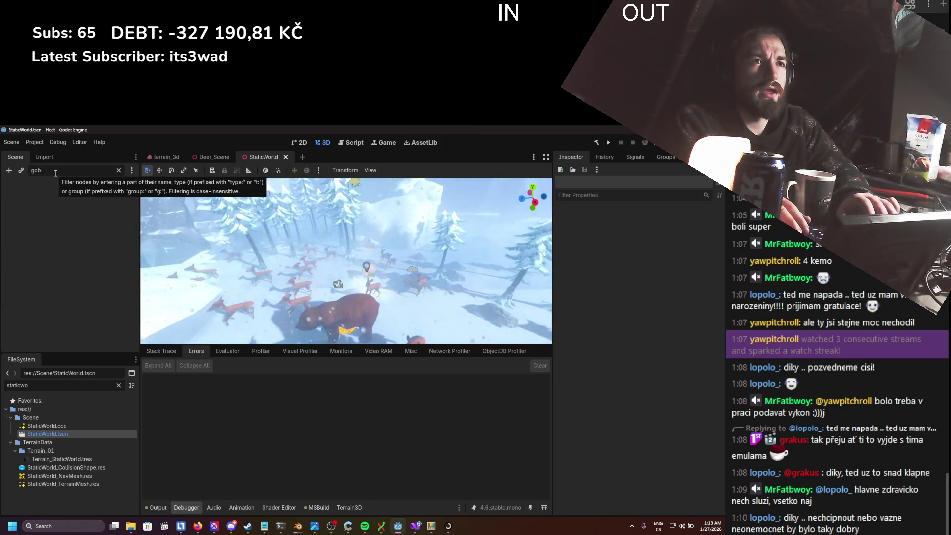
{"action": "type", "text": "plane"}
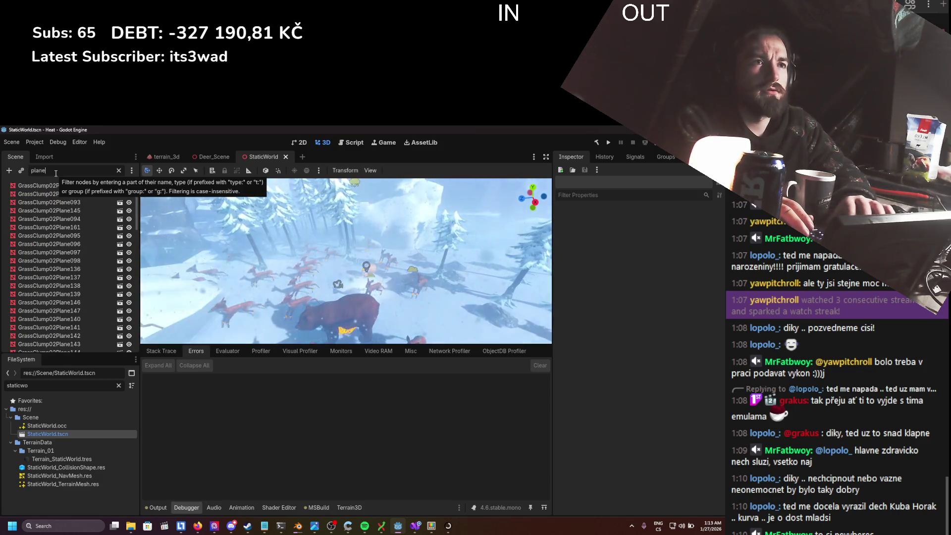
{"action": "scroll", "coordinate": [105, 219], "scroll_direction": "down", "scroll_amount": 5}
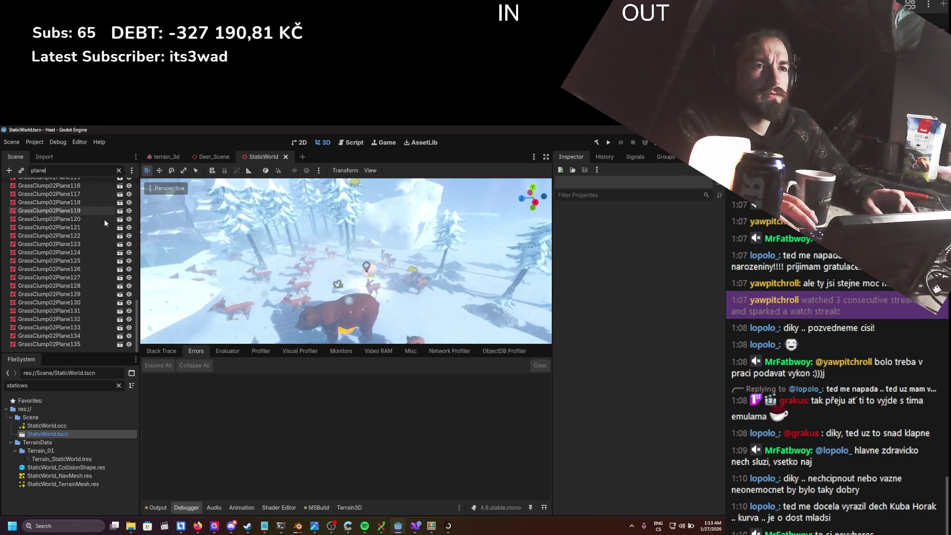
{"action": "scroll", "coordinate": [104, 222], "scroll_direction": "up", "scroll_amount": 10}
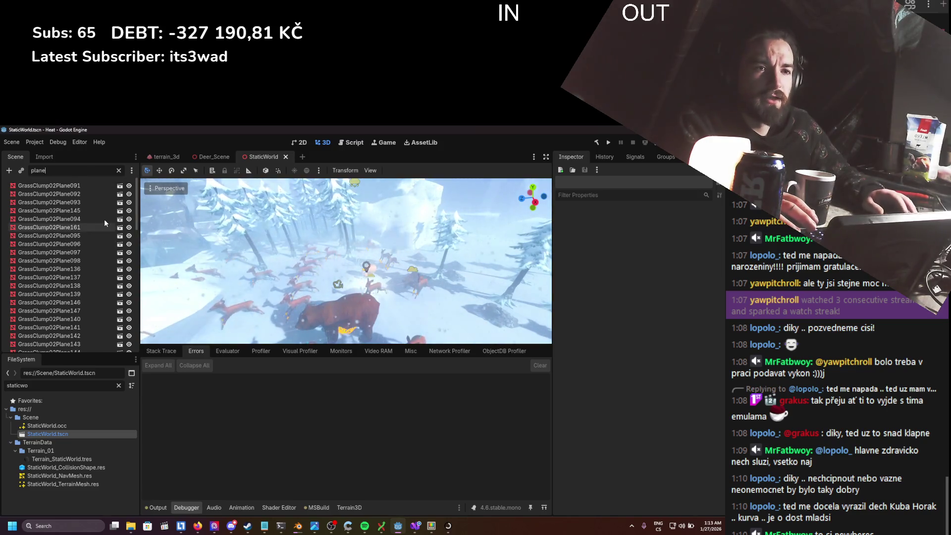
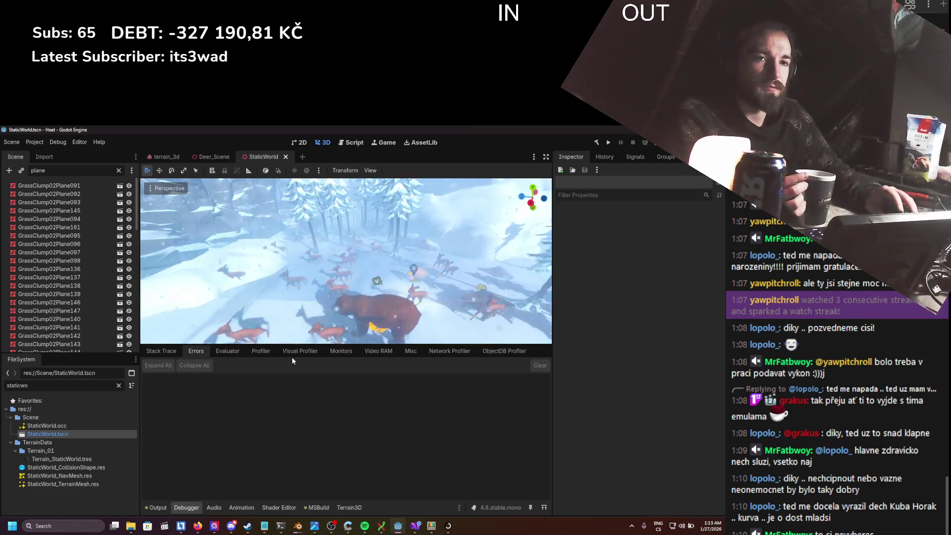
- Review the shader material parameters in the StaticWorld.tscn text in Notepad
{"action": "left_click", "coordinate": [448, 526]}
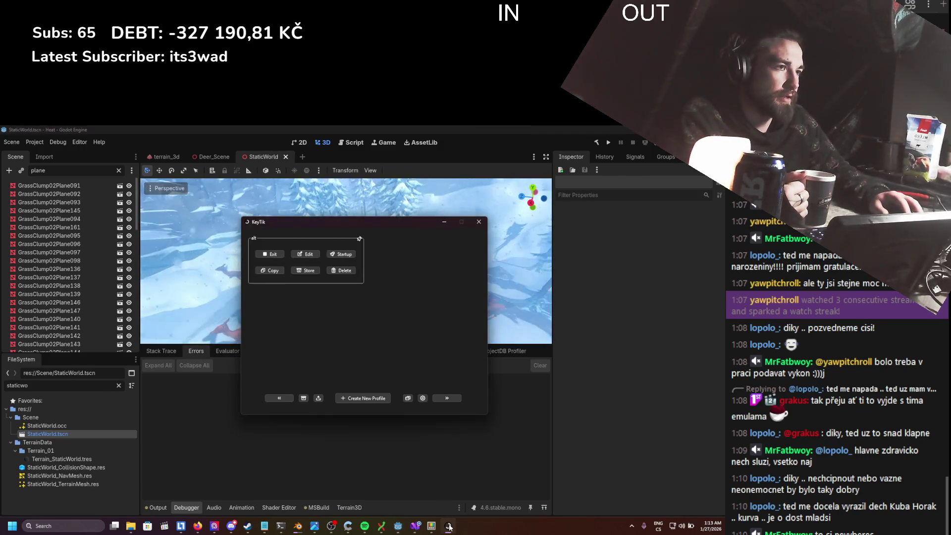
{"action": "left_click", "coordinate": [448, 526]}
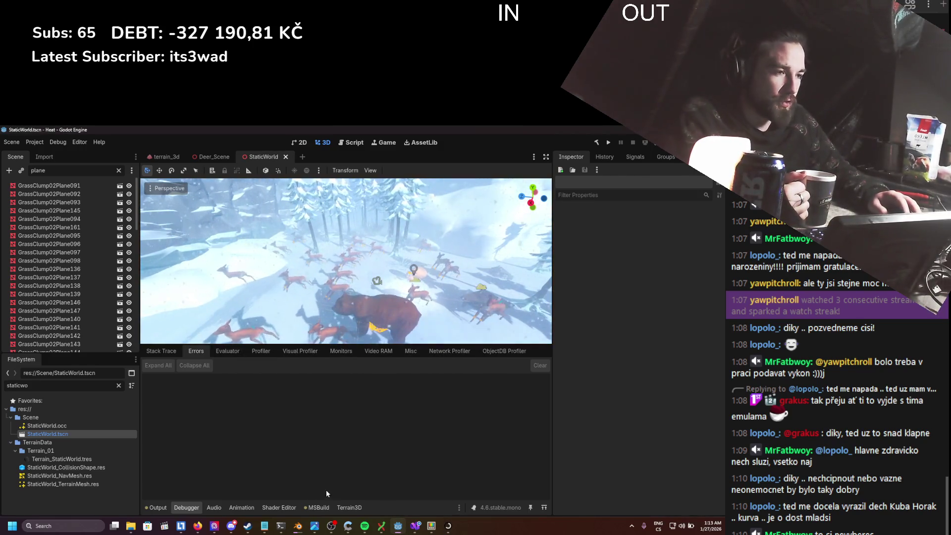
{"action": "left_click", "coordinate": [265, 526]}
{"action": "scroll", "coordinate": [233, 340], "scroll_direction": "up", "scroll_amount": 15}
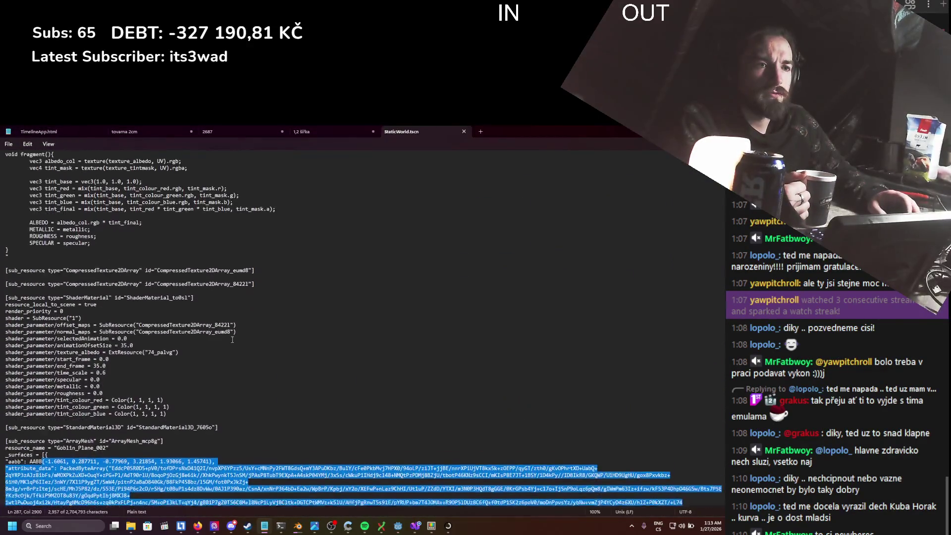
{"action": "scroll", "coordinate": [233, 340], "scroll_direction": "down", "scroll_amount": 3}
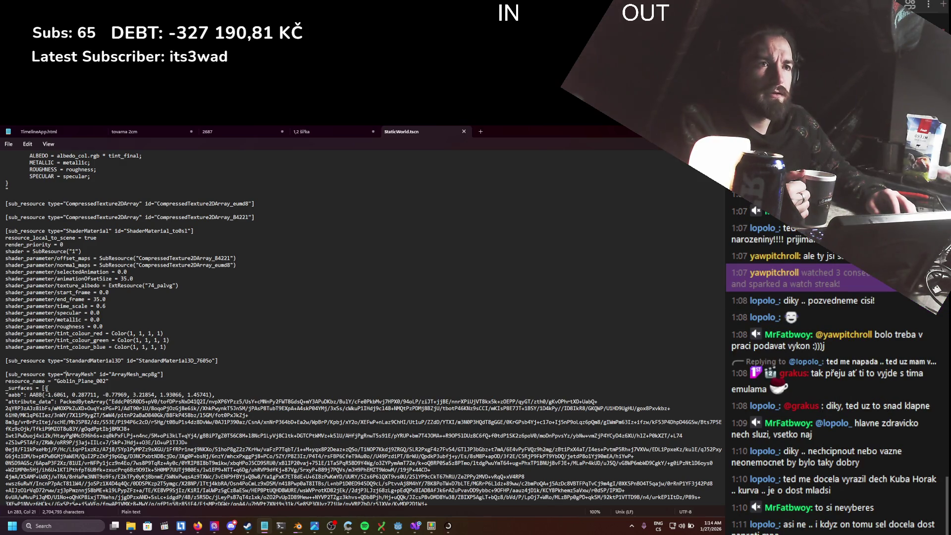
{"action": "left_click_drag", "start_coordinate": [5, 313], "coordinate": [72, 333]}
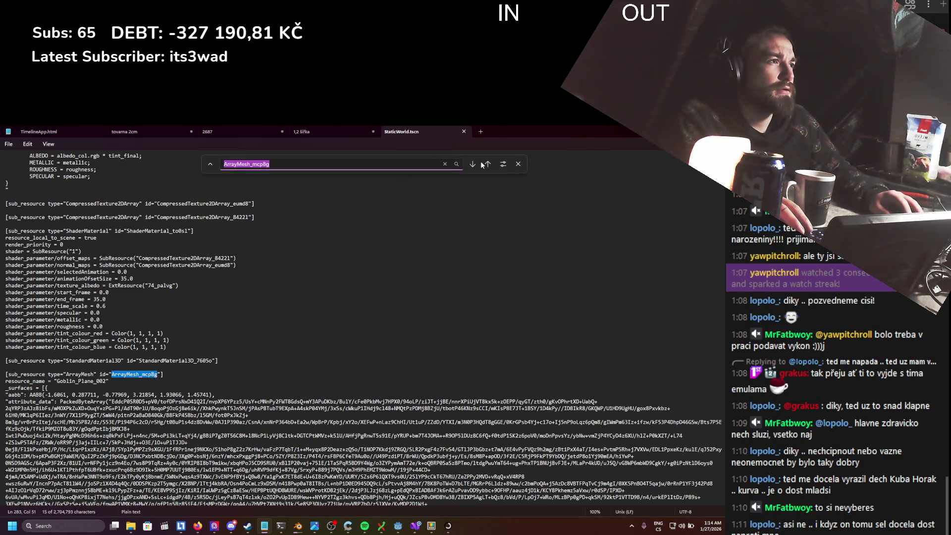
- Trace the ArrayMesh_mcp8g definition and its references in the scene text, then return to Godot
{"action": "left_click", "coordinate": [486, 165]}
{"action": "scroll", "coordinate": [351, 283], "scroll_direction": "down", "scroll_amount": 3}
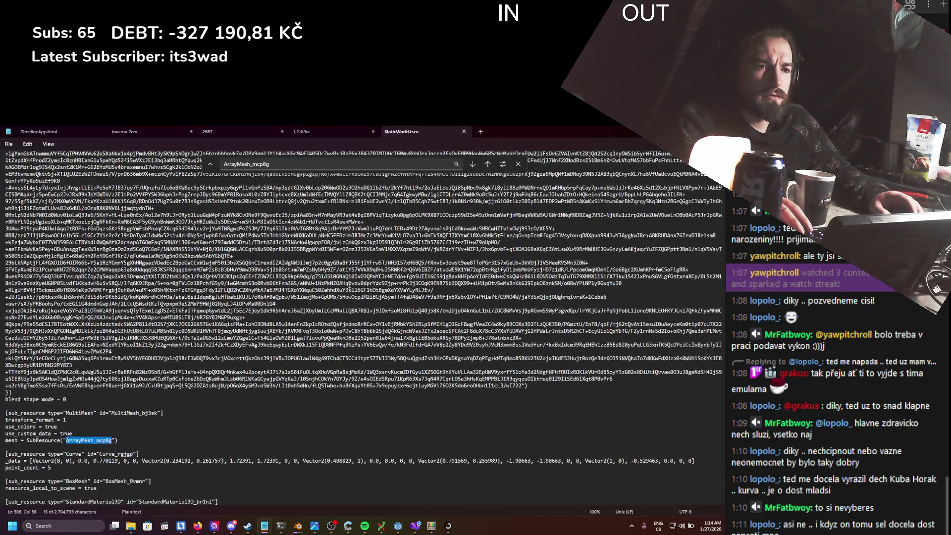
{"action": "left_click", "coordinate": [487, 165]}
{"action": "scroll", "coordinate": [476, 216], "scroll_direction": "up", "scroll_amount": 3}
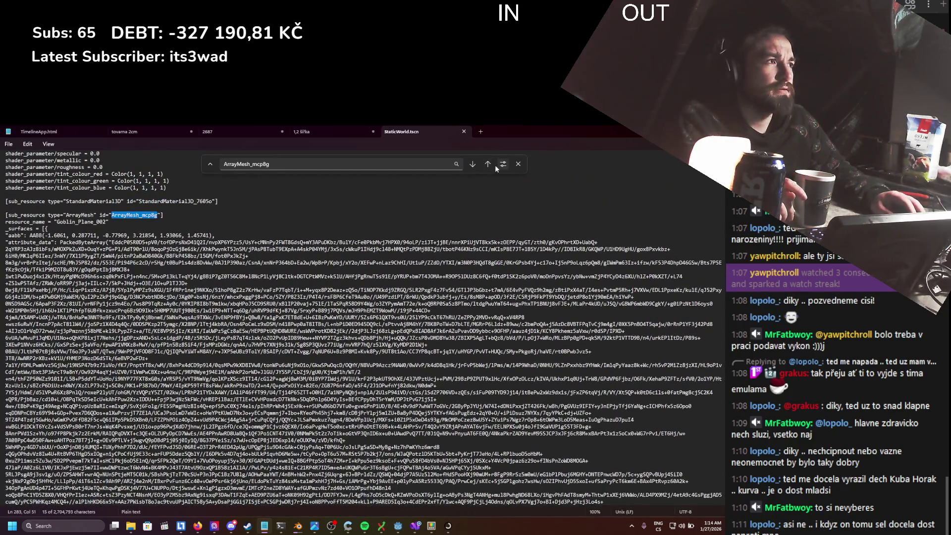
{"action": "left_click", "coordinate": [488, 164]}
{"action": "scroll", "coordinate": [629, 179], "scroll_direction": "up", "scroll_amount": 10}
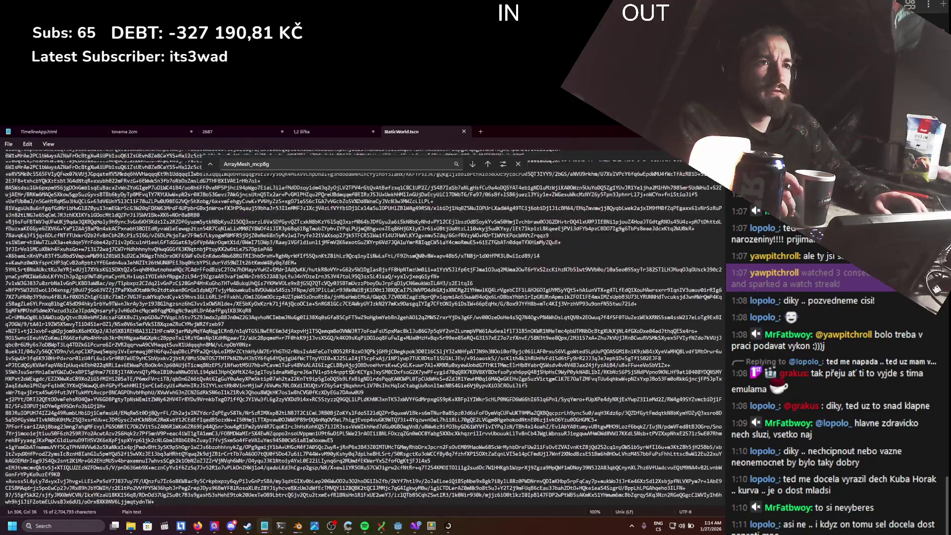
{"action": "key", "text": "alt+Tab"}
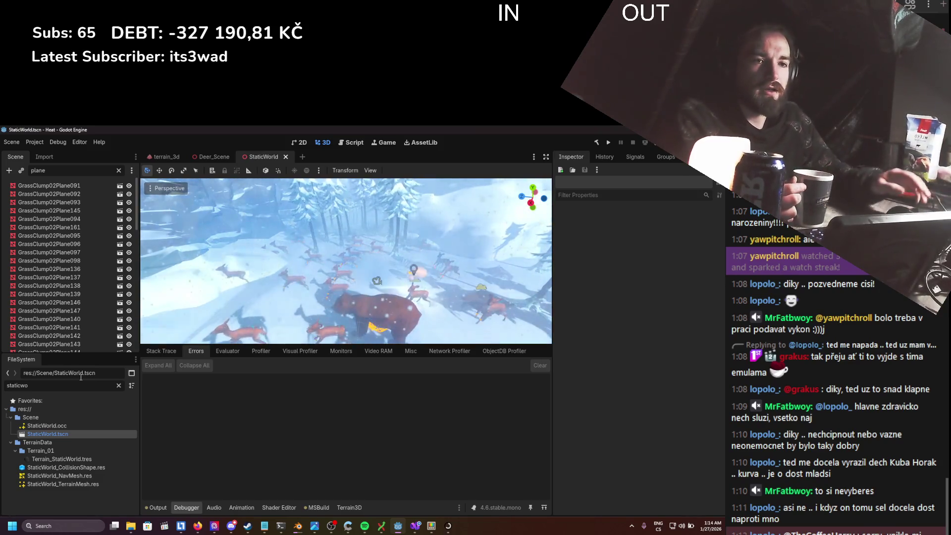
- Clear the 'plane' Scene dock filter and the 'staticwo' FileSystem filter
{"action": "scroll", "coordinate": [45, 322], "scroll_direction": "down", "scroll_amount": 2}
{"action": "scroll", "coordinate": [60, 298], "scroll_direction": "up", "scroll_amount": 2}
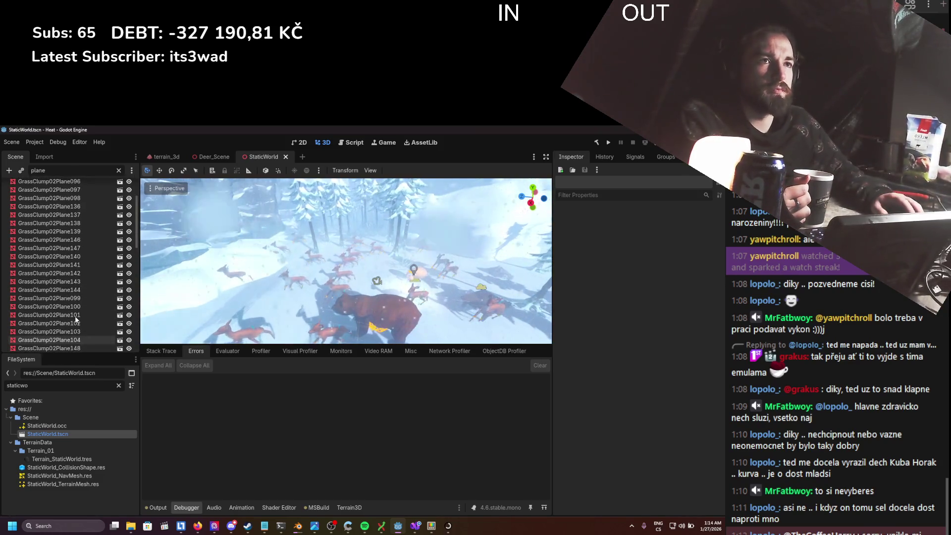
{"action": "left_click", "coordinate": [119, 170]}
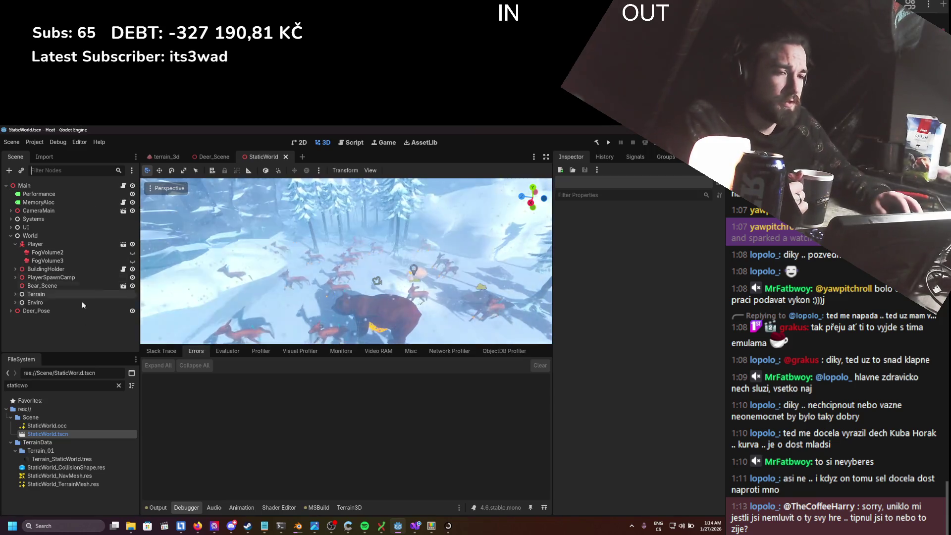
{"action": "left_click", "coordinate": [119, 385]}
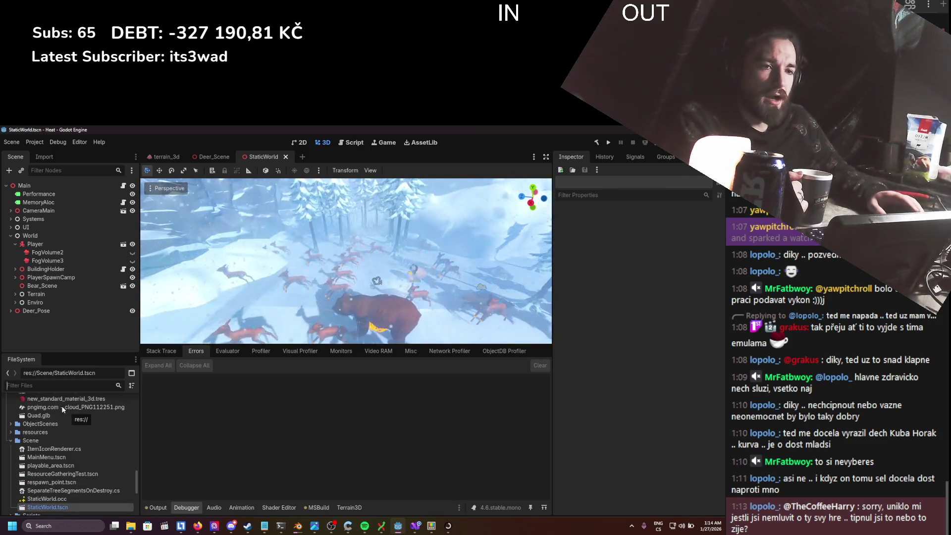
{"action": "scroll", "coordinate": [42, 451], "scroll_direction": "down", "scroll_amount": 4}
{"action": "scroll", "coordinate": [41, 451], "scroll_direction": "up", "scroll_amount": 5}
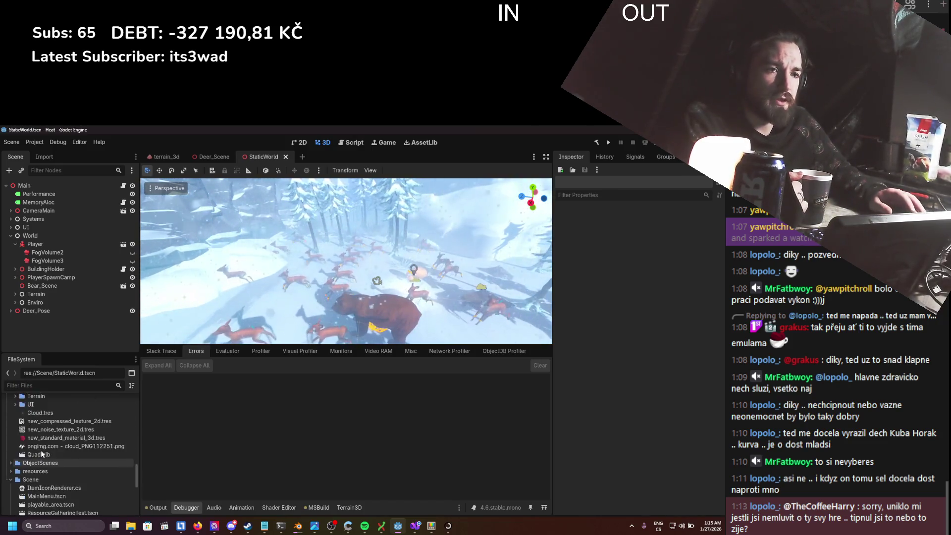
- Filter the Scene dock by 'mult' and delete the MultiMeshInstance3D node
{"action": "left_click", "coordinate": [71, 171]}
{"action": "type", "text": "mesh"}
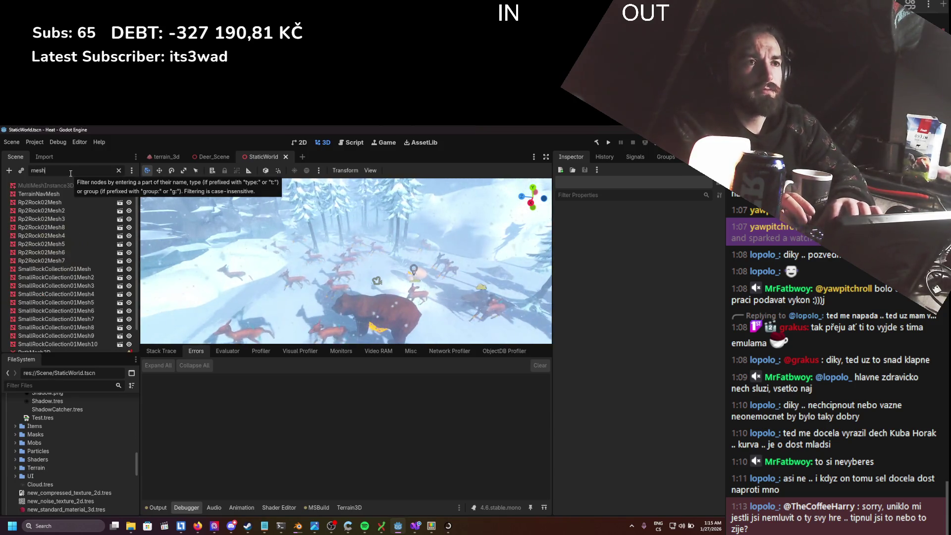
{"action": "key", "text": "BackSpace"}
{"action": "key", "text": "BackSpace"}
{"action": "key", "text": "BackSpace"}
{"action": "type", "text": "mult"}
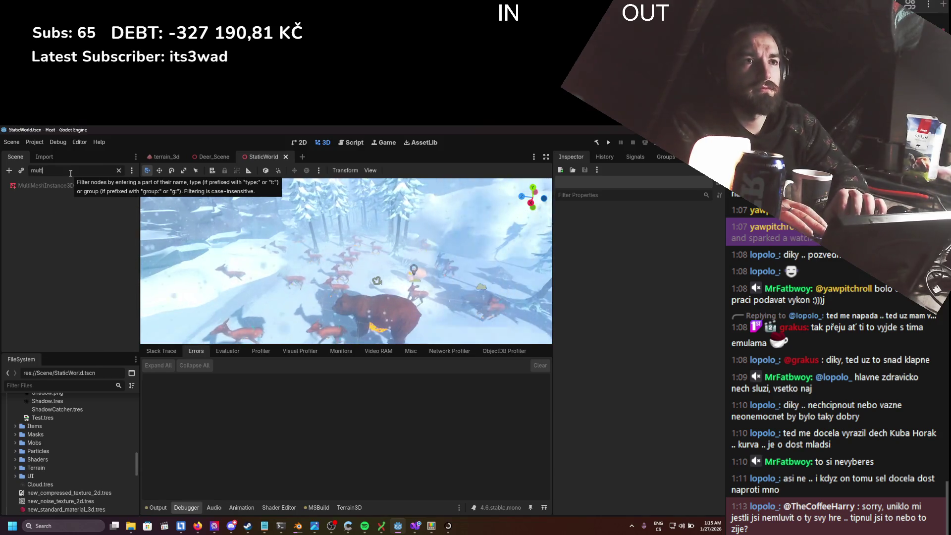
{"action": "left_click", "coordinate": [70, 186]}
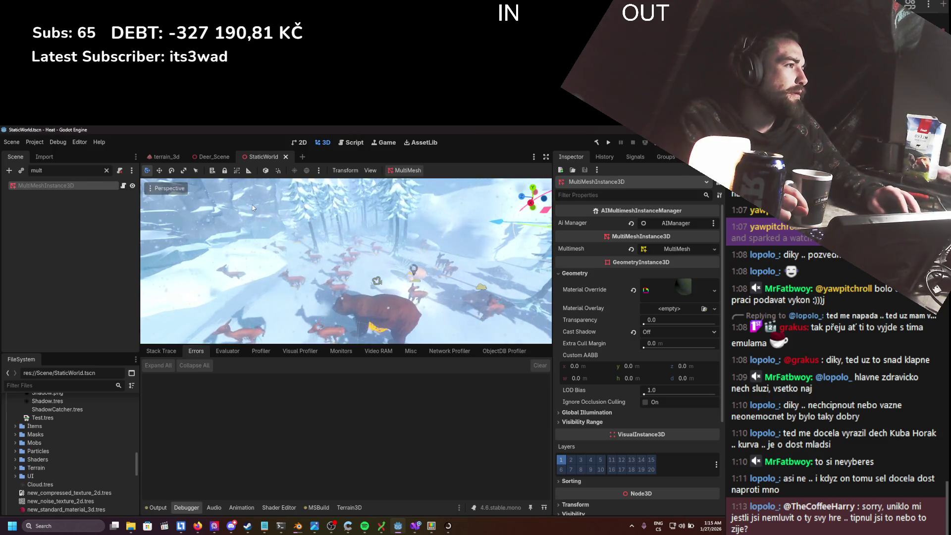
{"action": "scroll", "coordinate": [307, 269], "scroll_direction": "down", "scroll_amount": 6}
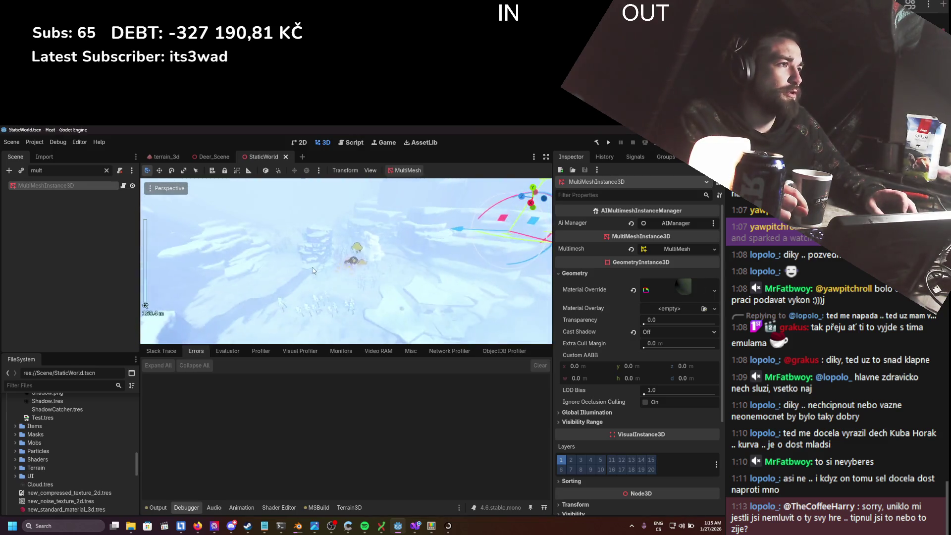
{"action": "key", "text": "Delete"}
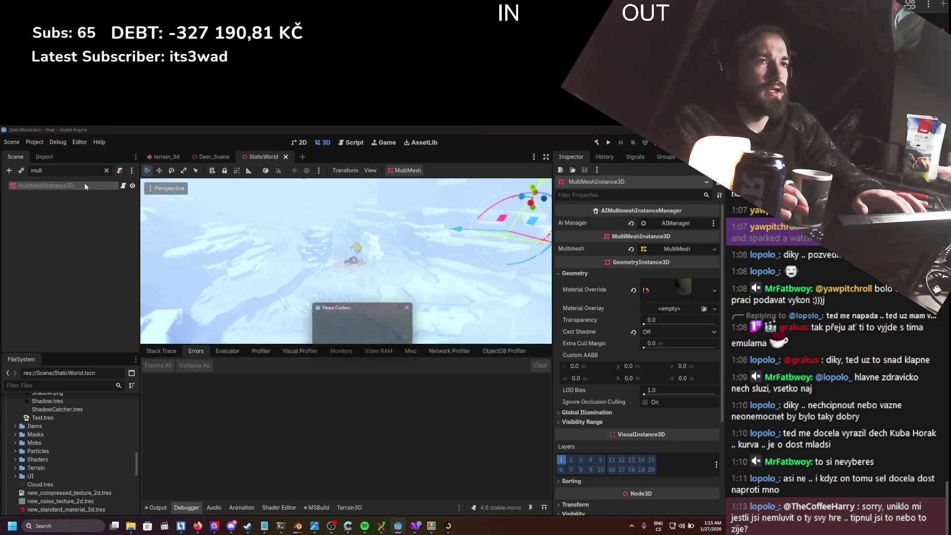
{"action": "key", "text": "Return"}
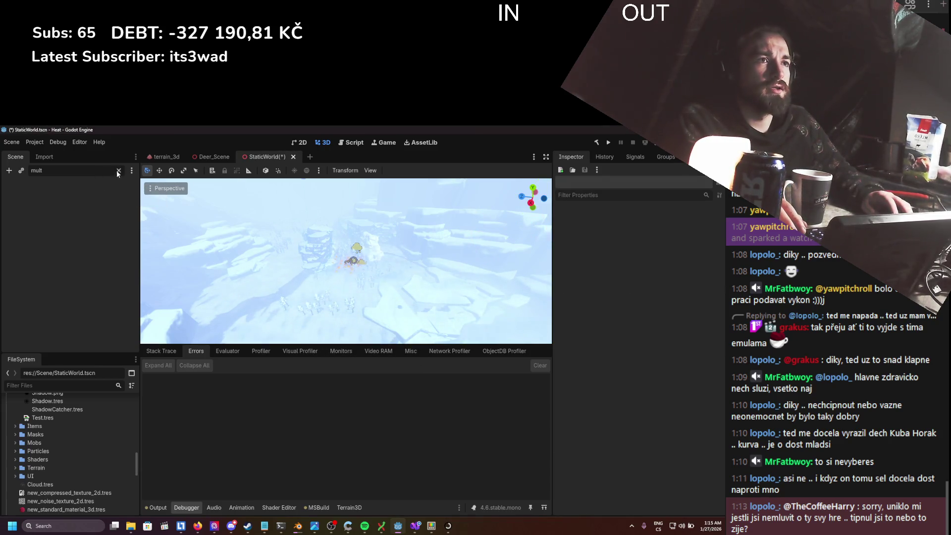
- Clear the node filter and save the StaticWorld scene
{"action": "left_click", "coordinate": [119, 171]}
{"action": "key", "text": "ctrl+s"}
{"action": "scroll", "coordinate": [306, 294], "scroll_direction": "up", "scroll_amount": 2}
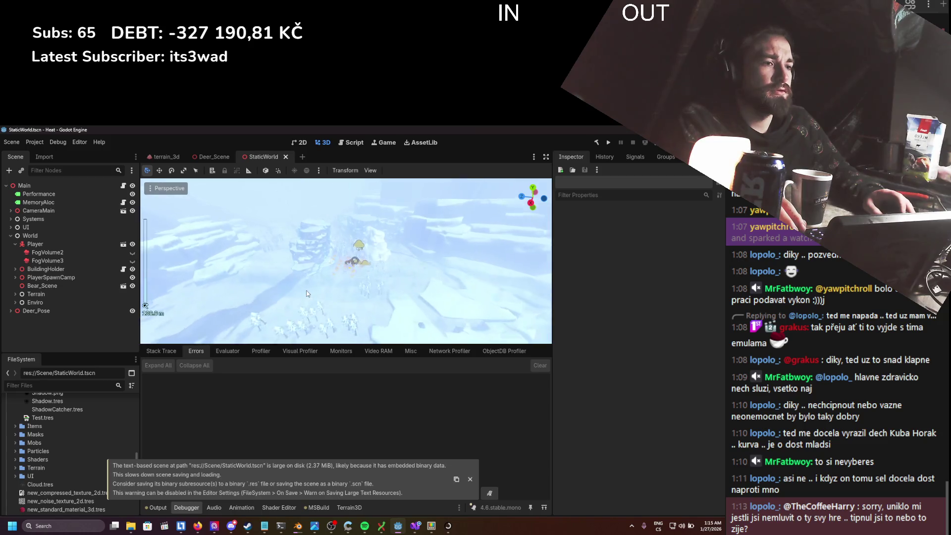
{"action": "key", "text": "w"}
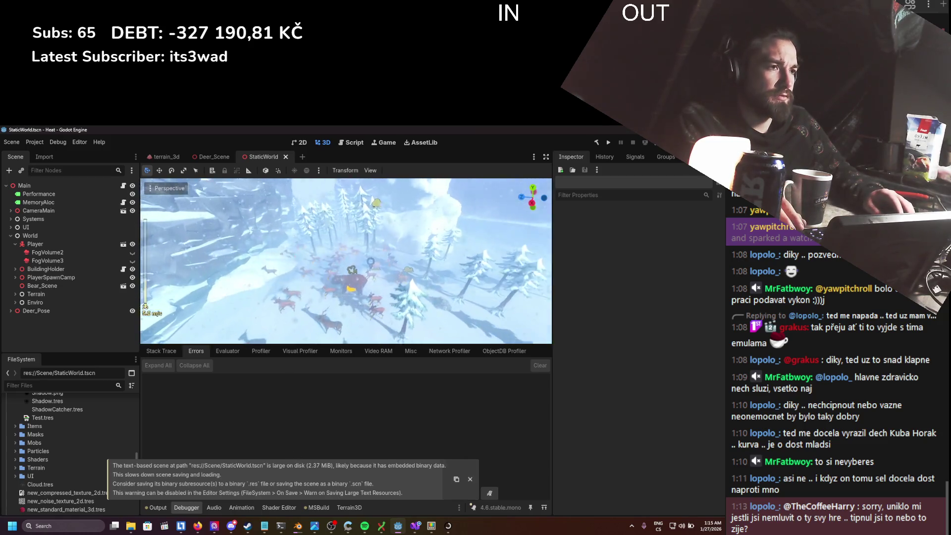
{"action": "key", "text": "ctrl+s"}
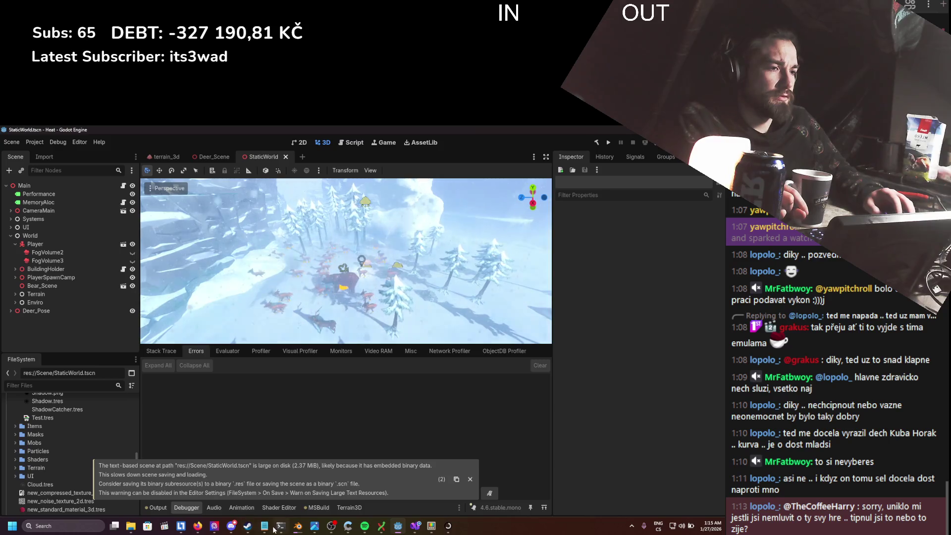
{"action": "left_click", "coordinate": [273, 528]}
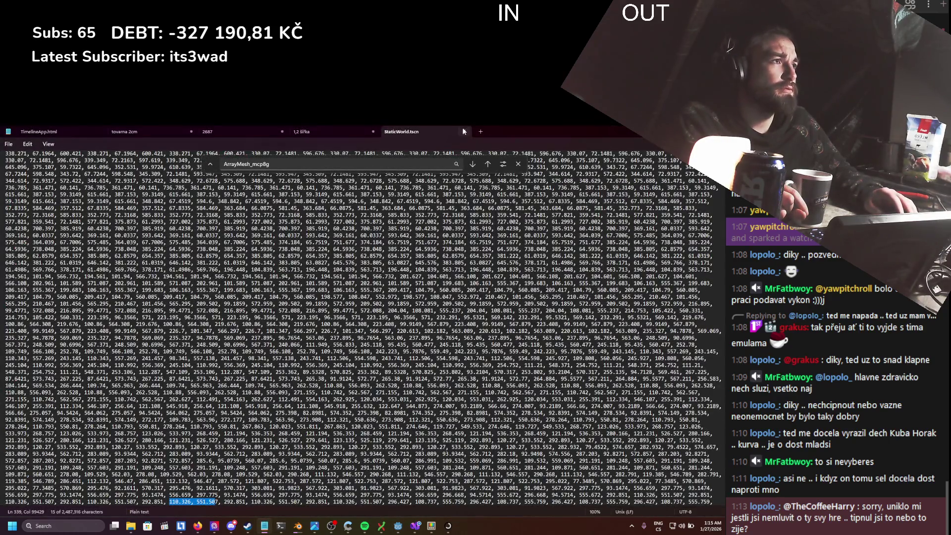
- Close the outdated scene text and reopen the freshly saved StaticWorld.tscn in Notepad
{"action": "left_click", "coordinate": [464, 131]}
{"action": "key", "text": "alt+Tab"}
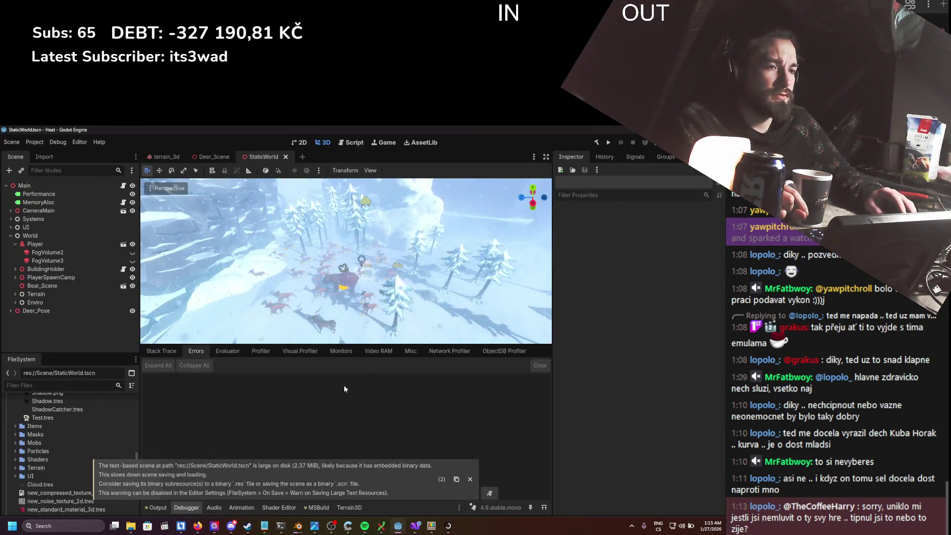
{"action": "mouse_move", "coordinate": [130, 526]}
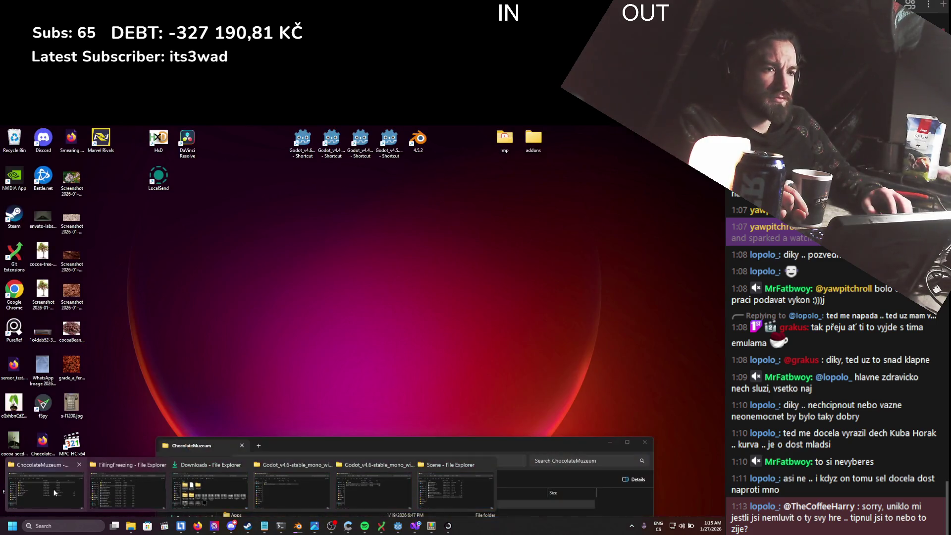
{"action": "left_click", "coordinate": [471, 481]}
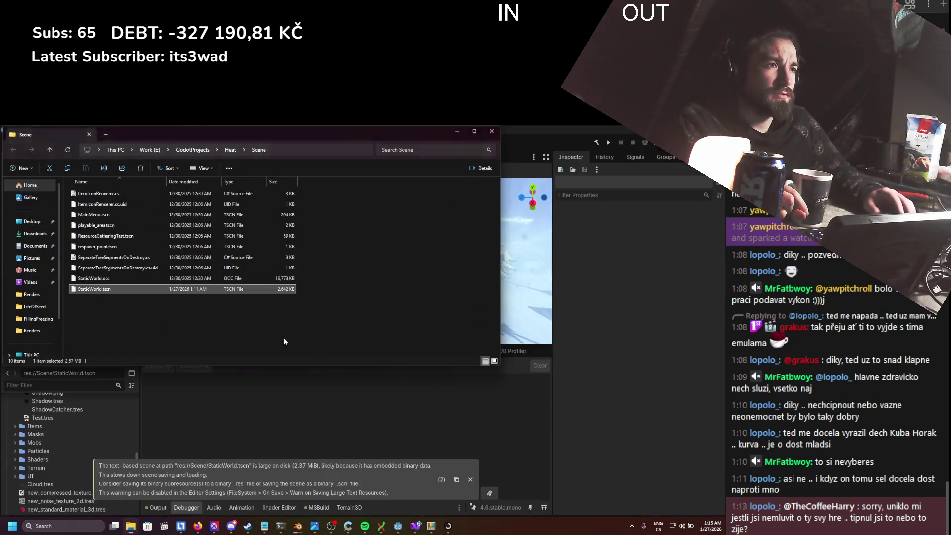
{"action": "right_click", "coordinate": [106, 292]}
{"action": "left_click", "coordinate": [267, 294]}
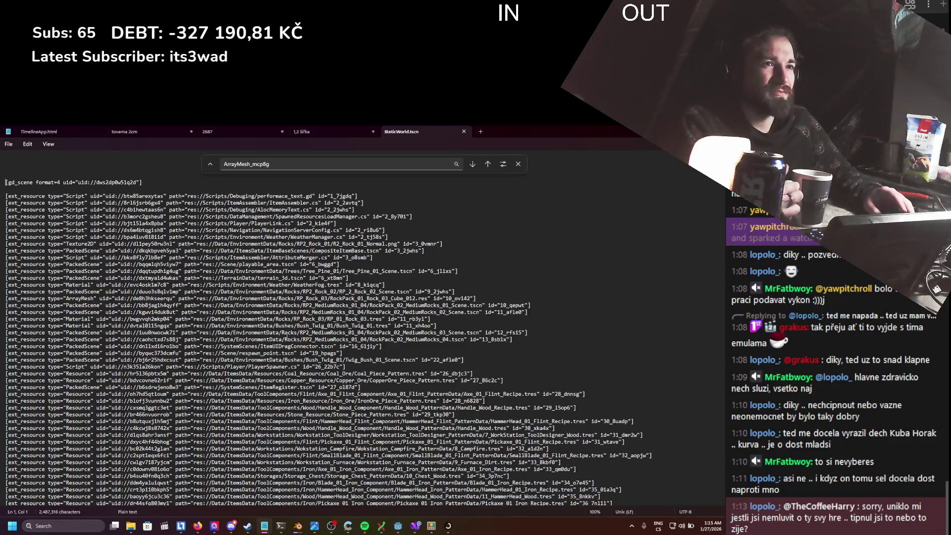
- Scroll through and sample the bulky mesh number data before returning to Godot
{"action": "scroll", "coordinate": [357, 330], "scroll_direction": "down", "scroll_amount": 20}
{"action": "scroll", "coordinate": [357, 331], "scroll_direction": "down", "scroll_amount": 20}
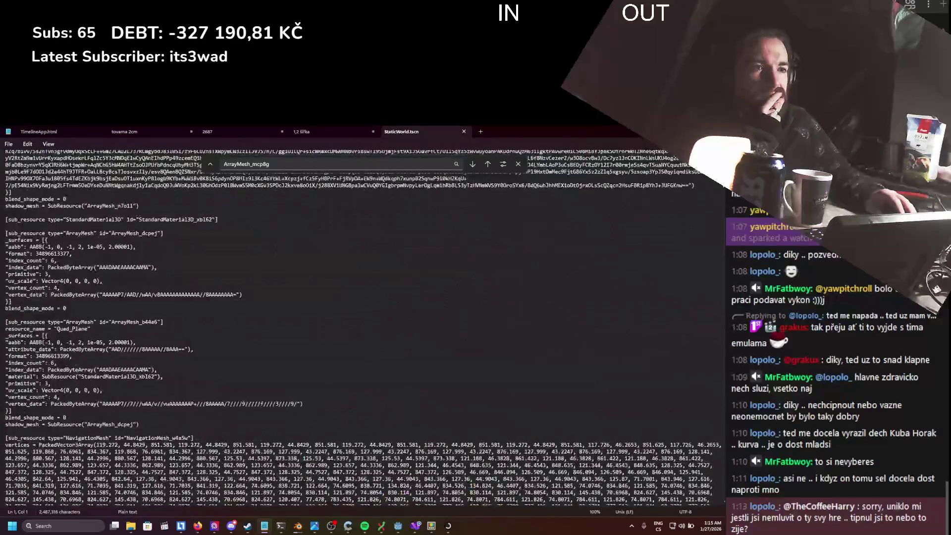
{"action": "scroll", "coordinate": [461, 252], "scroll_direction": "down", "scroll_amount": 15}
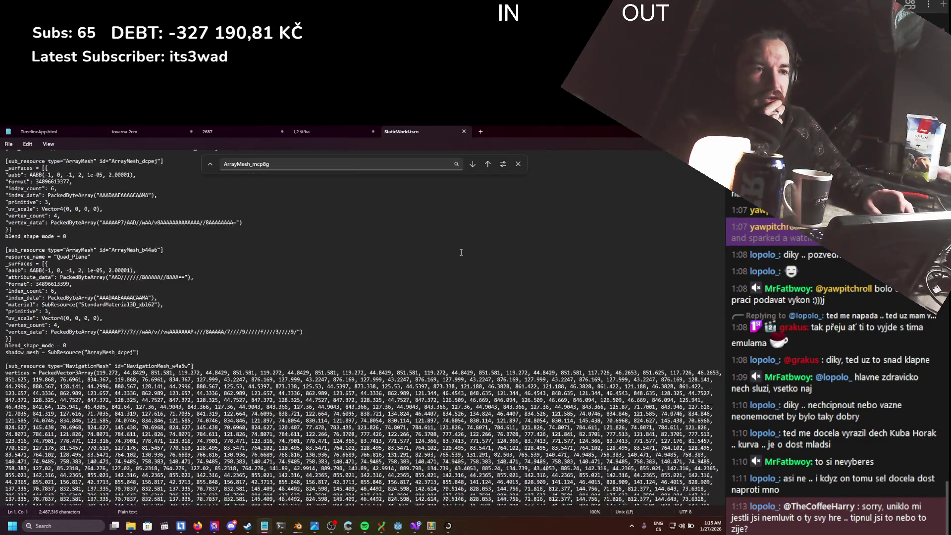
{"action": "scroll", "coordinate": [363, 328], "scroll_direction": "down", "scroll_amount": 15}
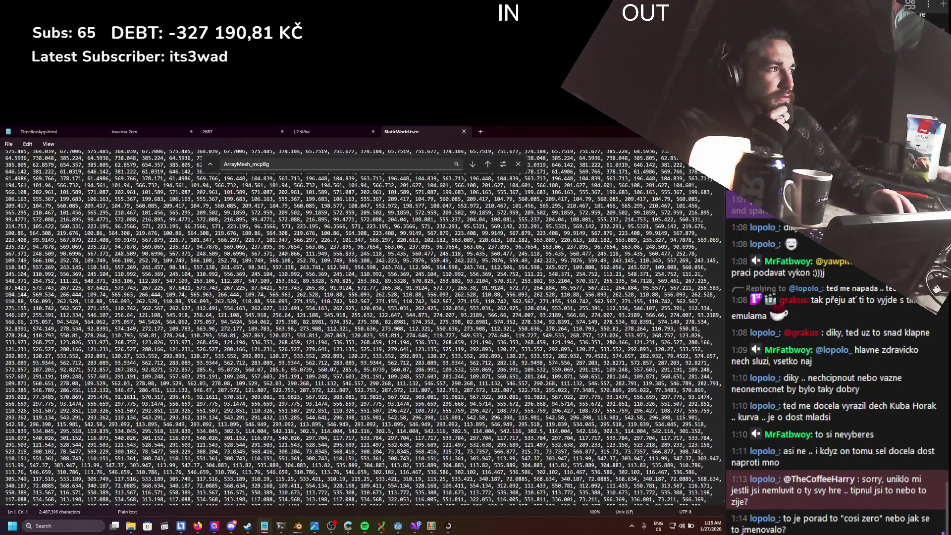
{"action": "scroll", "coordinate": [364, 327], "scroll_direction": "down", "scroll_amount": 15}
{"action": "left_click_drag", "start_coordinate": [712, 393], "coordinate": [231, 229]}
{"action": "scroll", "coordinate": [294, 281], "scroll_direction": "up", "scroll_amount": 5}
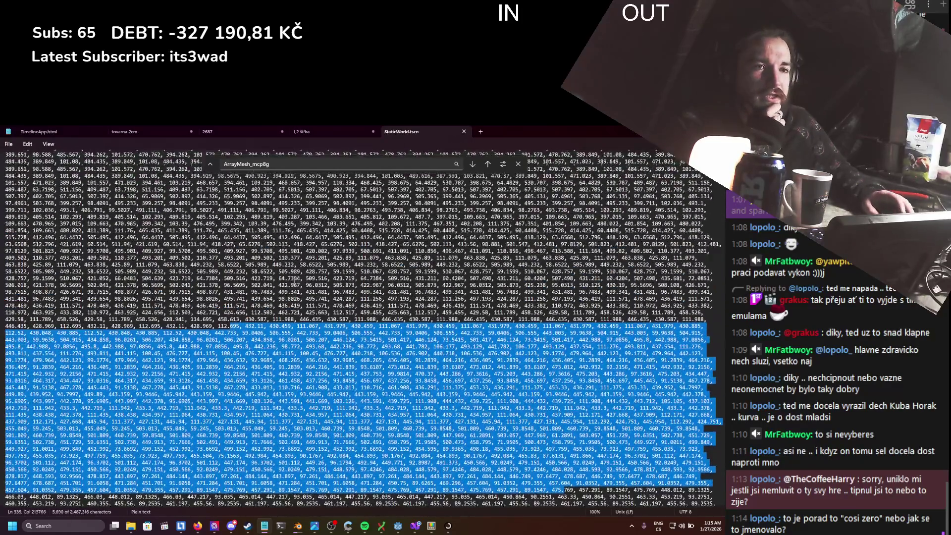
{"action": "scroll", "coordinate": [295, 279], "scroll_direction": "down", "scroll_amount": 10}
{"action": "scroll", "coordinate": [267, 279], "scroll_direction": "up", "scroll_amount": 10}
{"action": "scroll", "coordinate": [240, 285], "scroll_direction": "down", "scroll_amount": 15}
{"action": "scroll", "coordinate": [242, 289], "scroll_direction": "down", "scroll_amount": 10}
{"action": "scroll", "coordinate": [724, 287], "scroll_direction": "down", "scroll_amount": 15}
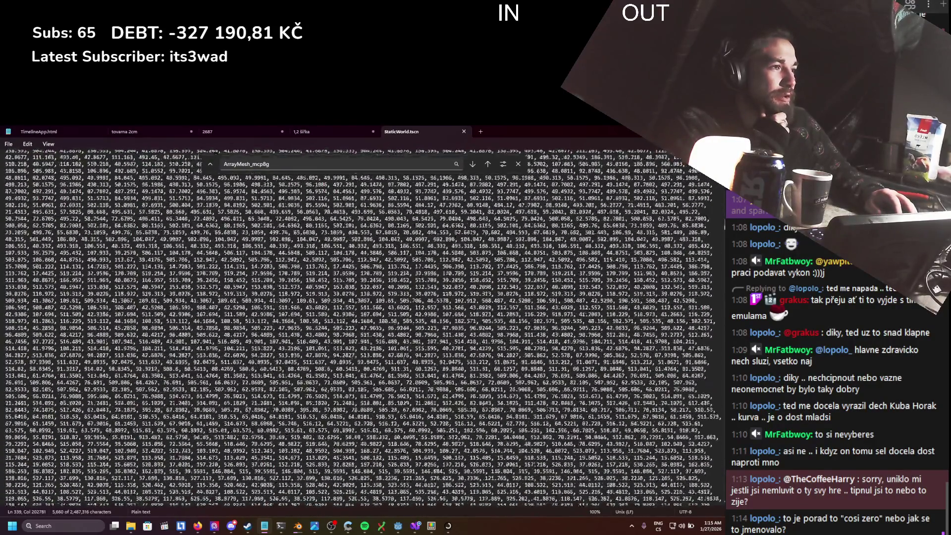
{"action": "scroll", "coordinate": [724, 287], "scroll_direction": "down", "scroll_amount": 20}
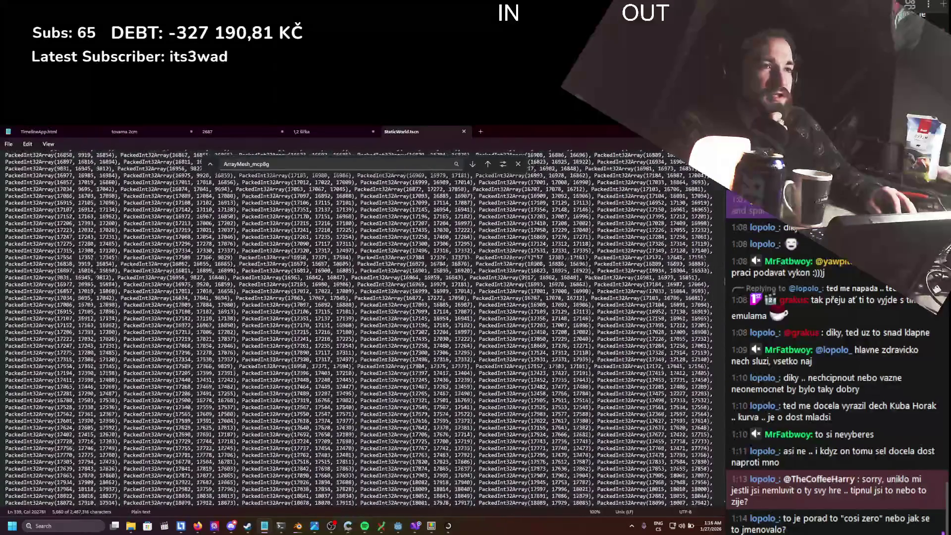
{"action": "scroll", "coordinate": [723, 288], "scroll_direction": "down", "scroll_amount": 20}
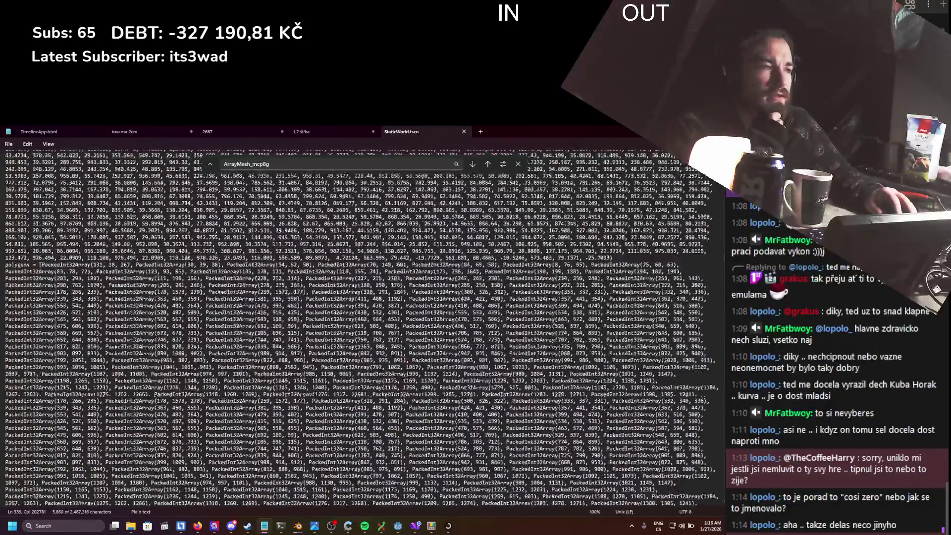
{"action": "scroll", "coordinate": [724, 288], "scroll_direction": "down", "scroll_amount": 20}
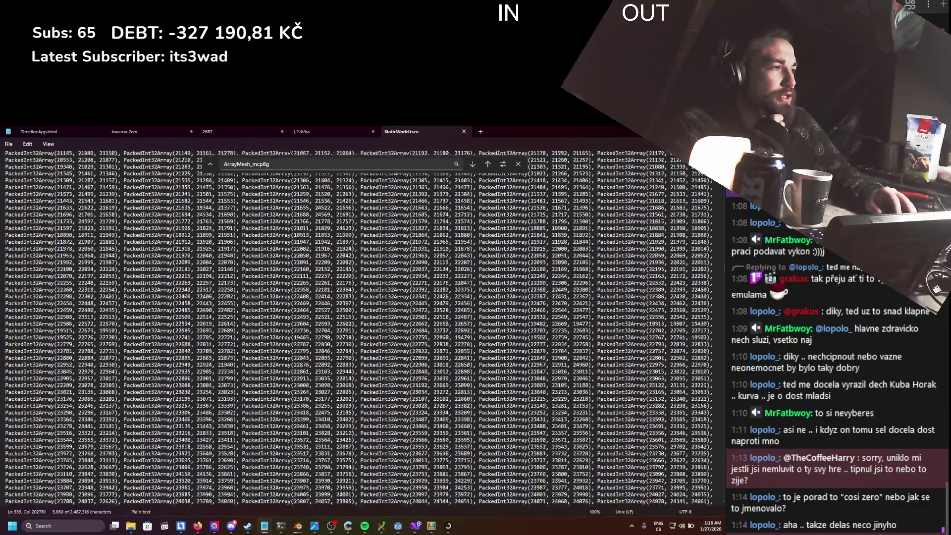
{"action": "scroll", "coordinate": [725, 291], "scroll_direction": "down", "scroll_amount": 20}
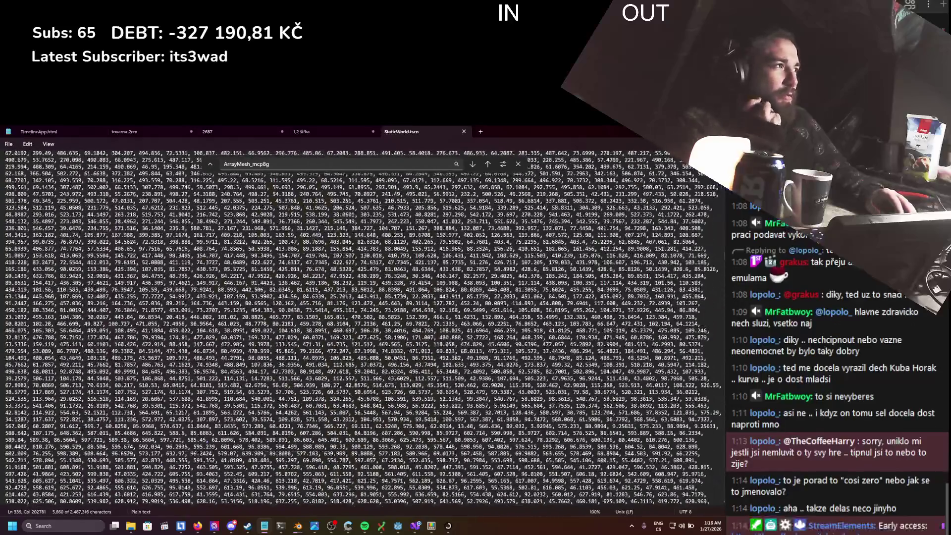
{"action": "left_click", "coordinate": [265, 525]}
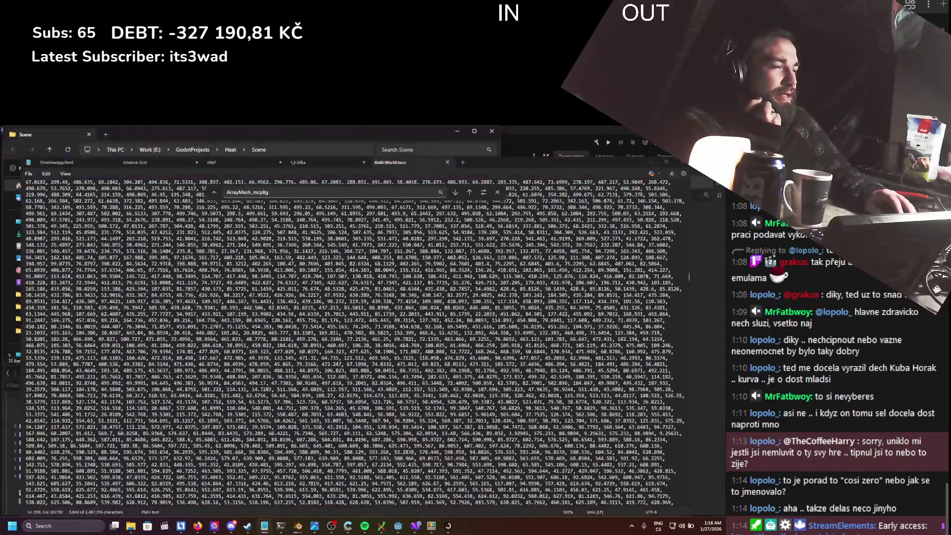
{"action": "left_click", "coordinate": [609, 130]}
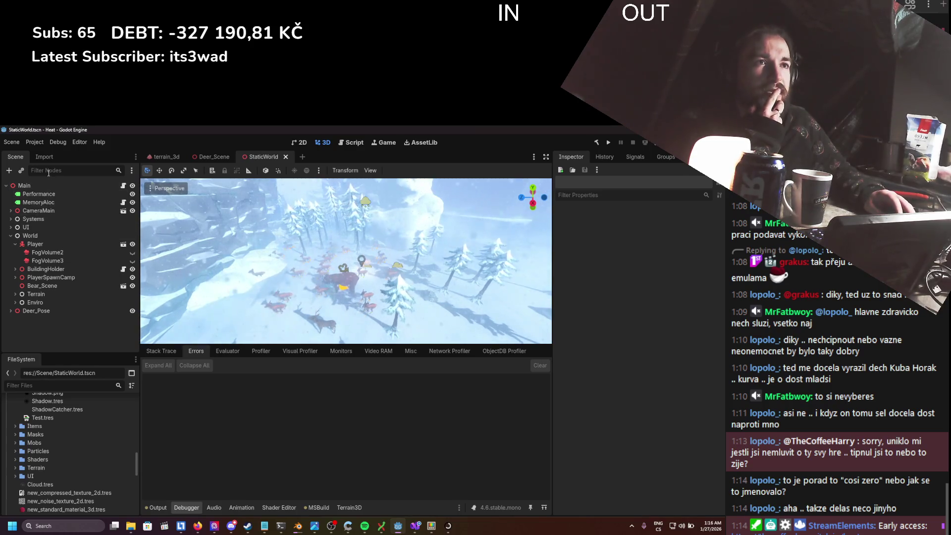
- Filter by 'navm', delete the TerrainNavMesh node, and save StaticWorld
{"action": "type", "text": "navm"}
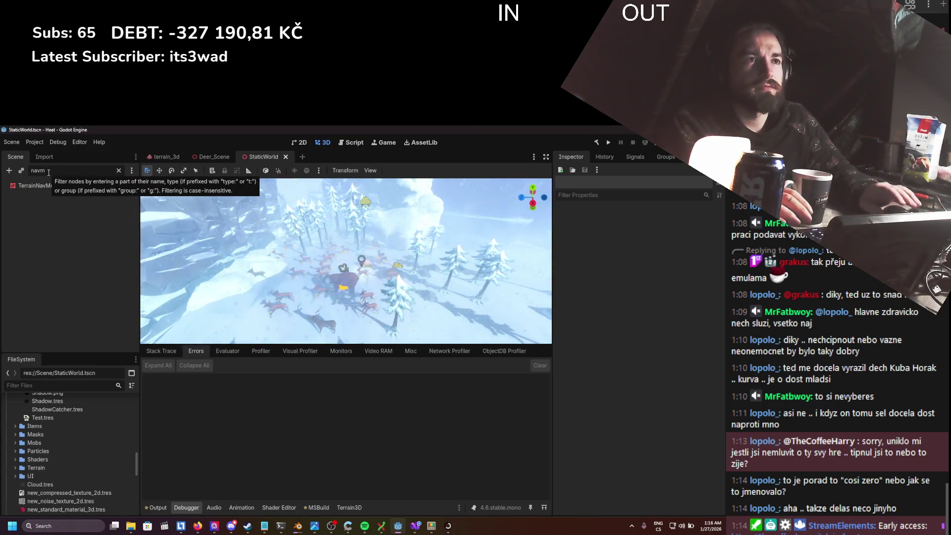
{"action": "left_click", "coordinate": [48, 186]}
{"action": "key", "text": "Delete"}
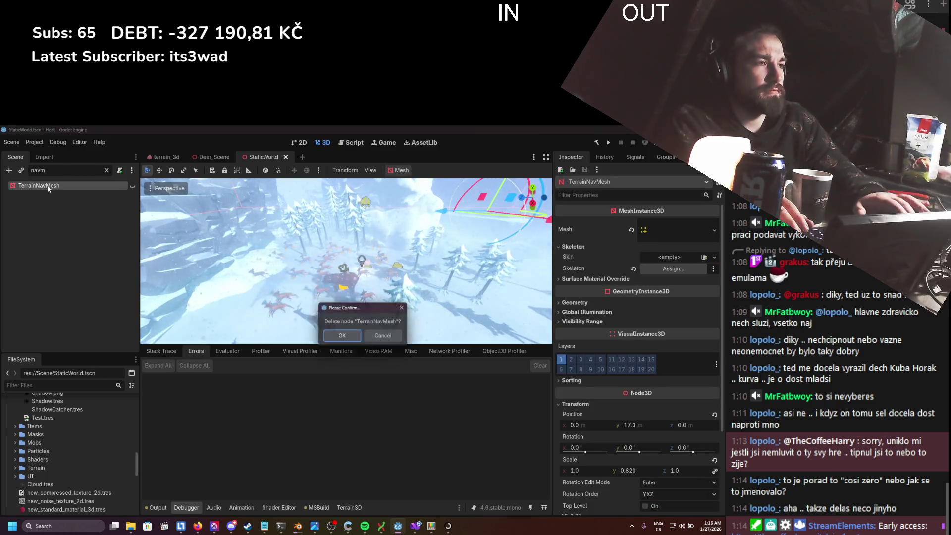
{"action": "key", "text": "Return"}
{"action": "key", "text": "ctrl+s"}
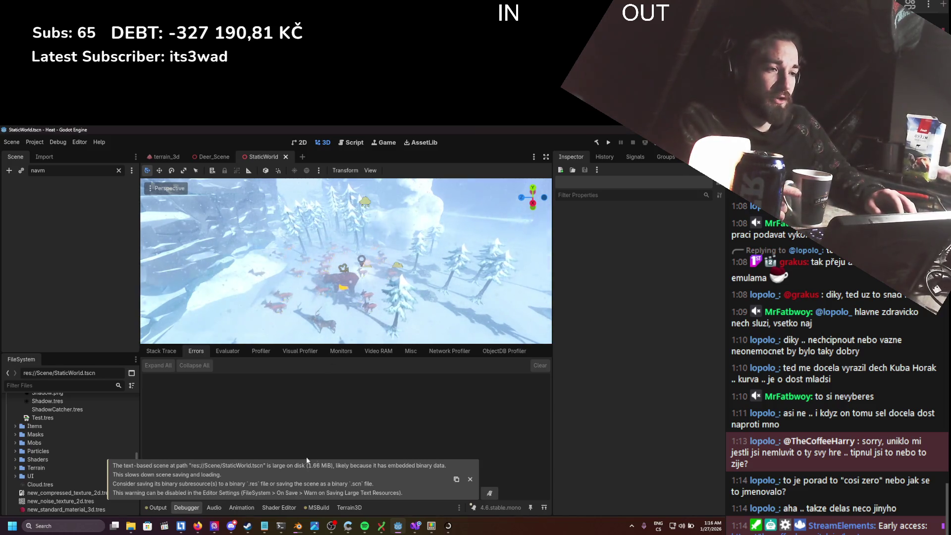
- Close the old Notepad copy and refresh the Scene folder to see the new file size
{"action": "left_click", "coordinate": [264, 525]}
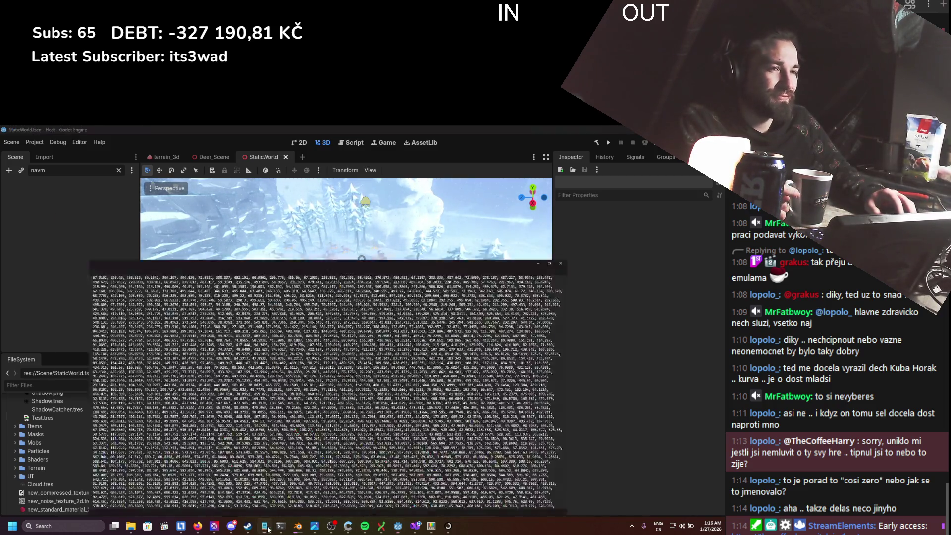
{"action": "key", "text": "ctrl+w"}
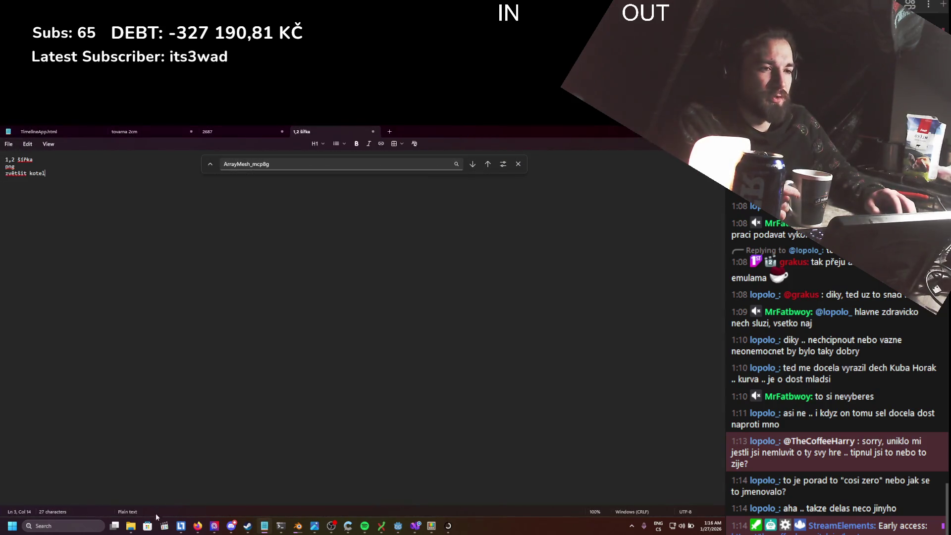
{"action": "mouse_move", "coordinate": [130, 529]}
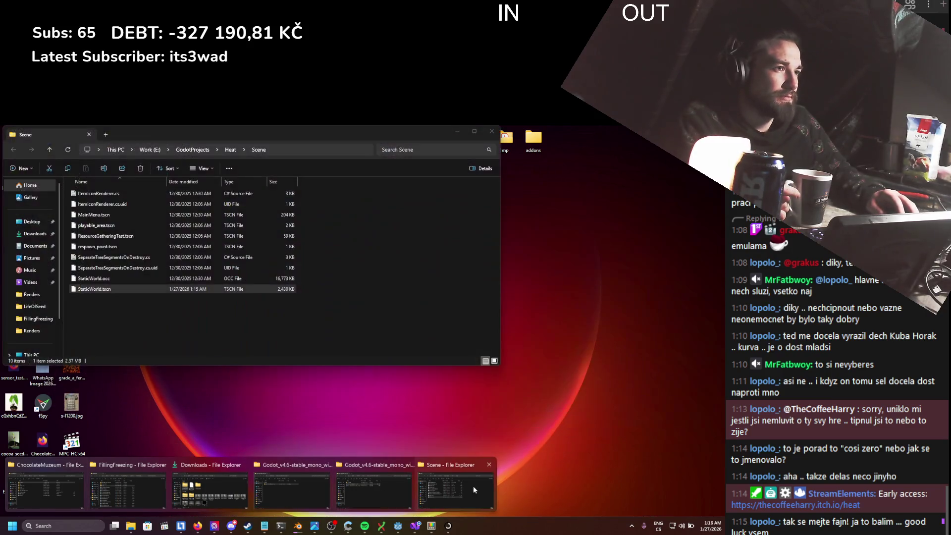
{"action": "left_click", "coordinate": [469, 485]}
{"action": "right_click", "coordinate": [133, 292]}
{"action": "left_click", "coordinate": [93, 174]}
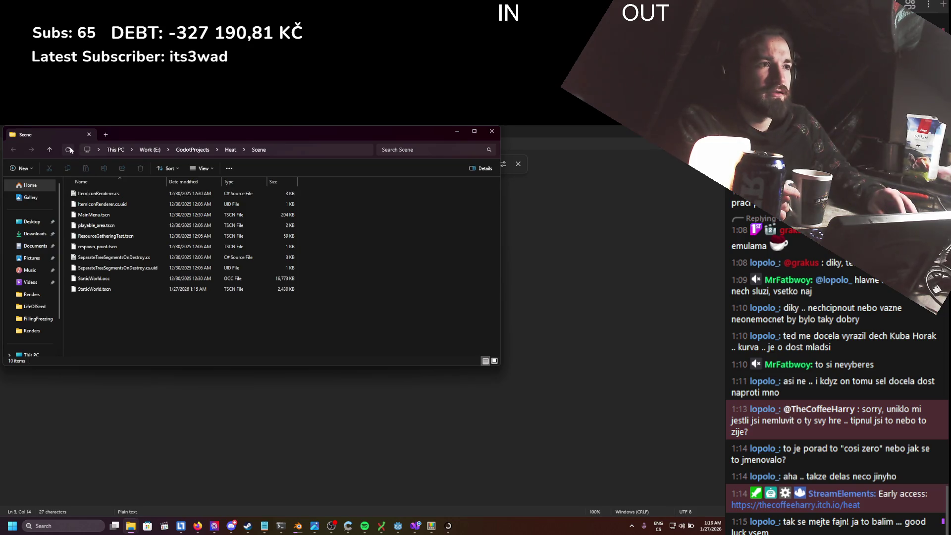
- Open the 1,708 KB StaticWorld.tscn with Notepad
{"action": "right_click", "coordinate": [125, 288]}
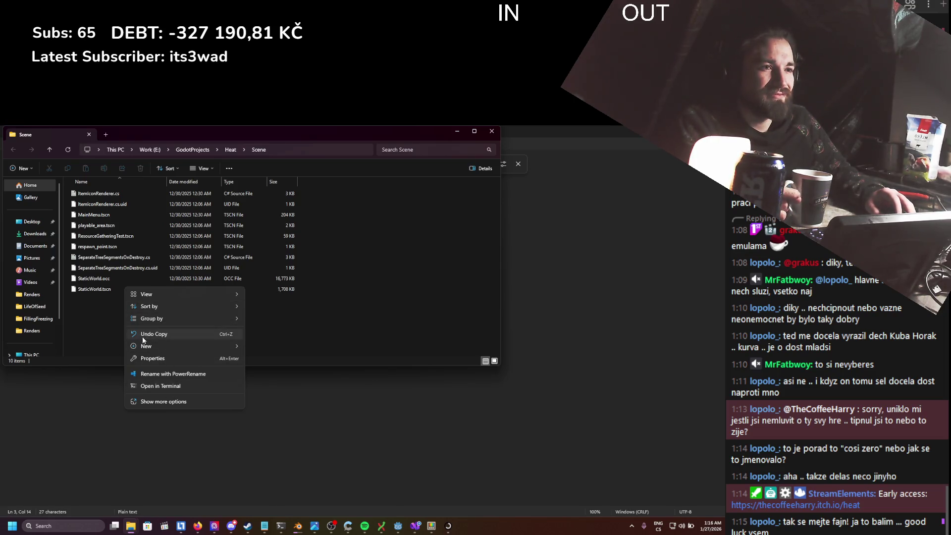
{"action": "right_click", "coordinate": [90, 289]}
{"action": "mouse_move", "coordinate": [125, 318]}
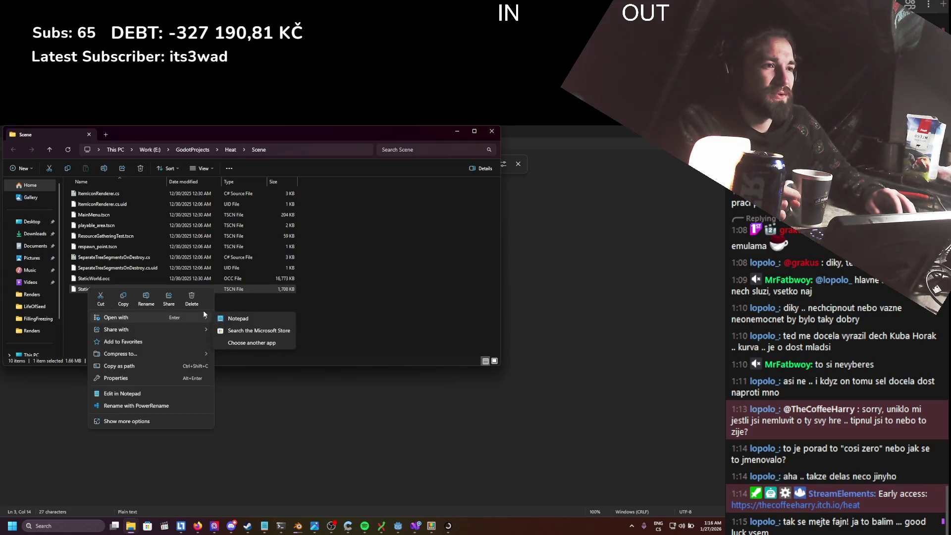
{"action": "left_click", "coordinate": [229, 314]}
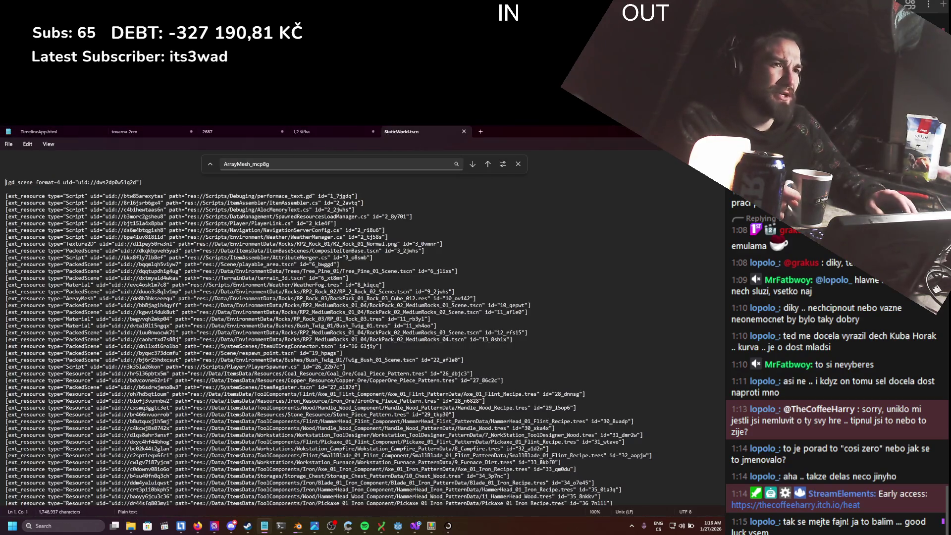
{"action": "scroll", "coordinate": [254, 306], "scroll_direction": "down", "scroll_amount": 20}
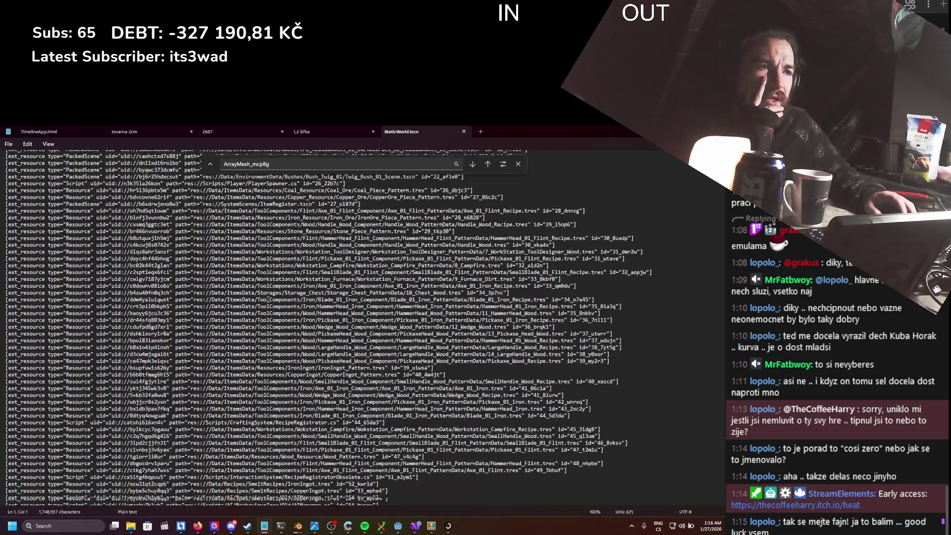
{"action": "scroll", "coordinate": [561, 213], "scroll_direction": "down", "scroll_amount": 15}
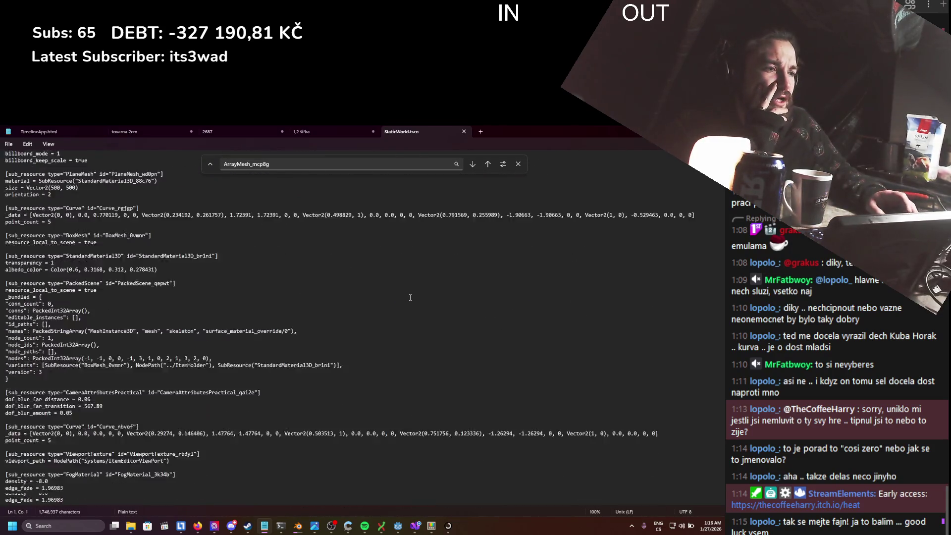
{"action": "mouse_move", "coordinate": [293, 532]}
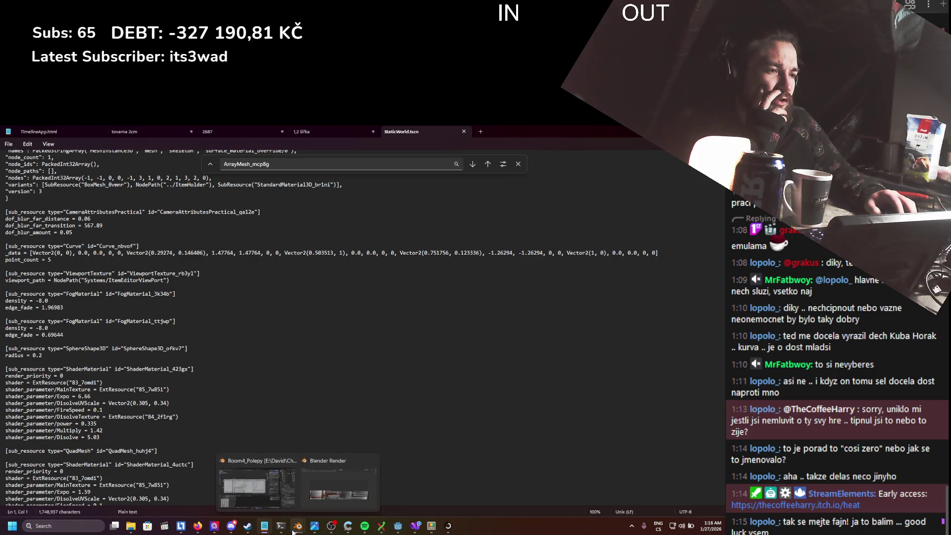
{"action": "left_click", "coordinate": [189, 266]}
{"action": "scroll", "coordinate": [214, 299], "scroll_direction": "up", "scroll_amount": 15}
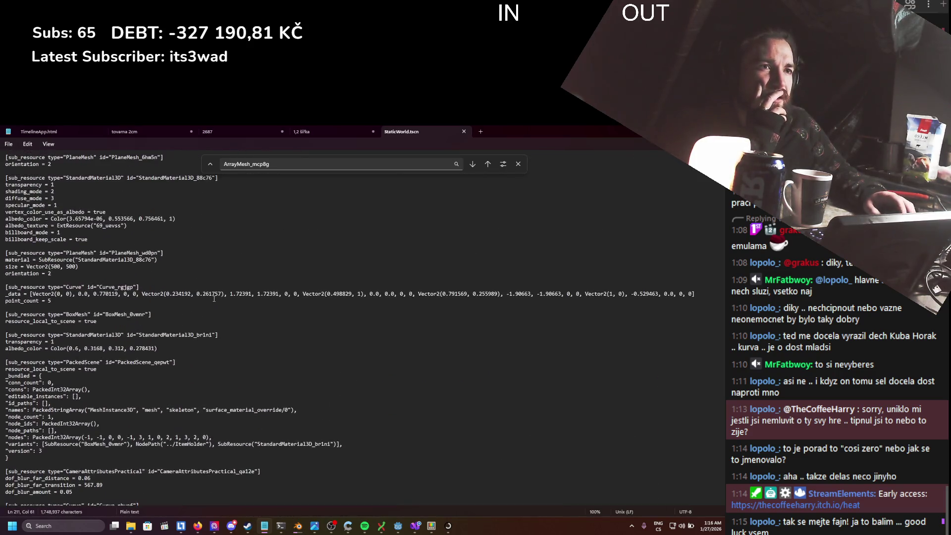
{"action": "scroll", "coordinate": [215, 299], "scroll_direction": "down", "scroll_amount": 10}
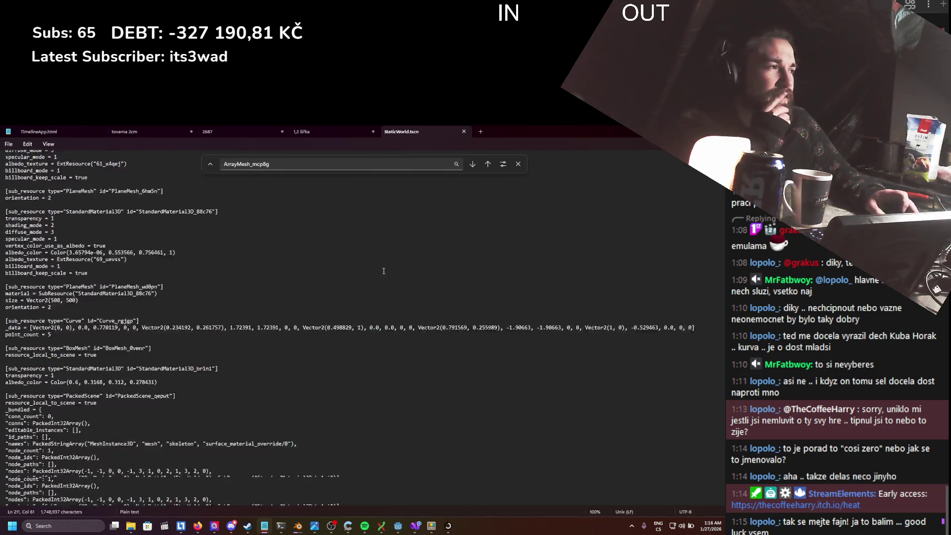
{"action": "scroll", "coordinate": [215, 298], "scroll_direction": "down", "scroll_amount": 10}
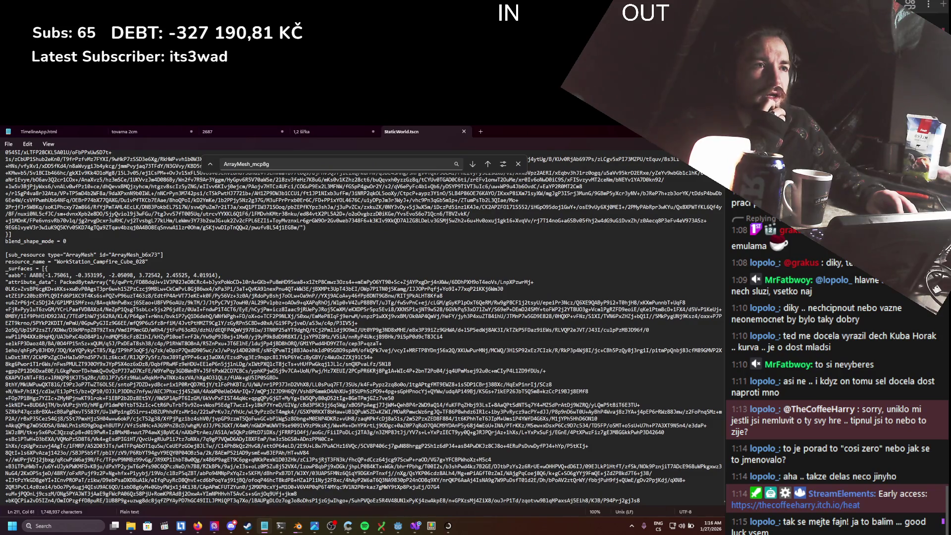
{"action": "scroll", "coordinate": [363, 325], "scroll_direction": "down", "scroll_amount": 10}
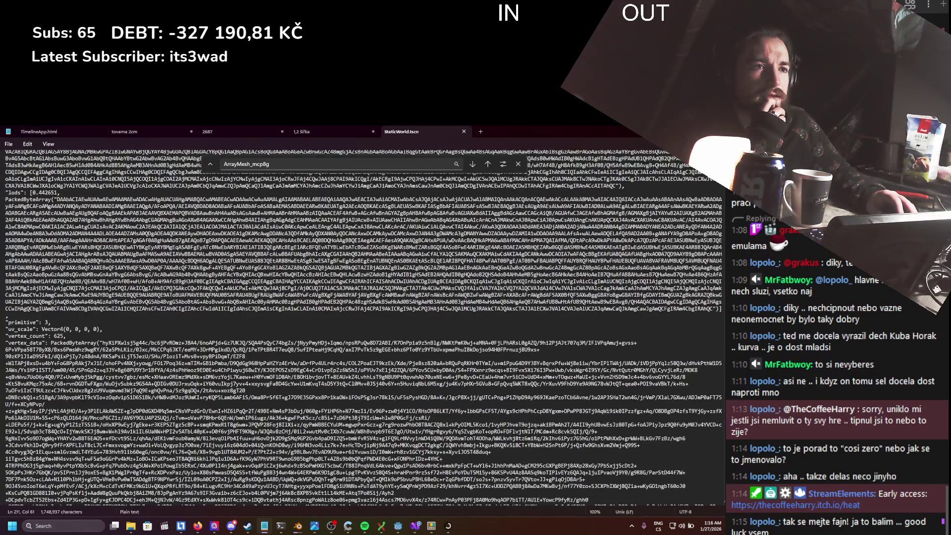
{"action": "scroll", "coordinate": [553, 242], "scroll_direction": "up", "scroll_amount": 10}
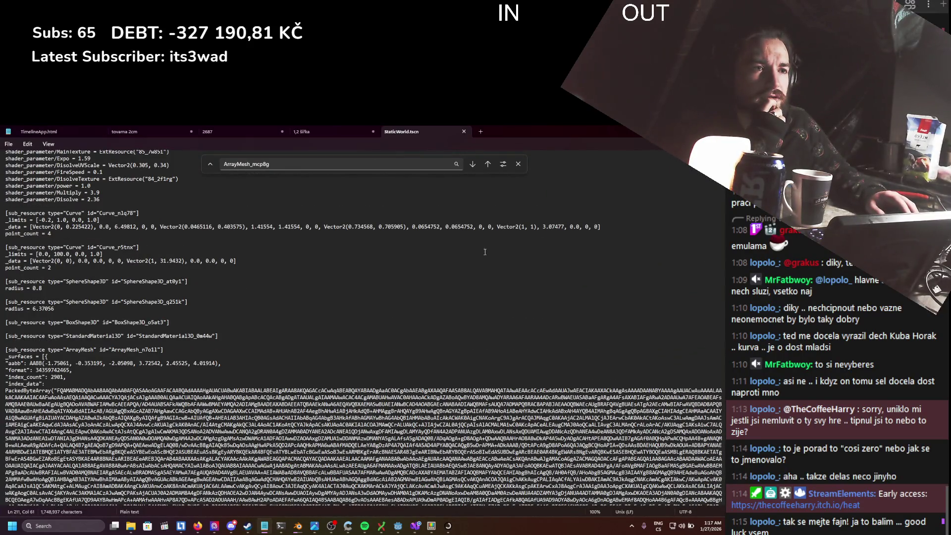
{"action": "left_click_drag", "start_coordinate": [78, 354], "coordinate": [223, 480]}
{"action": "scroll", "coordinate": [223, 409], "scroll_direction": "down", "scroll_amount": 15}
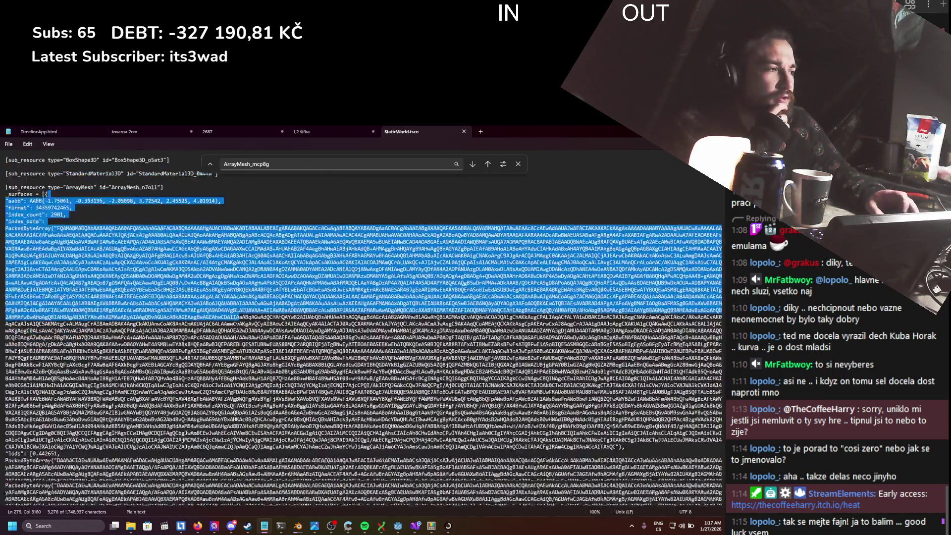
{"action": "scroll", "coordinate": [223, 409], "scroll_direction": "down", "scroll_amount": 20}
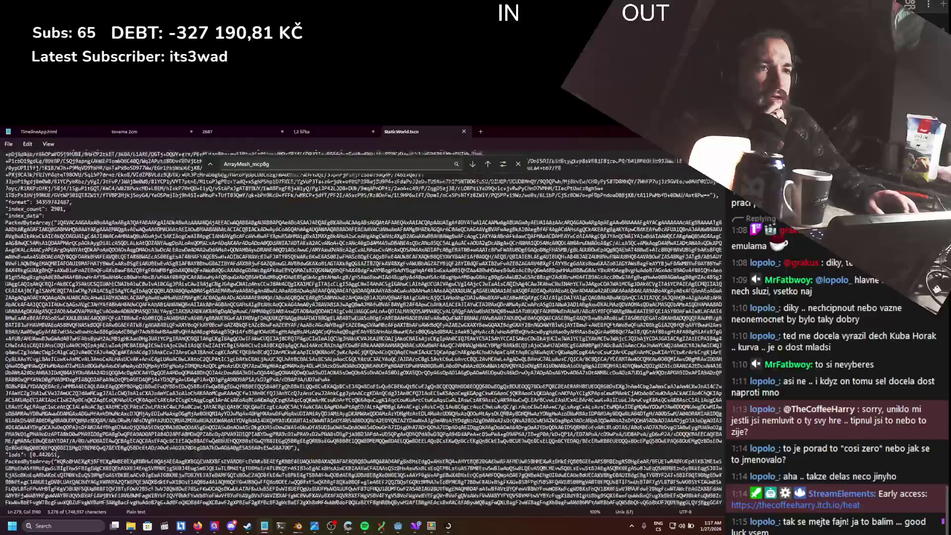
{"action": "scroll", "coordinate": [223, 408], "scroll_direction": "down", "scroll_amount": 20}
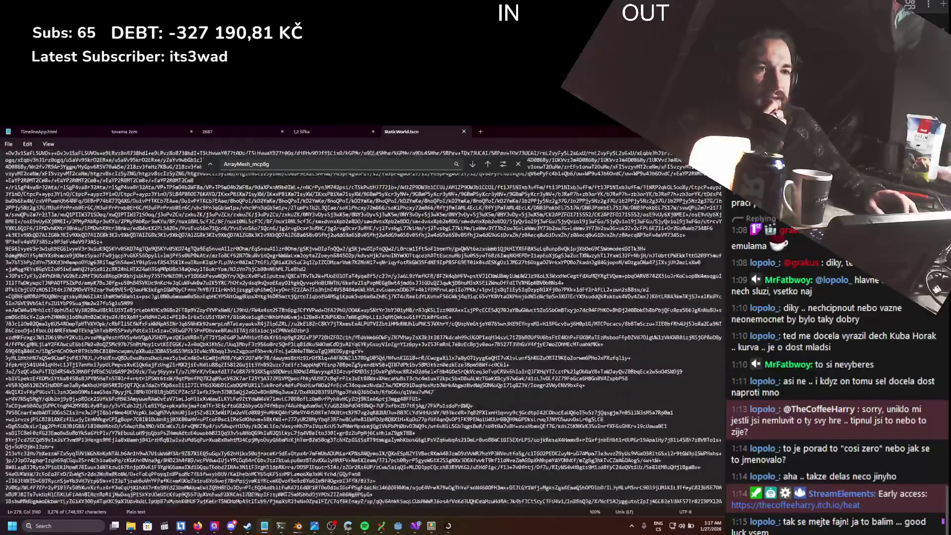
{"action": "scroll", "coordinate": [223, 409], "scroll_direction": "up", "scroll_amount": 1}
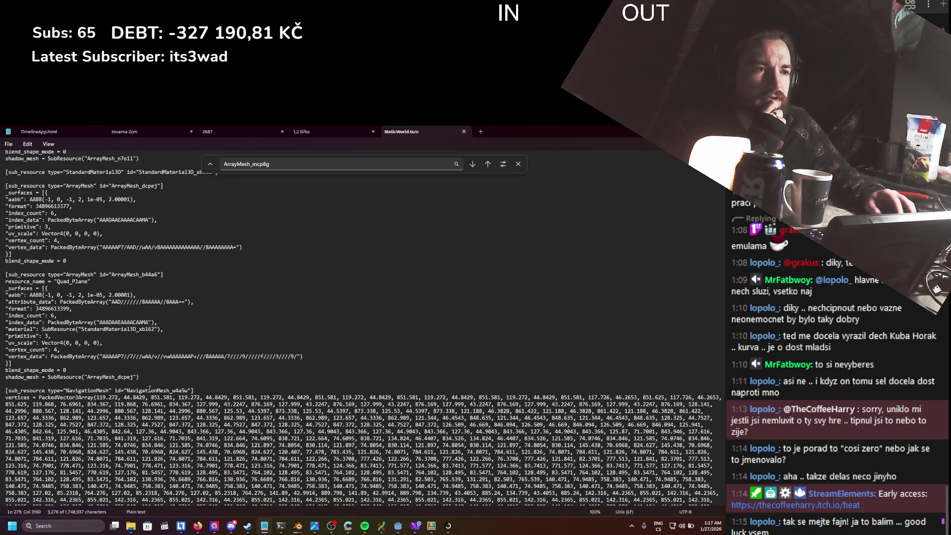
{"action": "left_click_drag", "start_coordinate": [150, 389], "coordinate": [332, 500]}
{"action": "scroll", "coordinate": [332, 435], "scroll_direction": "down", "scroll_amount": 15}
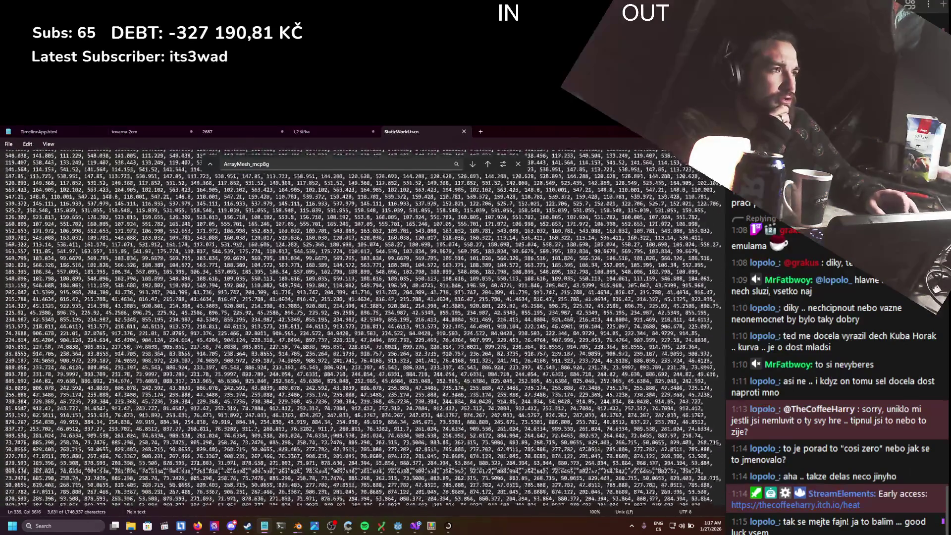
{"action": "scroll", "coordinate": [332, 435], "scroll_direction": "down", "scroll_amount": 13}
{"action": "key", "text": "alt+F4"}
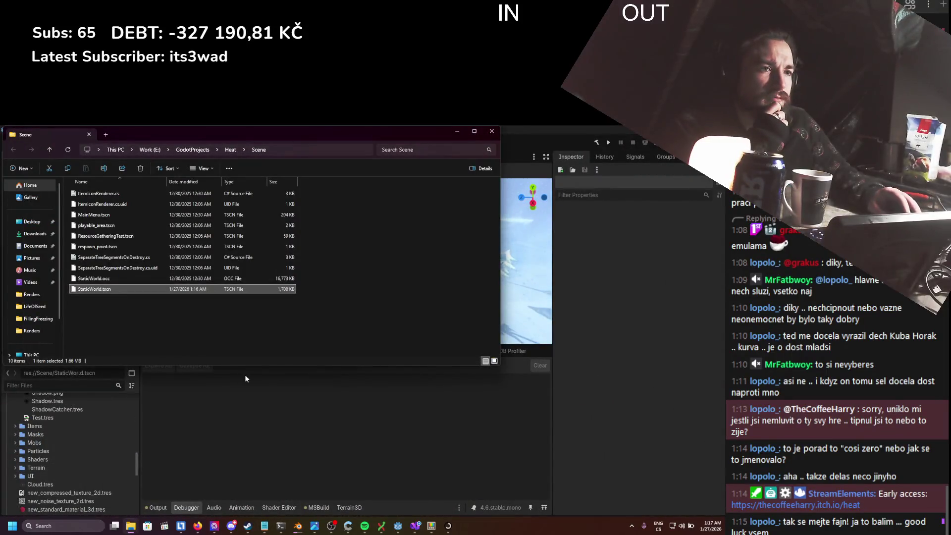
- Delete the NavigationServerConfig and NavigationRegion3D nodes from the 'nav'-filtered Scene list
{"action": "left_click", "coordinate": [245, 379]}
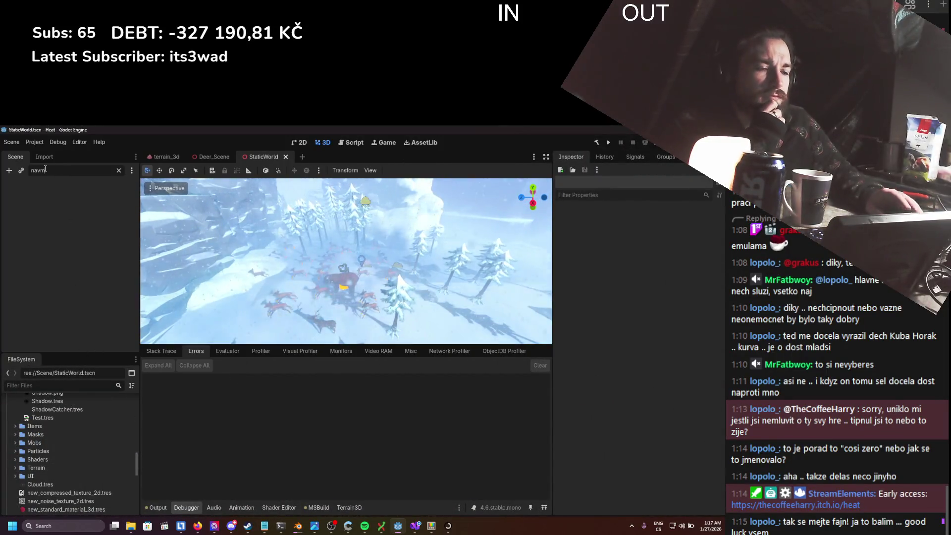
{"action": "key", "text": "BackSpace"}
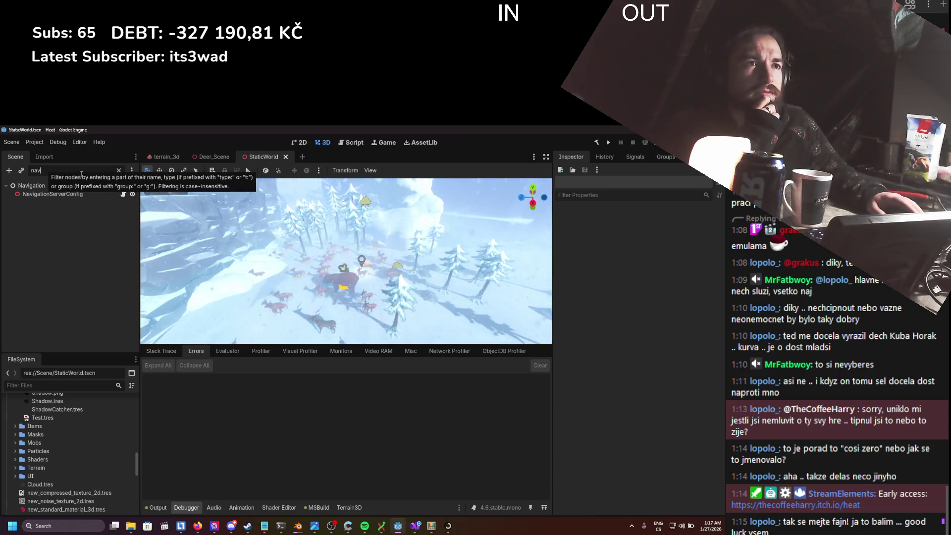
{"action": "left_click", "coordinate": [77, 194]}
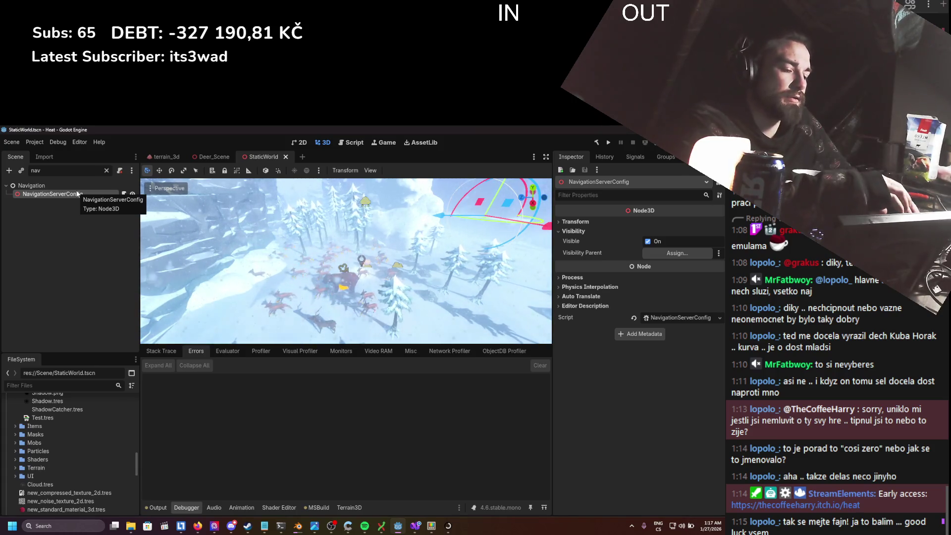
{"action": "key", "text": "Delete"}
{"action": "key", "text": "Return"}
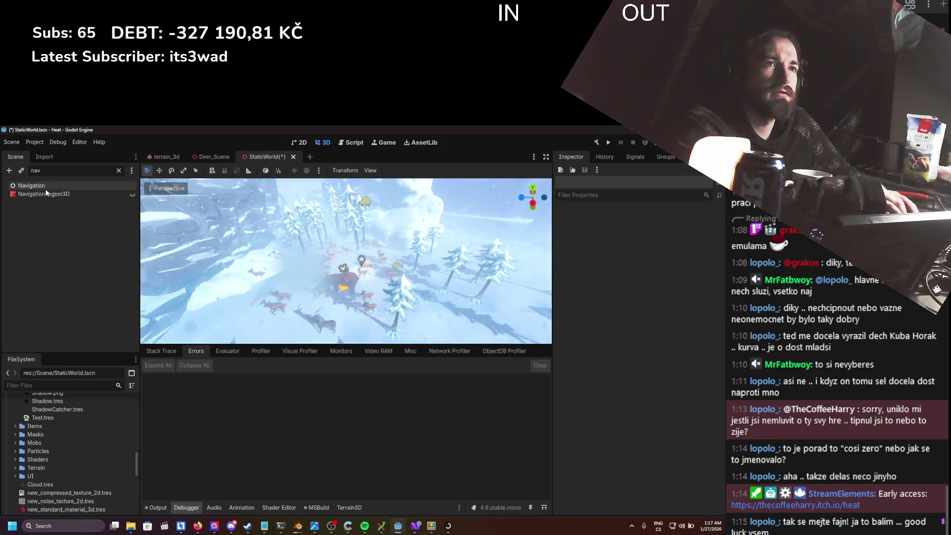
{"action": "left_click", "coordinate": [57, 195]}
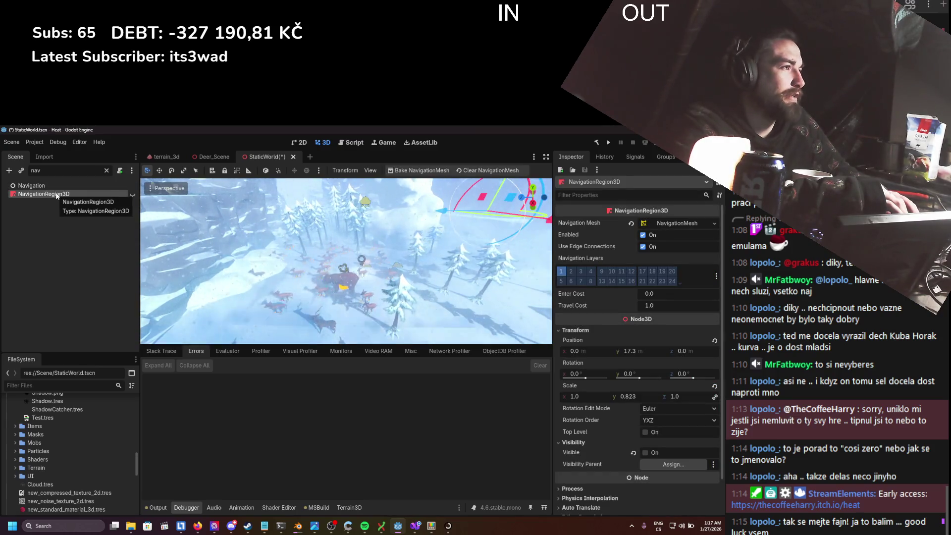
{"action": "key", "text": "Delete"}
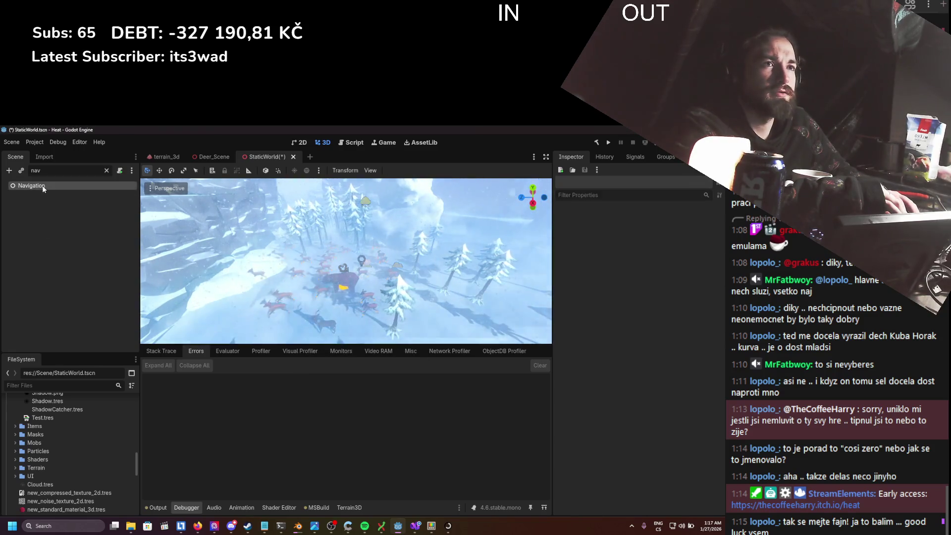
{"action": "left_click", "coordinate": [44, 187]}
{"action": "left_click", "coordinate": [106, 170]}
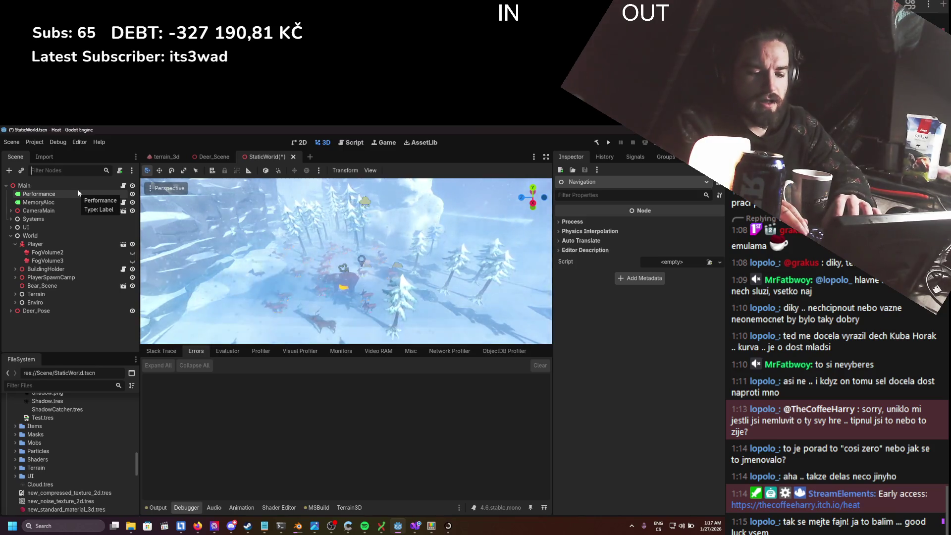
- Delete both PathMesh3D nodes found with the 'mesh' filter, save, and clear the filter
{"action": "type", "text": "mesh"}
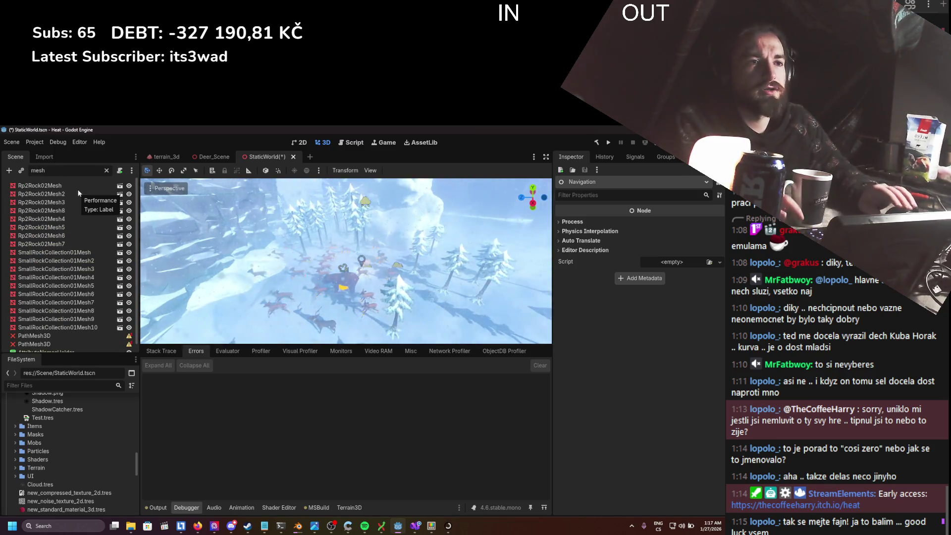
{"action": "left_click", "coordinate": [40, 333]}
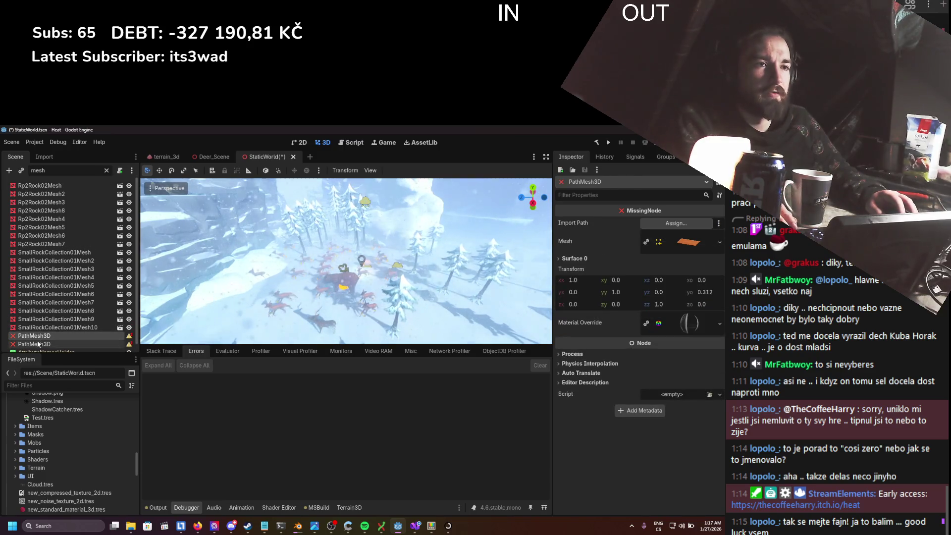
{"action": "left_click", "coordinate": [43, 344], "text": "shift"}
{"action": "key", "text": "Return"}
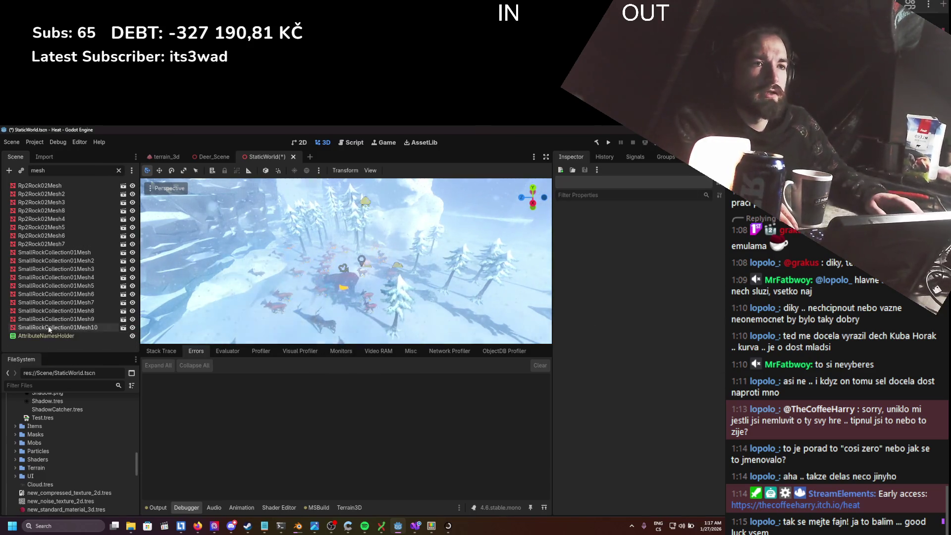
{"action": "key", "text": "ctrl+s"}
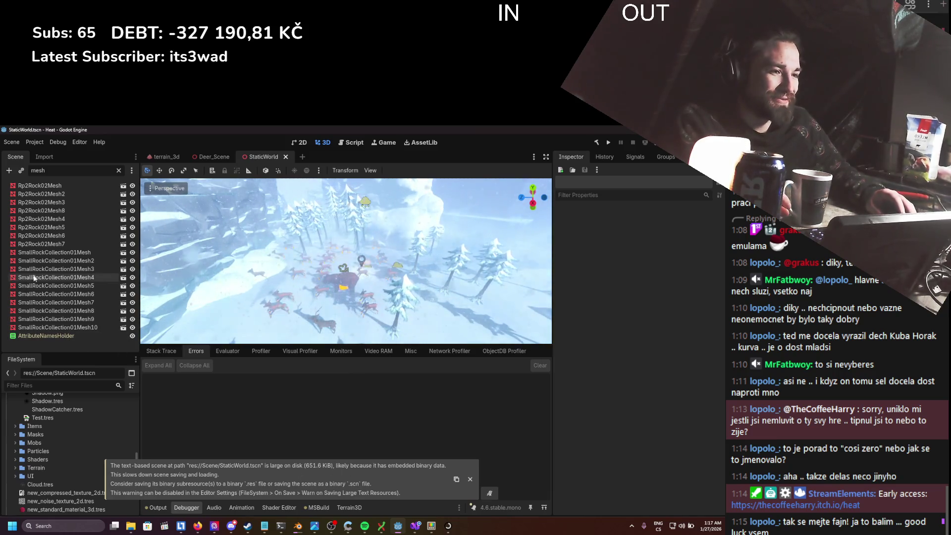
{"action": "left_click", "coordinate": [118, 171]}
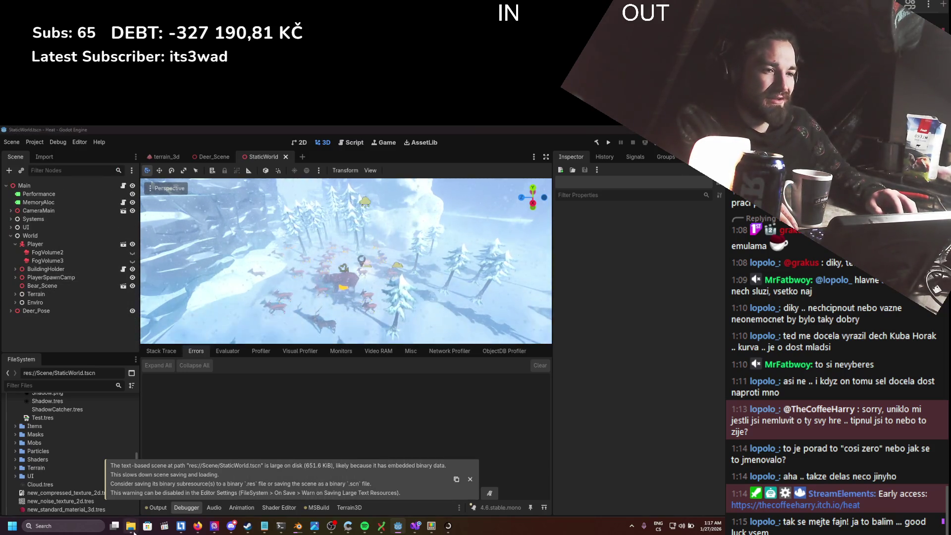
{"action": "mouse_move", "coordinate": [132, 529]}
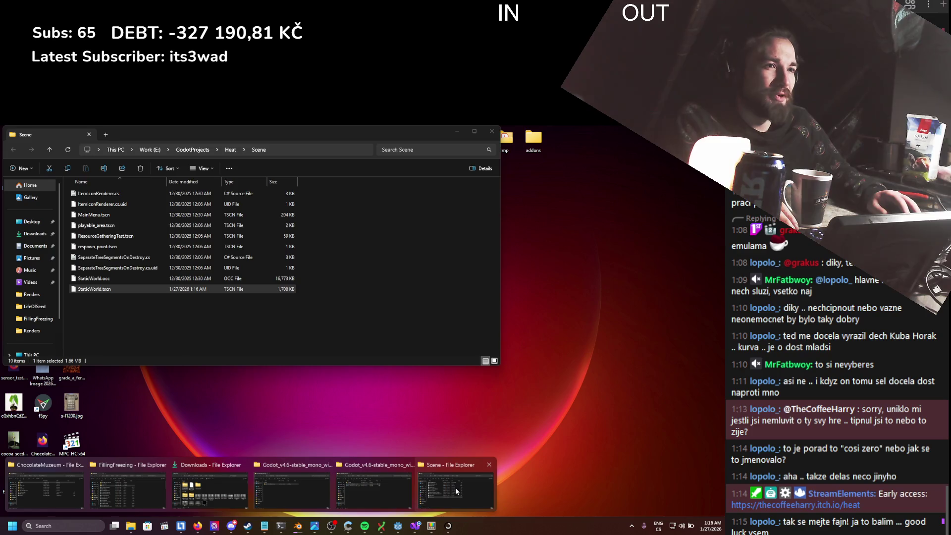
- Open the 652 KB StaticWorld.tscn in Notepad and scroll through its ArrayMesh data
{"action": "left_click", "coordinate": [456, 488]}
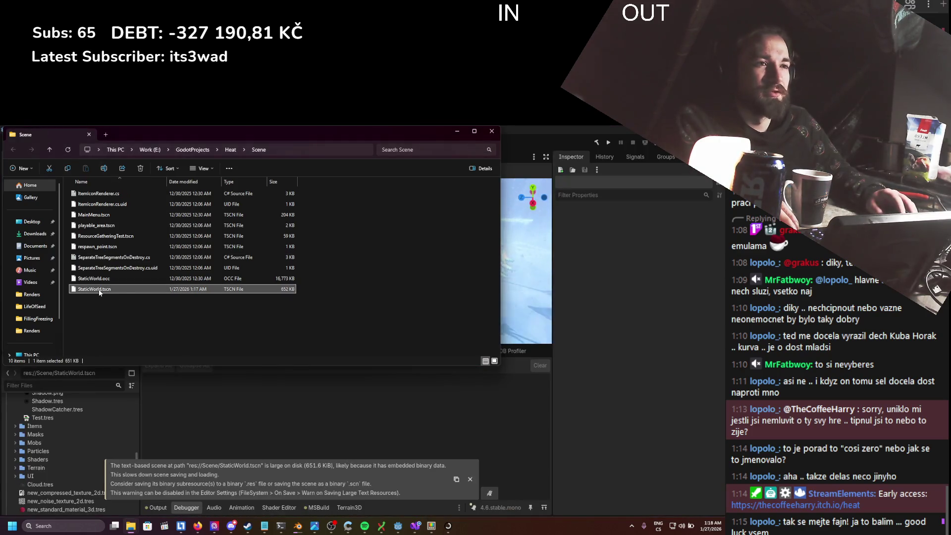
{"action": "right_click", "coordinate": [99, 290]}
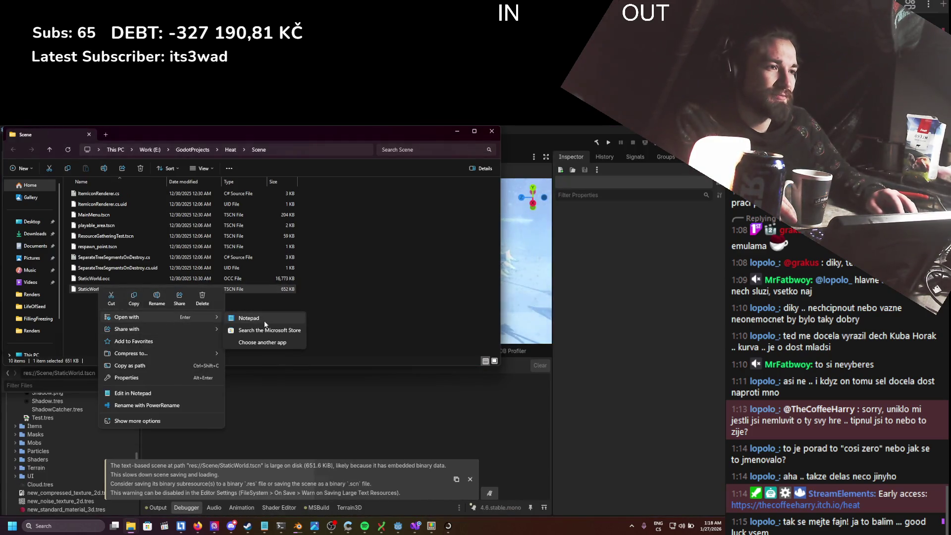
{"action": "left_click", "coordinate": [253, 323]}
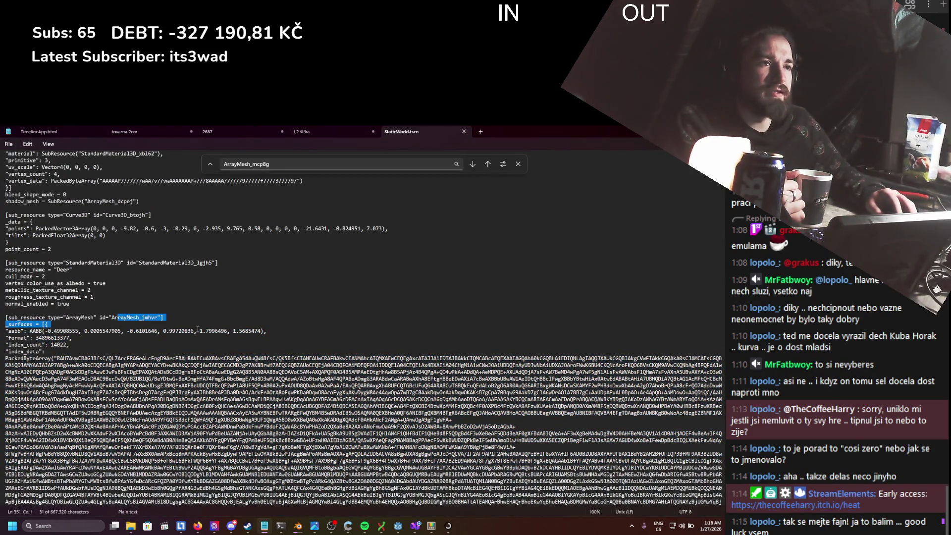
{"action": "left_click_drag", "start_coordinate": [198, 329], "coordinate": [198, 330]}
{"action": "scroll", "coordinate": [197, 330], "scroll_direction": "down", "scroll_amount": 10}
{"action": "scroll", "coordinate": [363, 328], "scroll_direction": "down", "scroll_amount": 10}
{"action": "scroll", "coordinate": [363, 328], "scroll_direction": "down", "scroll_amount": 10}
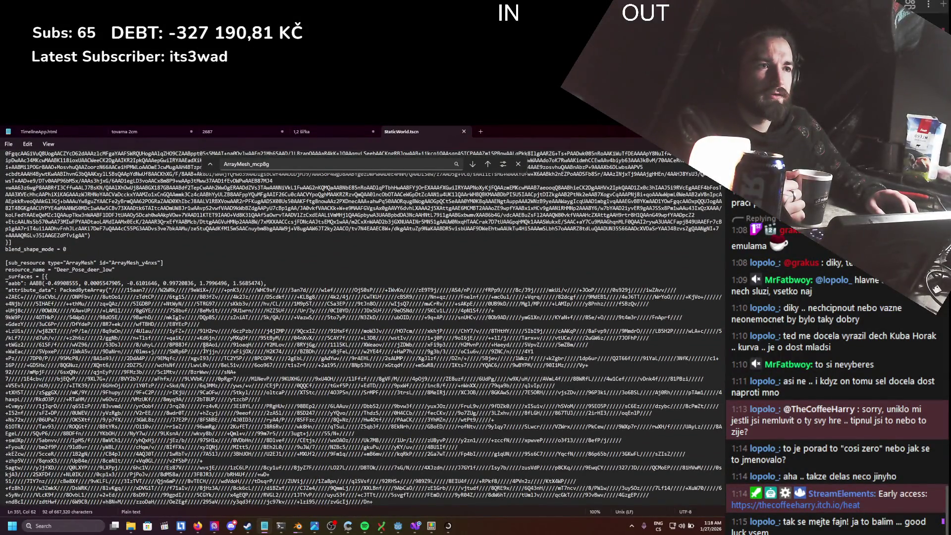
{"action": "scroll", "coordinate": [205, 348], "scroll_direction": "down", "scroll_amount": 15}
{"action": "scroll", "coordinate": [201, 350], "scroll_direction": "down", "scroll_amount": 15}
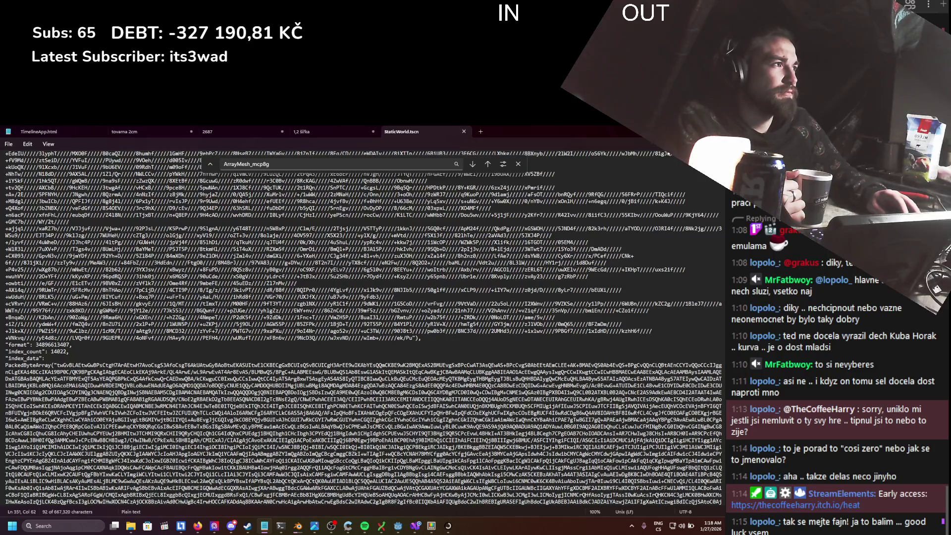
- Back in Godot, filter the Scene dock nodes by 'array'
{"action": "key", "text": "alt+Tab"}
{"action": "key", "text": "alt+Tab"}
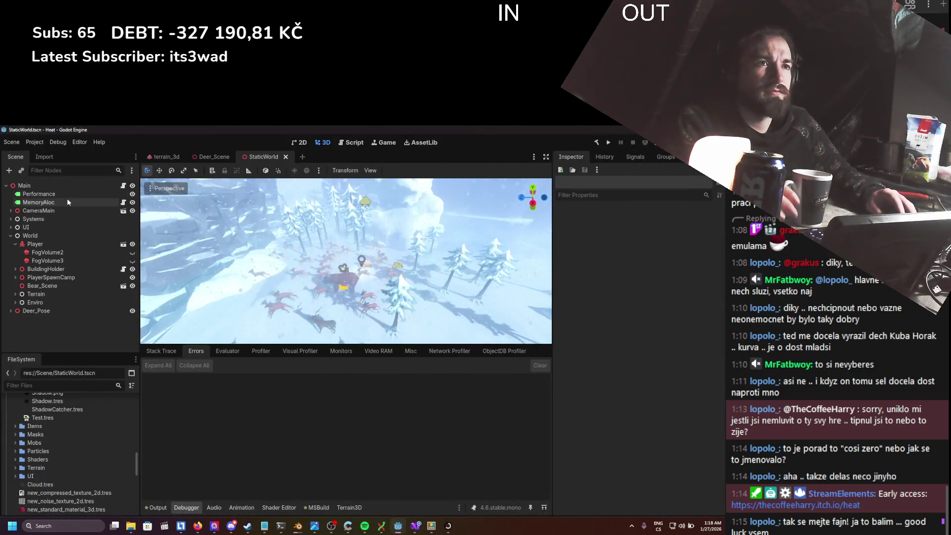
{"action": "left_click", "coordinate": [67, 170]}
{"action": "type", "text": "array"}
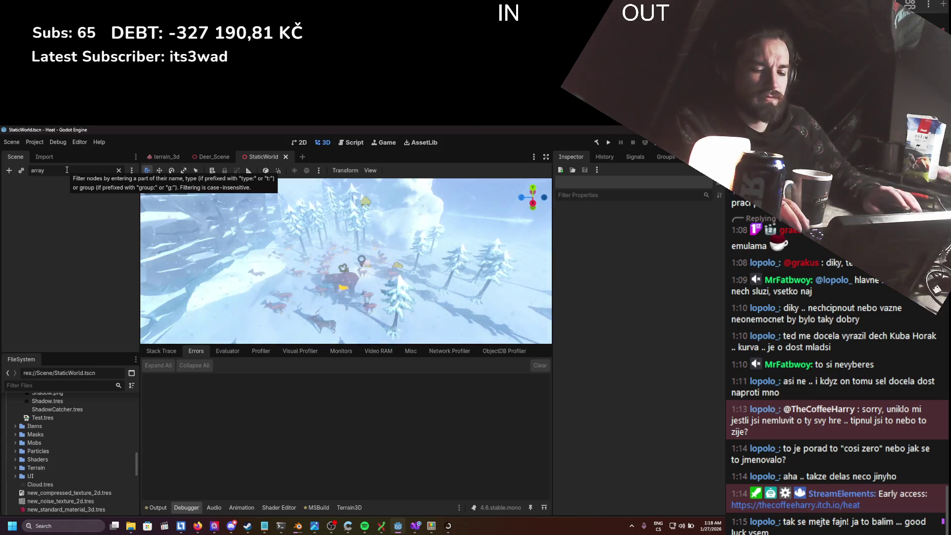
{"action": "key", "text": "BackSpace"}
{"action": "key", "text": "BackSpace"}
{"action": "key", "text": "BackSpace"}
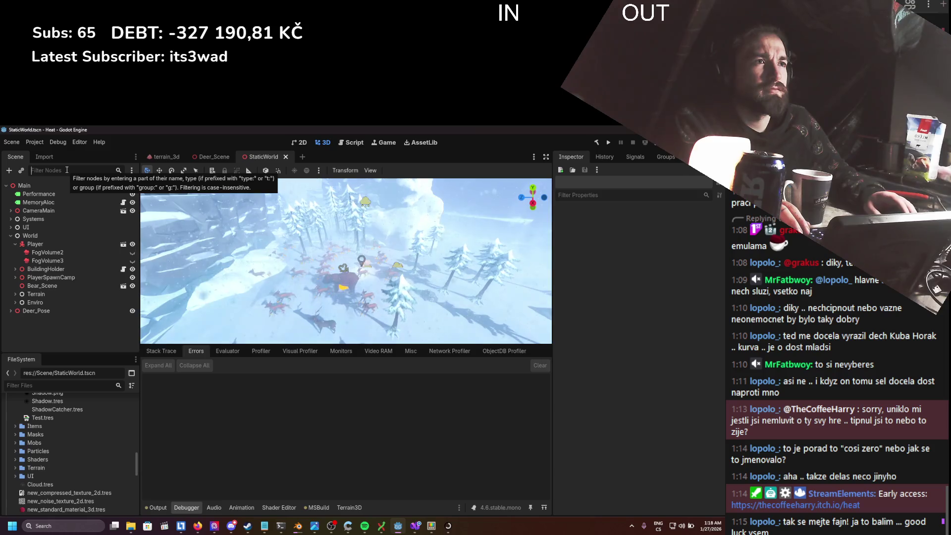
{"action": "type", "text": "tarrayme"}
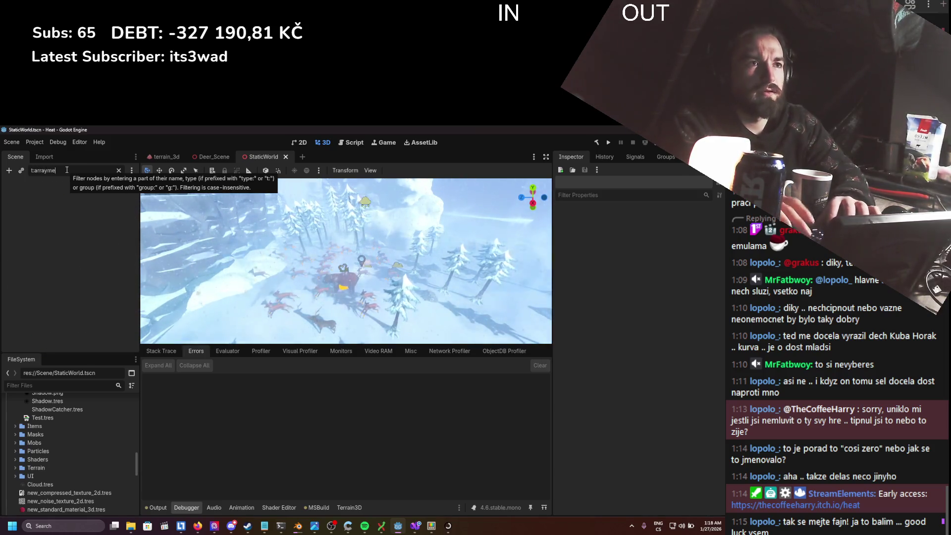
{"action": "key", "text": "BackSpace"}
{"action": "key", "text": "BackSpace"}
{"action": "key", "text": "BackSpace"}
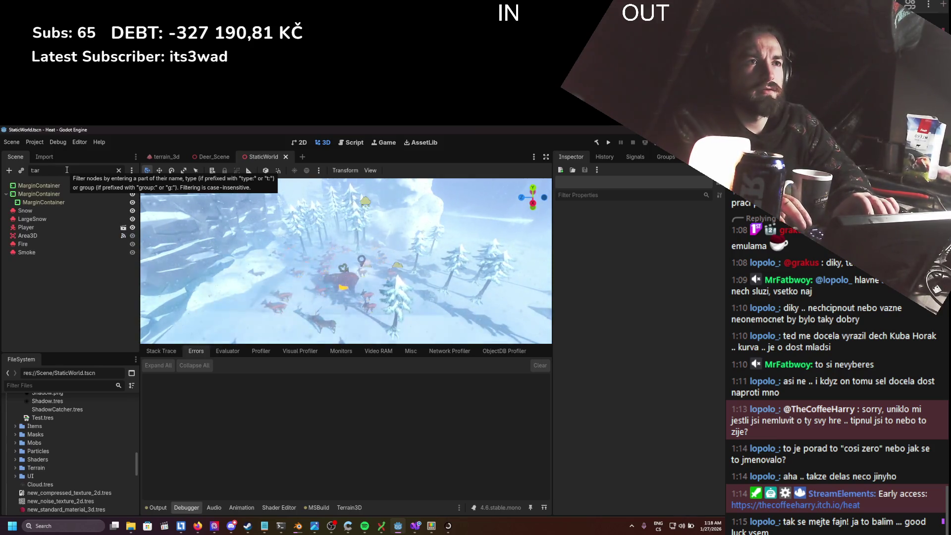
{"action": "key", "text": "BackSpace"}
{"action": "key", "text": "BackSpace"}
{"action": "key", "text": "BackSpace"}
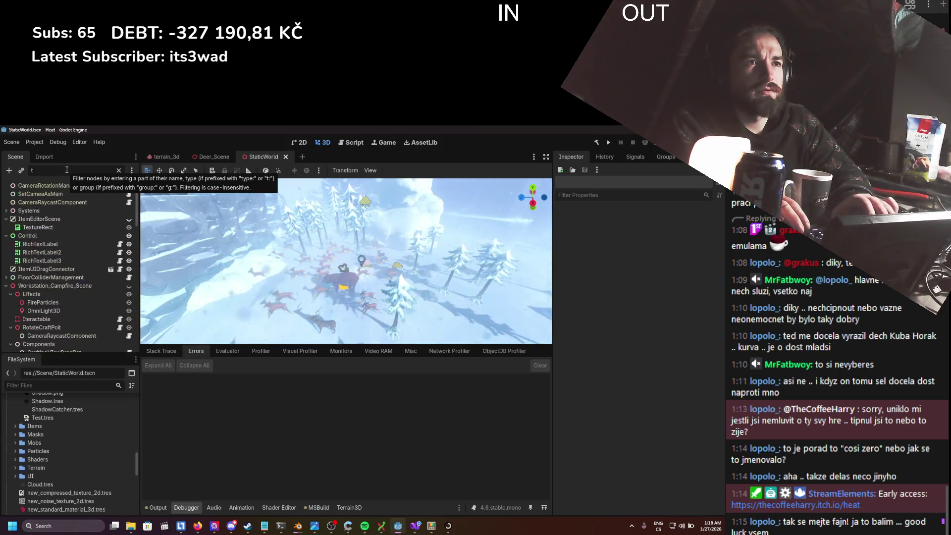
{"action": "type", "text": "mesh"}
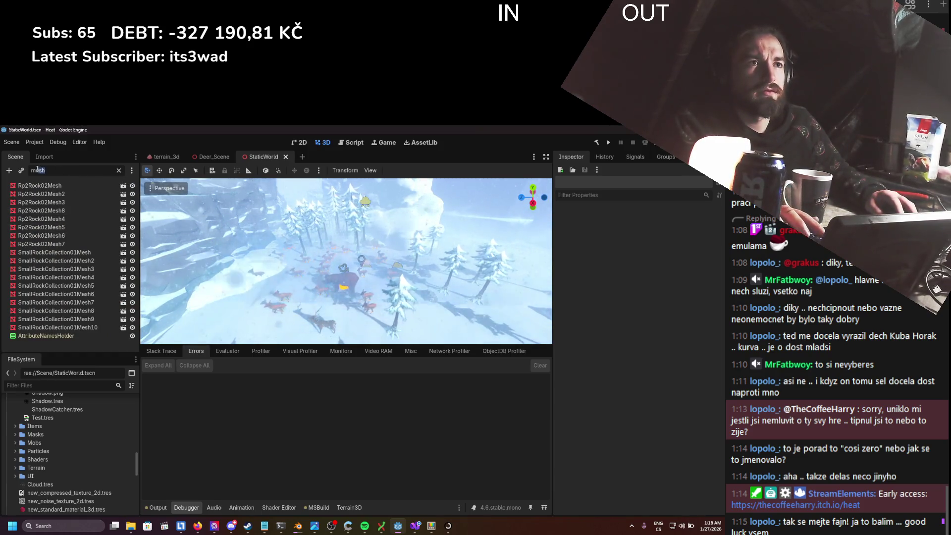
{"action": "key", "text": "BackSpace"}
{"action": "key", "text": "BackSpace"}
{"action": "key", "text": "BackSpace"}
{"action": "type", "text": "tmed"}
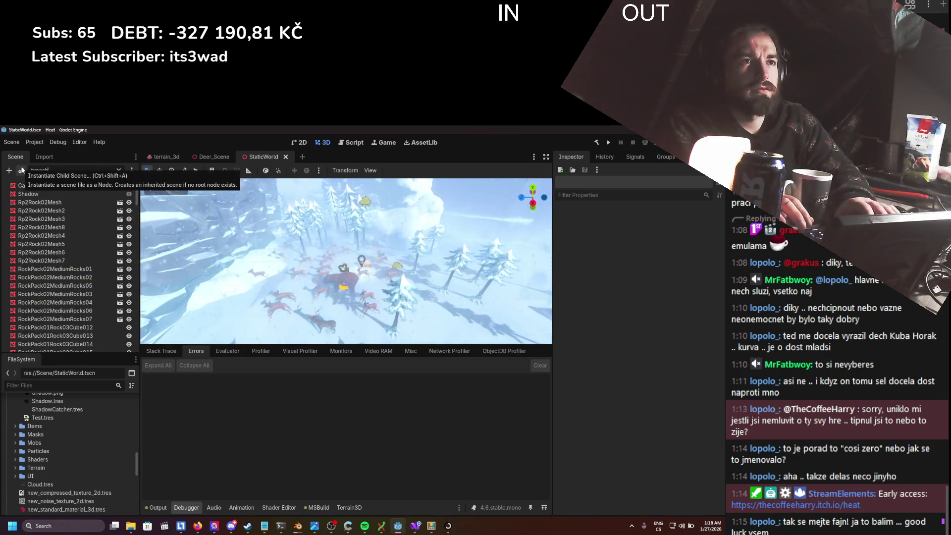
{"action": "scroll", "coordinate": [59, 213], "scroll_direction": "down", "scroll_amount": 5}
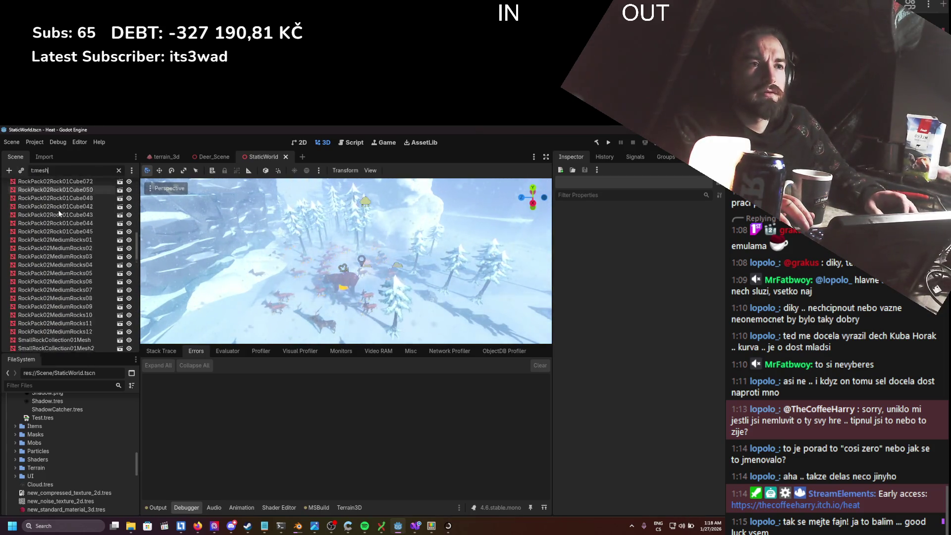
{"action": "scroll", "coordinate": [59, 213], "scroll_direction": "down", "scroll_amount": 10}
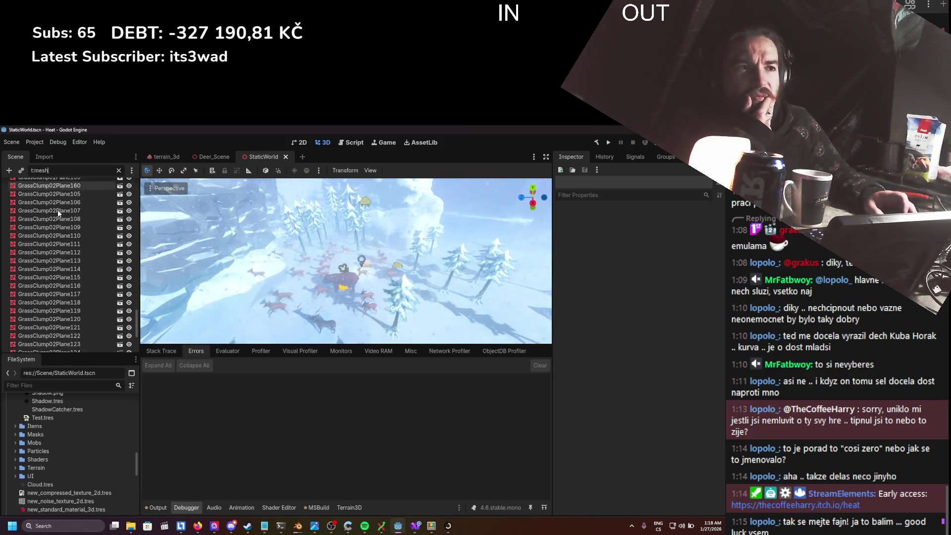
{"action": "scroll", "coordinate": [58, 209], "scroll_direction": "down", "scroll_amount": 1}
{"action": "scroll", "coordinate": [57, 209], "scroll_direction": "up", "scroll_amount": 5}
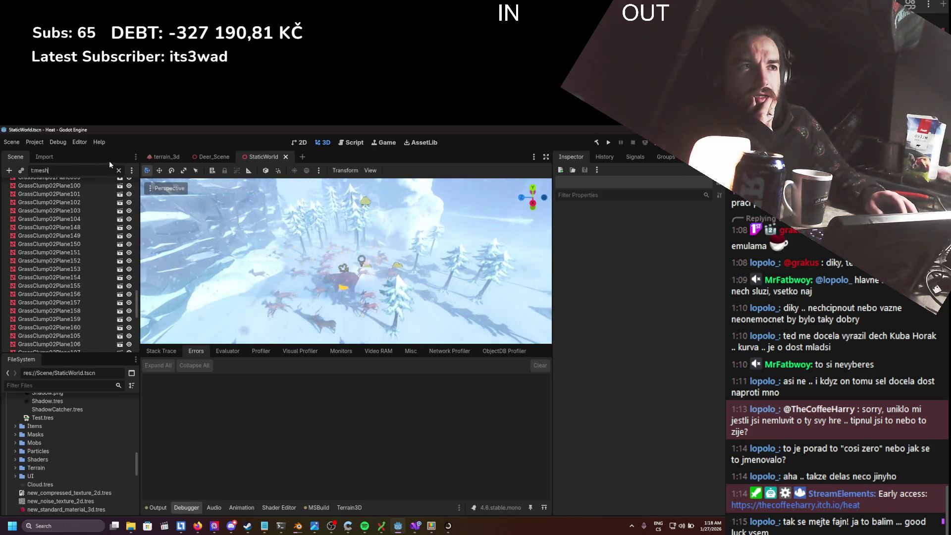
{"action": "left_click", "coordinate": [118, 170]}
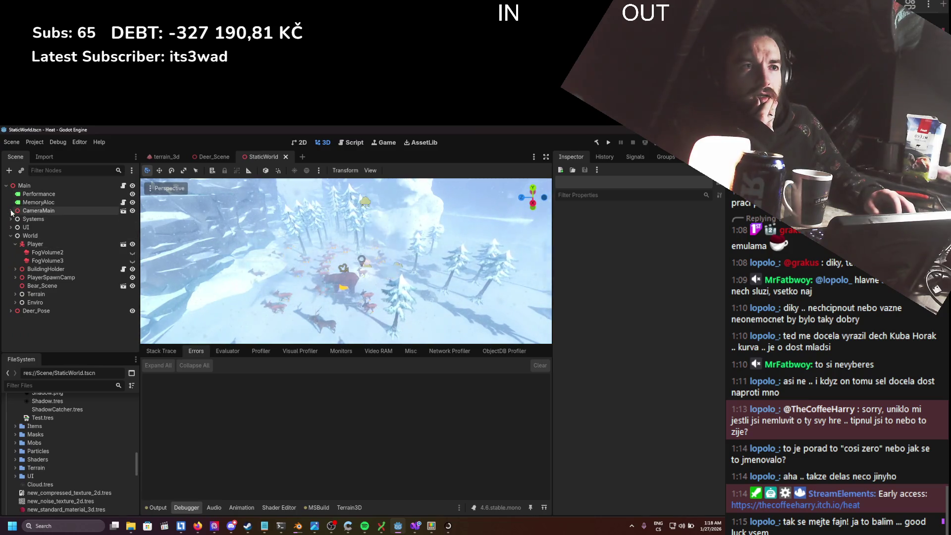
- Expand World and Terrain in the Scene tree to reveal PlayableArea
{"action": "left_click", "coordinate": [15, 278]}
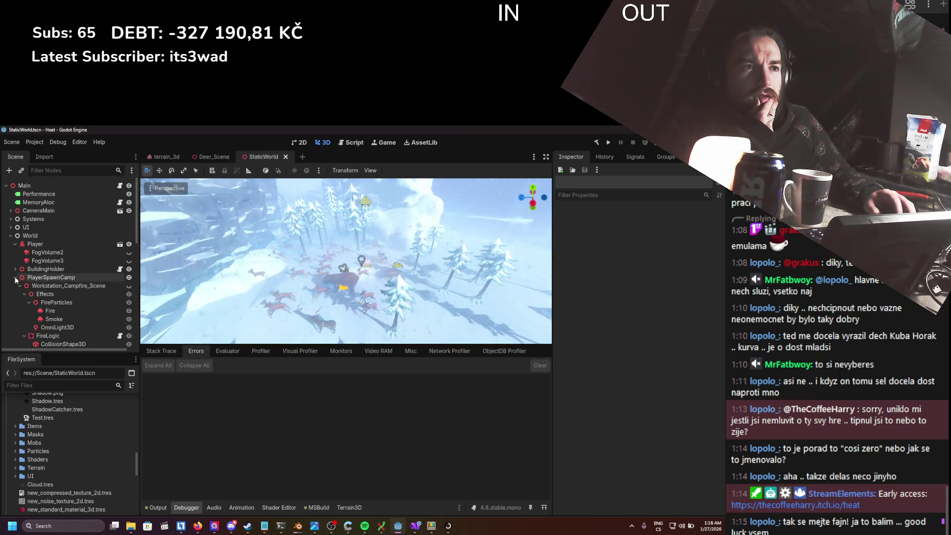
{"action": "scroll", "coordinate": [15, 278], "scroll_direction": "down", "scroll_amount": 4}
{"action": "scroll", "coordinate": [14, 278], "scroll_direction": "up", "scroll_amount": 4}
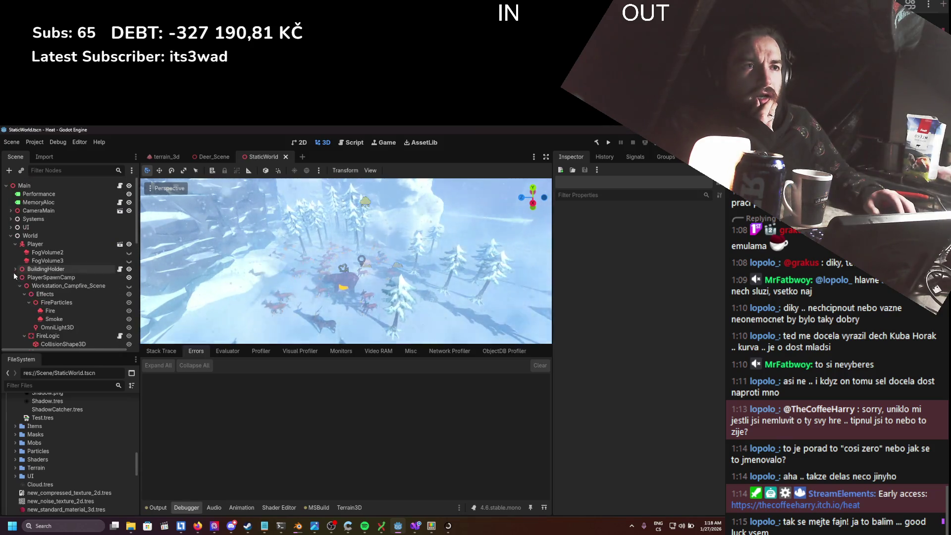
{"action": "left_click", "coordinate": [15, 278]}
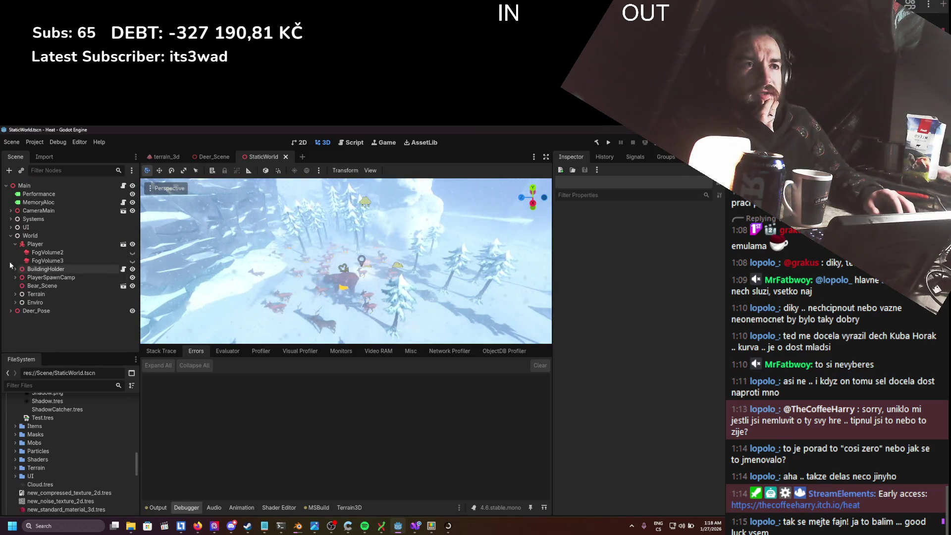
{"action": "left_click", "coordinate": [11, 236]}
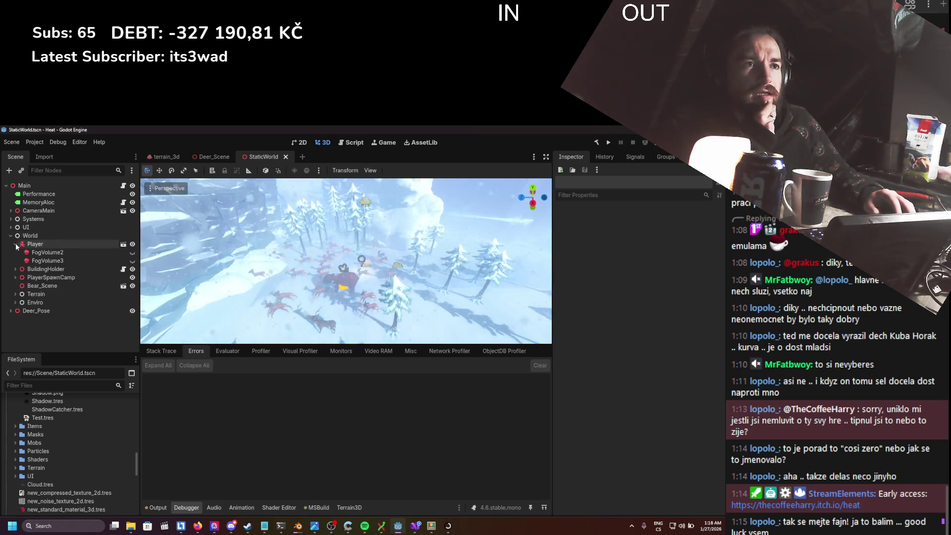
{"action": "left_click", "coordinate": [16, 277]}
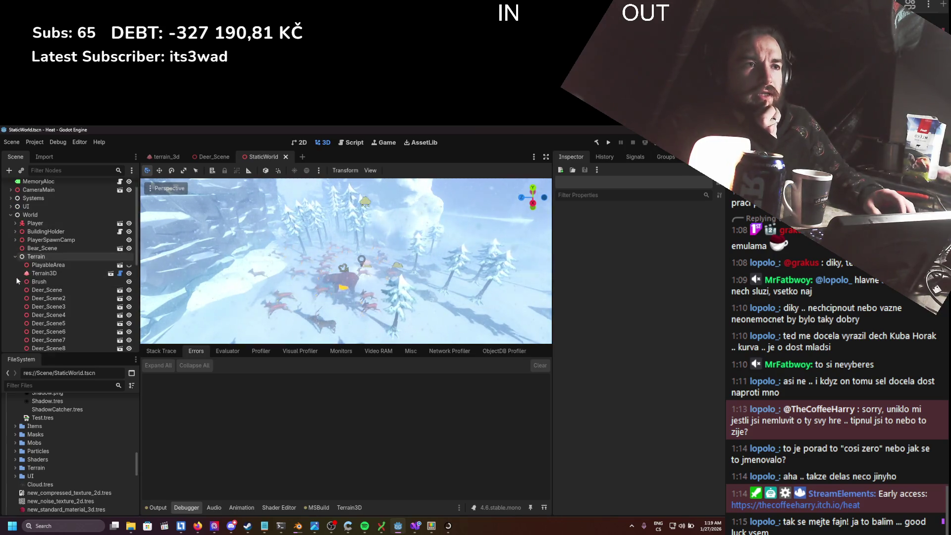
- Inspect and delete the PlayableArea node, then save StaticWorld
{"action": "left_click", "coordinate": [48, 265]}
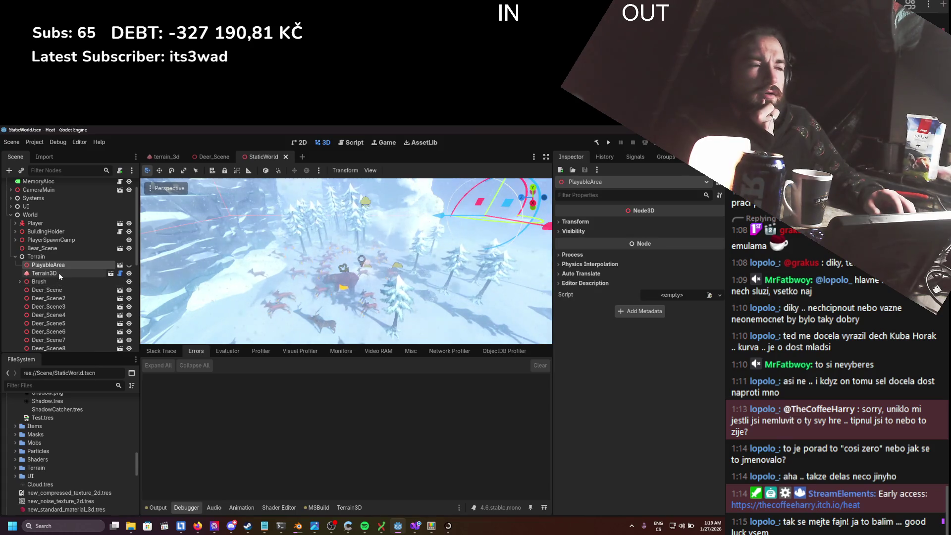
{"action": "left_click", "coordinate": [130, 266]}
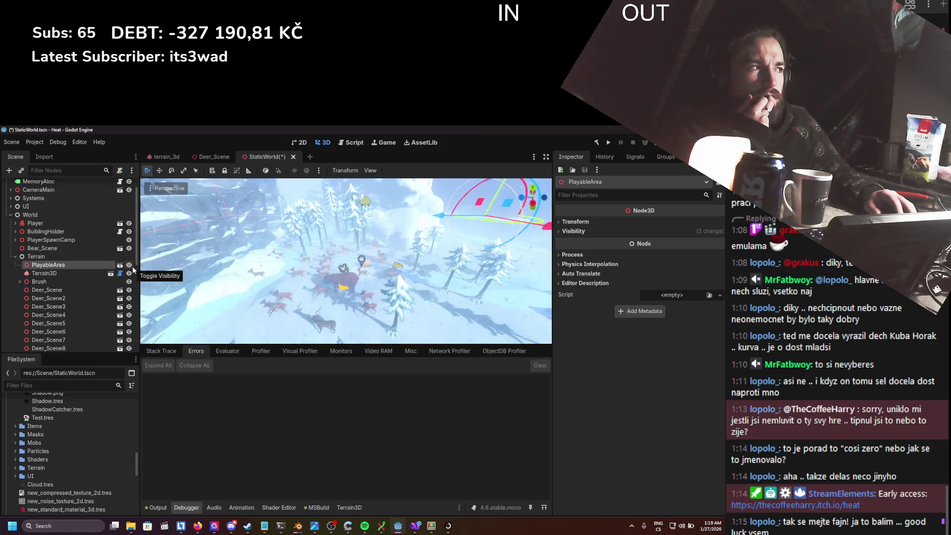
{"action": "left_click", "coordinate": [94, 273]}
{"action": "double_click", "coordinate": [88, 265]}
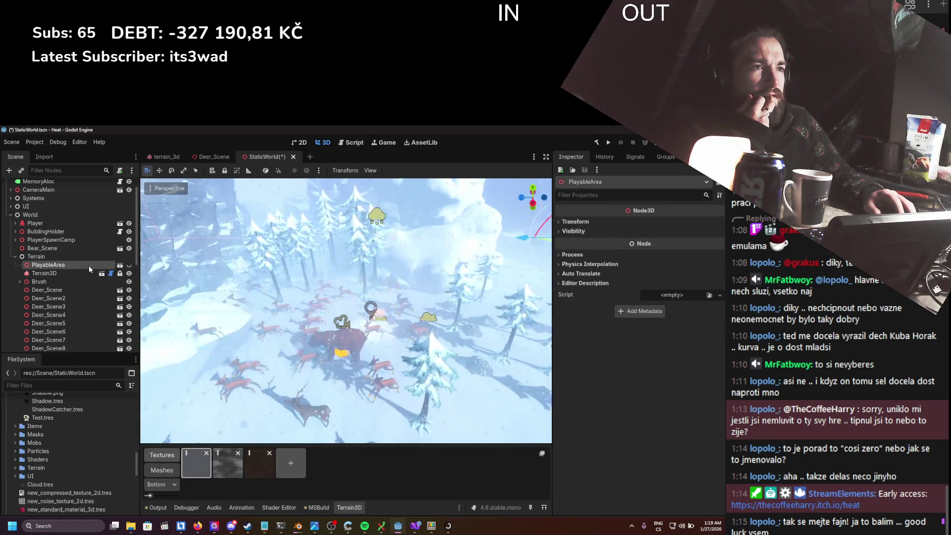
{"action": "key", "text": "Delete"}
{"action": "key", "text": "Return"}
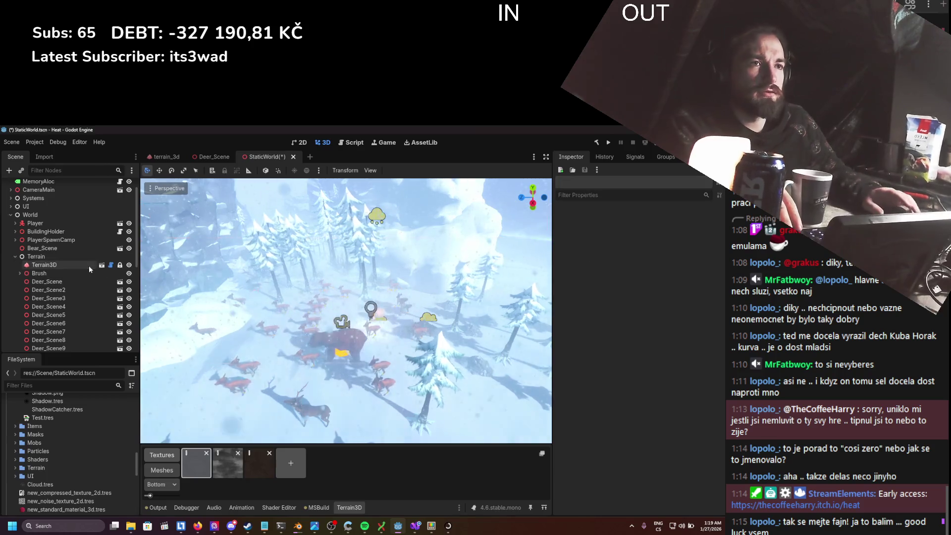
{"action": "key", "text": "ctrl+s"}
{"action": "left_click", "coordinate": [67, 264]}
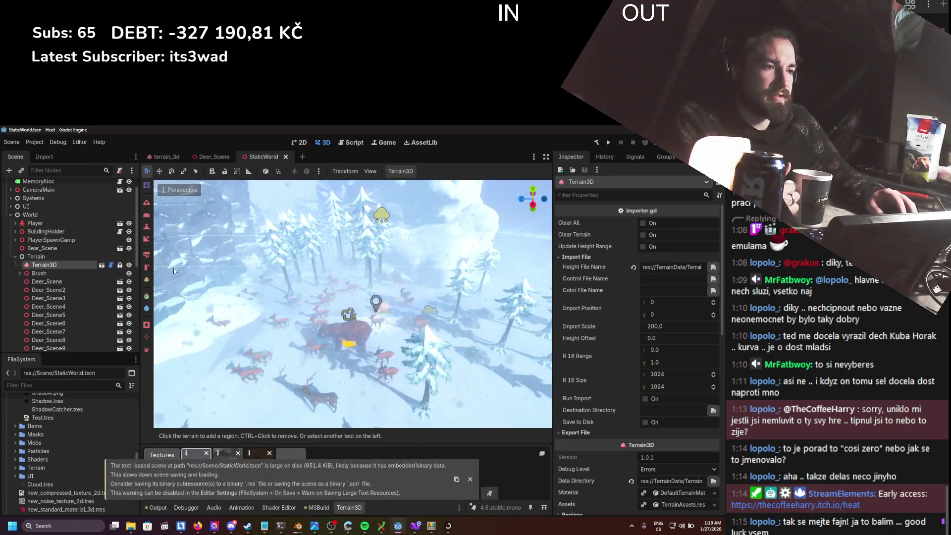
{"action": "scroll", "coordinate": [628, 280], "scroll_direction": "down", "scroll_amount": 5}
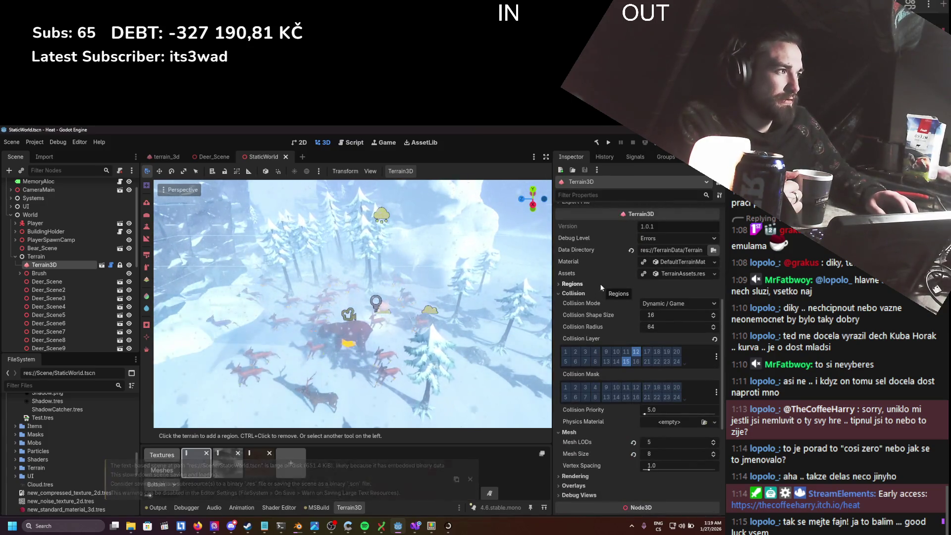
{"action": "scroll", "coordinate": [600, 284], "scroll_direction": "down", "scroll_amount": 3}
{"action": "scroll", "coordinate": [598, 255], "scroll_direction": "down", "scroll_amount": 2}
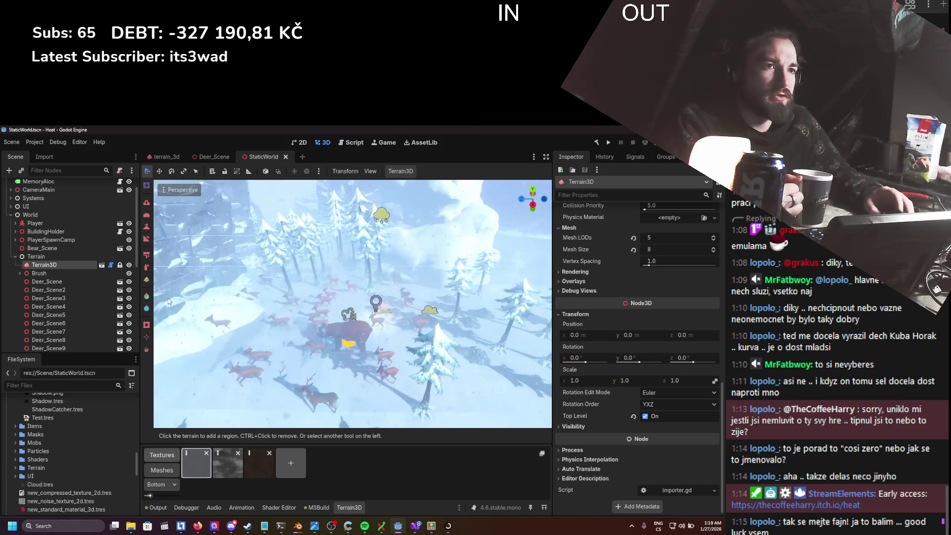
{"action": "left_click", "coordinate": [20, 273]}
{"action": "left_click", "coordinate": [20, 274]}
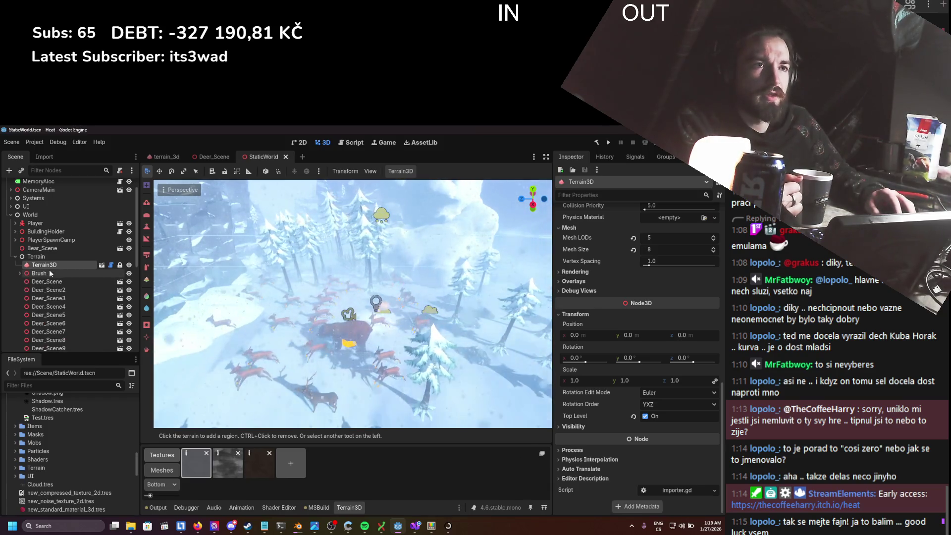
{"action": "key", "text": "Delete"}
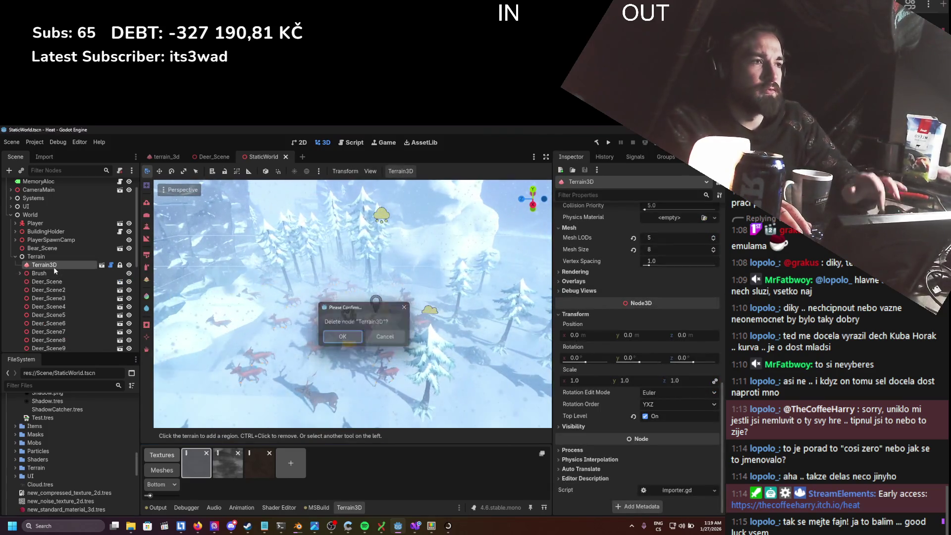
{"action": "key", "text": "Return"}
{"action": "key", "text": "ctrl+s"}
{"action": "key", "text": "ctrl+z"}
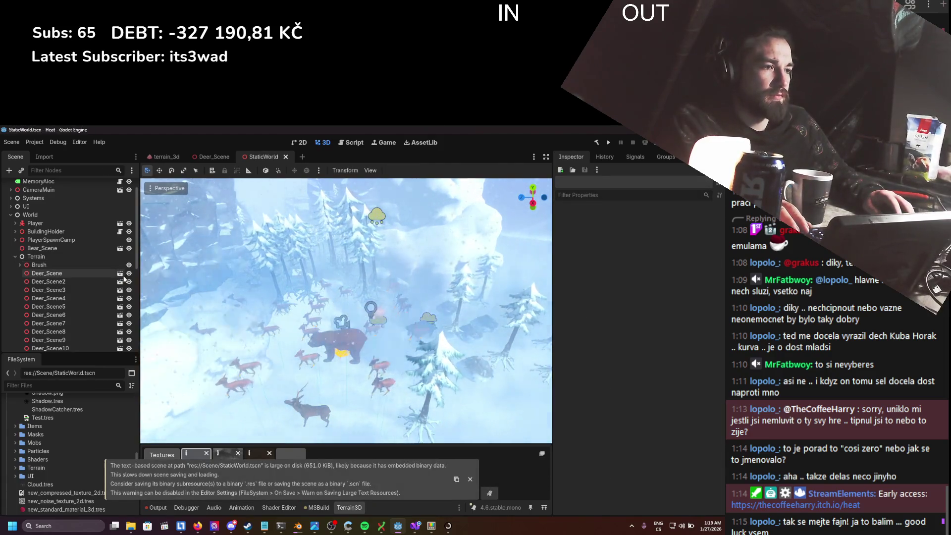
{"action": "key", "text": "ctrl+s"}
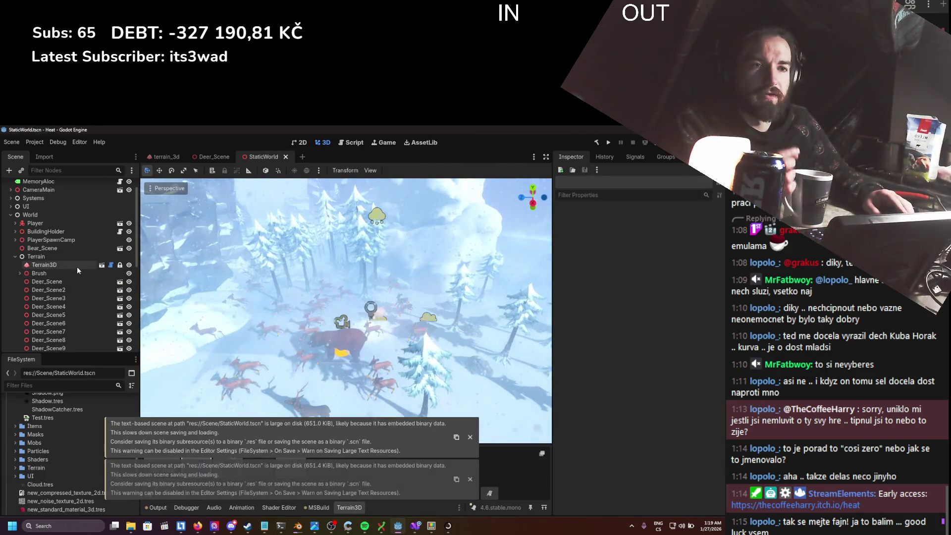
{"action": "scroll", "coordinate": [76, 268], "scroll_direction": "down", "scroll_amount": 5}
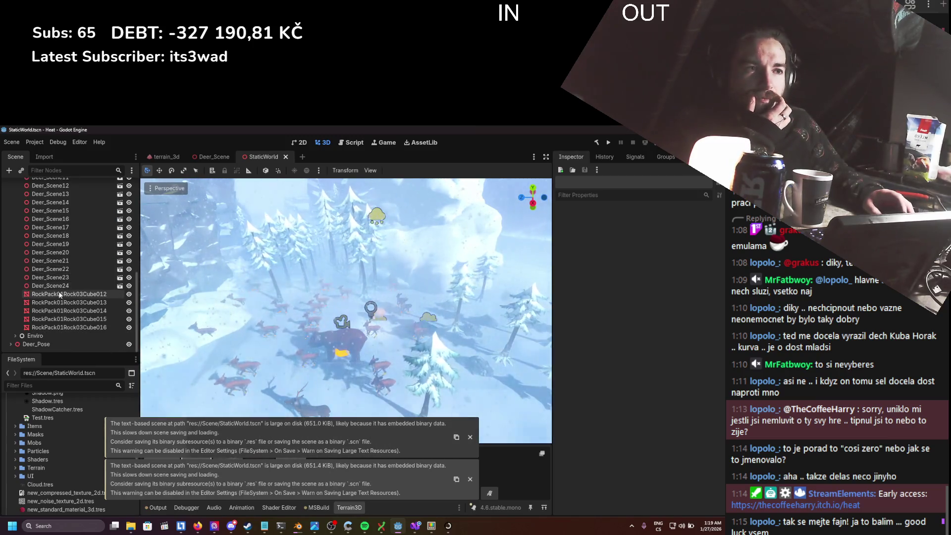
{"action": "scroll", "coordinate": [32, 280], "scroll_direction": "up", "scroll_amount": 5}
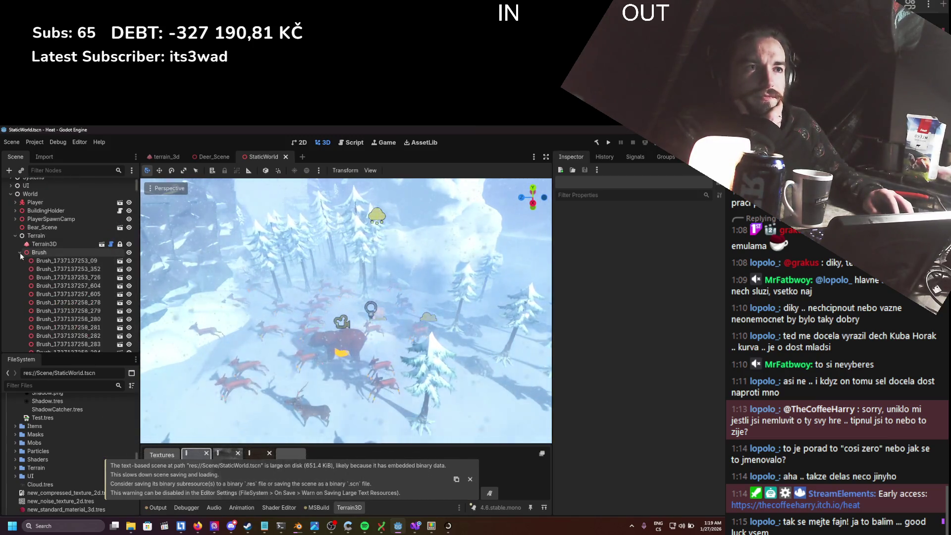
{"action": "scroll", "coordinate": [19, 267], "scroll_direction": "up", "scroll_amount": 1}
{"action": "left_click", "coordinate": [15, 260]}
{"action": "left_click", "coordinate": [15, 260]}
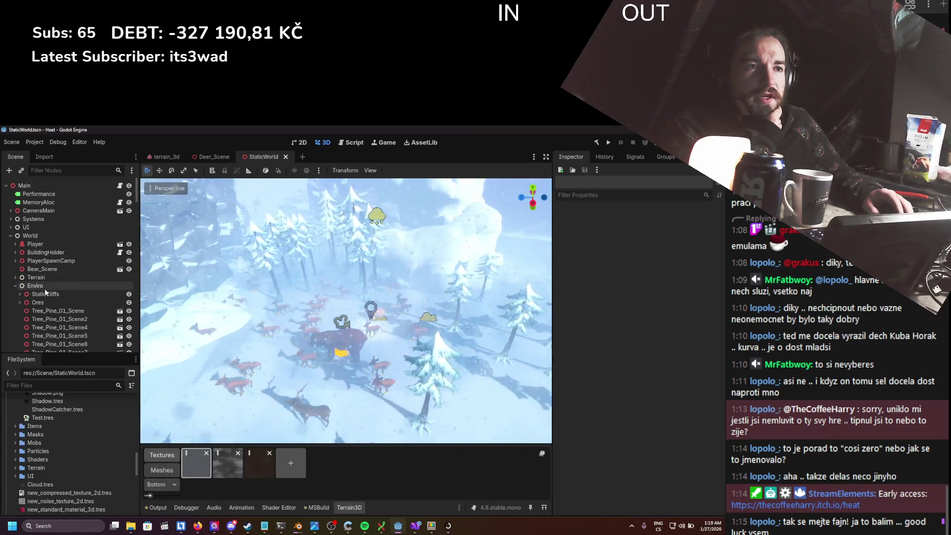
{"action": "scroll", "coordinate": [49, 289], "scroll_direction": "down", "scroll_amount": 5}
{"action": "scroll", "coordinate": [49, 288], "scroll_direction": "down", "scroll_amount": 10}
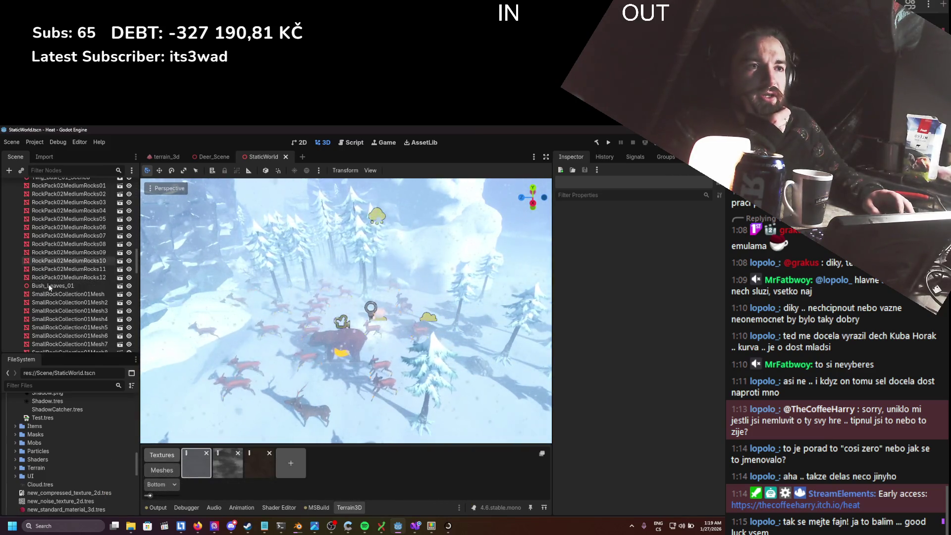
{"action": "scroll", "coordinate": [50, 287], "scroll_direction": "down", "scroll_amount": 5}
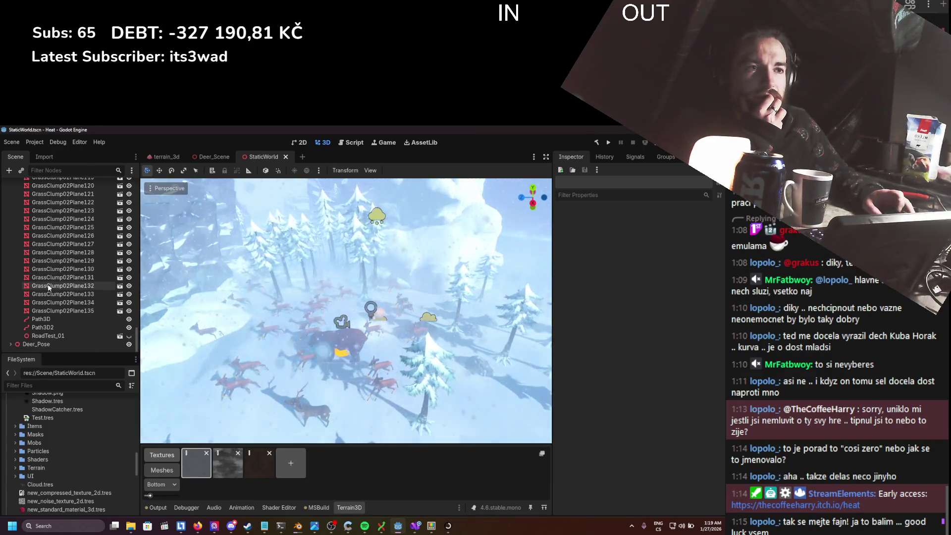
{"action": "left_click", "coordinate": [40, 320]}
- Delete both Path3D nodes and RoadTest_01, saving the scene after each removal
{"action": "left_click", "coordinate": [42, 327], "text": "ctrl"}
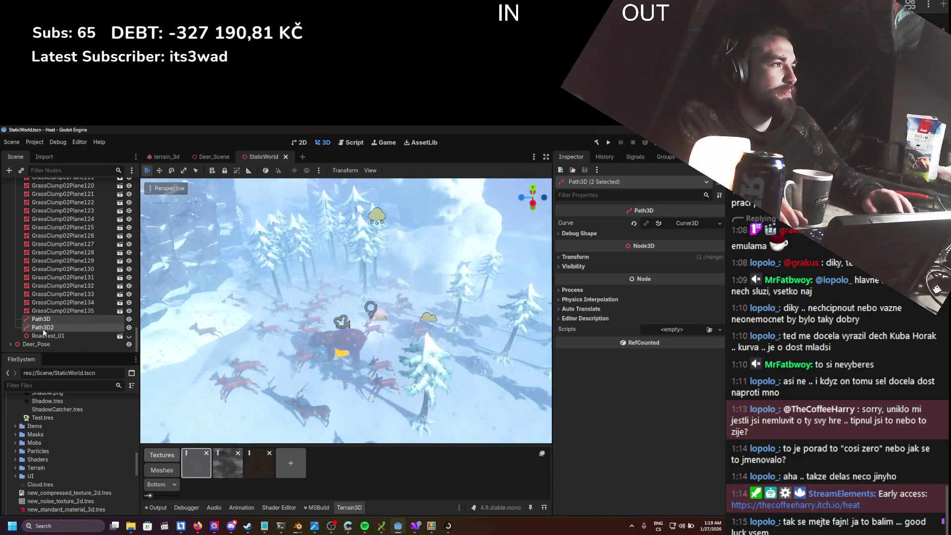
{"action": "key", "text": "Delete"}
{"action": "key", "text": "Return"}
{"action": "key", "text": "ctrl+s"}
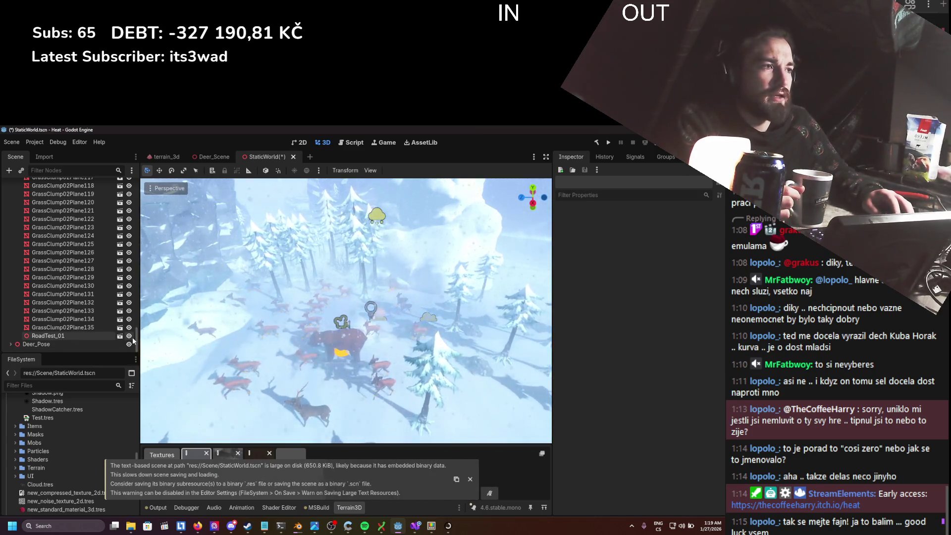
{"action": "left_click", "coordinate": [79, 337]}
{"action": "key", "text": "Delete"}
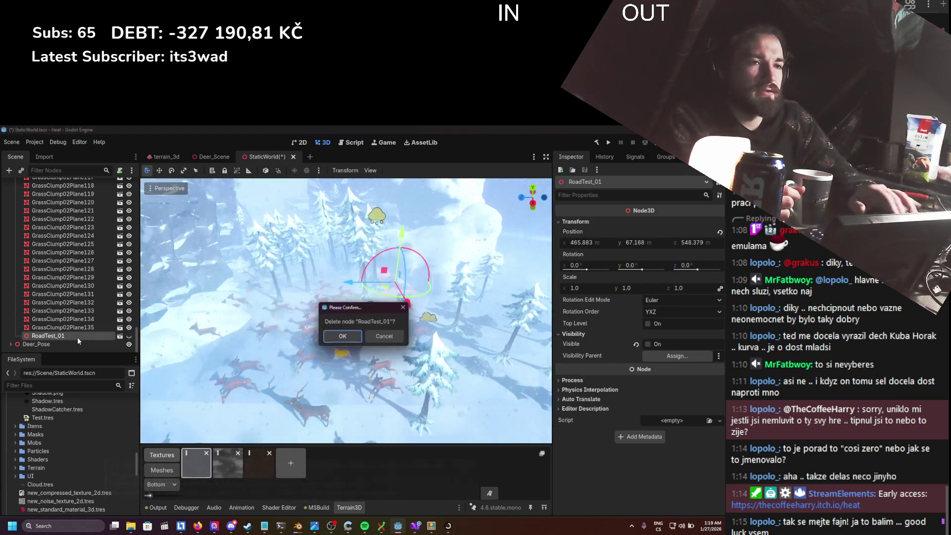
{"action": "key", "text": "Return"}
{"action": "key", "text": "ctrl+s"}
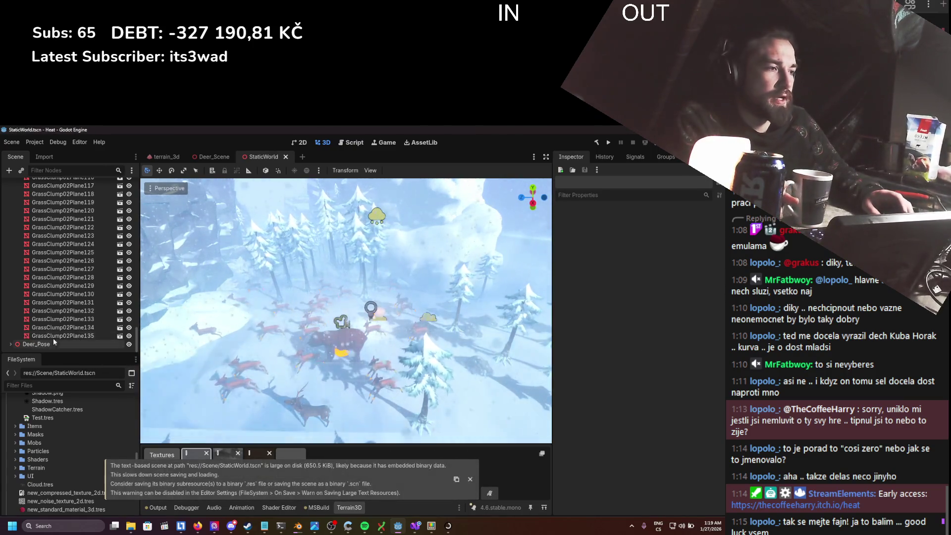
- Delete the Enviro node, save to check the file size, then undo the deletion
{"action": "scroll", "coordinate": [65, 332], "scroll_direction": "up", "scroll_amount": 5}
{"action": "scroll", "coordinate": [133, 286], "scroll_direction": "up", "scroll_amount": 5}
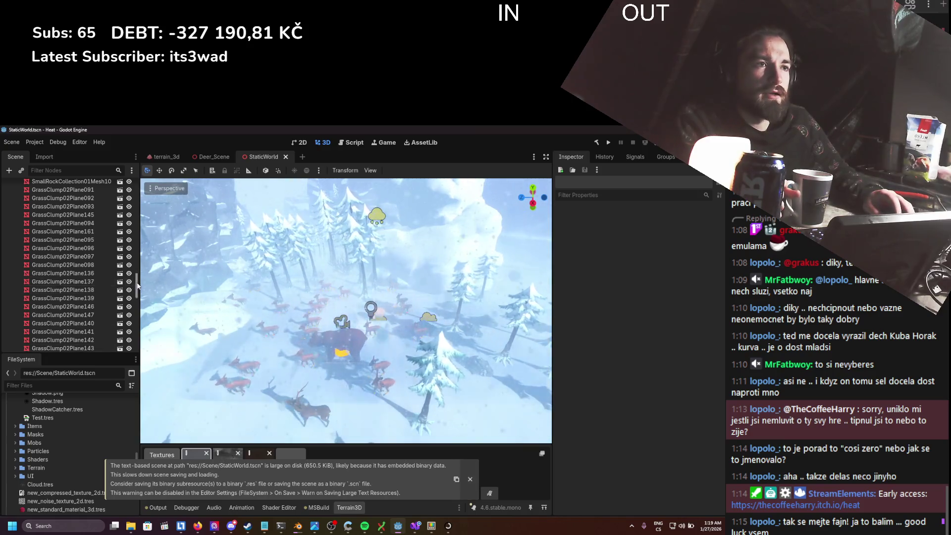
{"action": "scroll", "coordinate": [139, 286], "scroll_direction": "up", "scroll_amount": 10}
{"action": "left_click", "coordinate": [16, 286]}
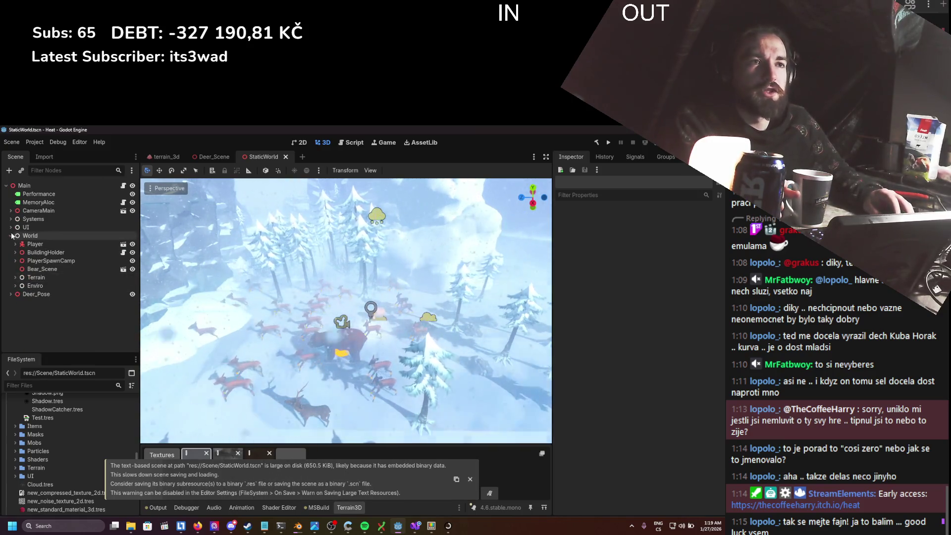
{"action": "left_click", "coordinate": [39, 286]}
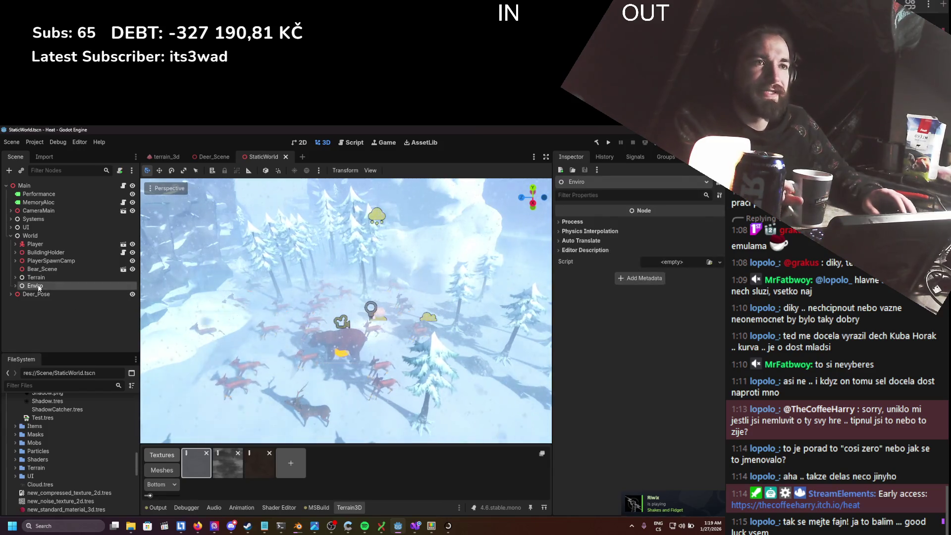
{"action": "key", "text": "Delete"}
{"action": "key", "text": "Return"}
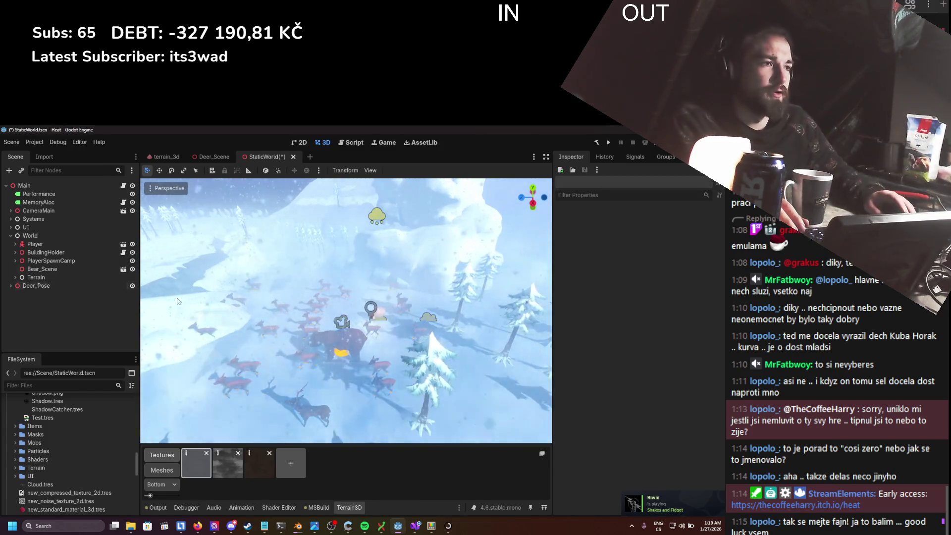
{"action": "key", "text": "ctrl+s"}
{"action": "key", "text": "ctrl+z"}
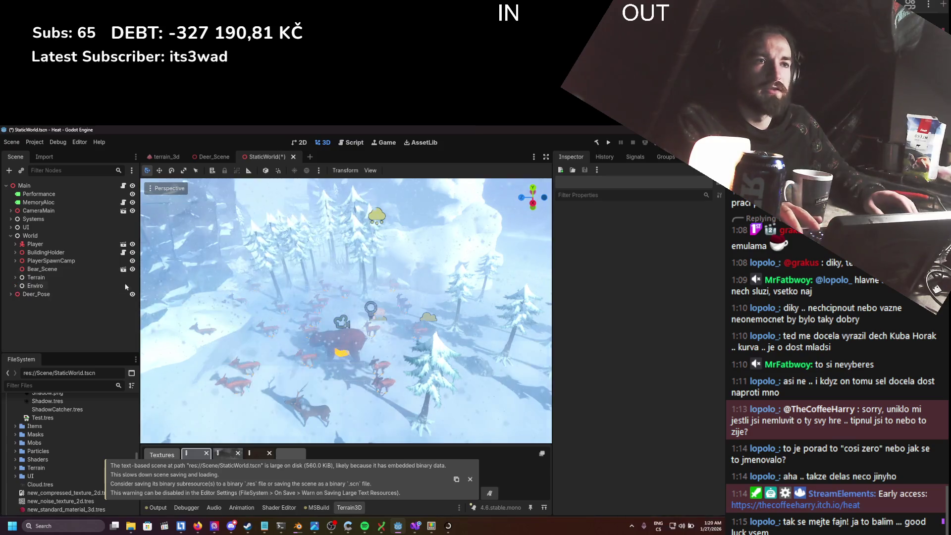
- Test-delete the Terrain and World nodes, restoring each with undo afterwards
{"action": "left_click", "coordinate": [45, 276]}
{"action": "key", "text": "Delete"}
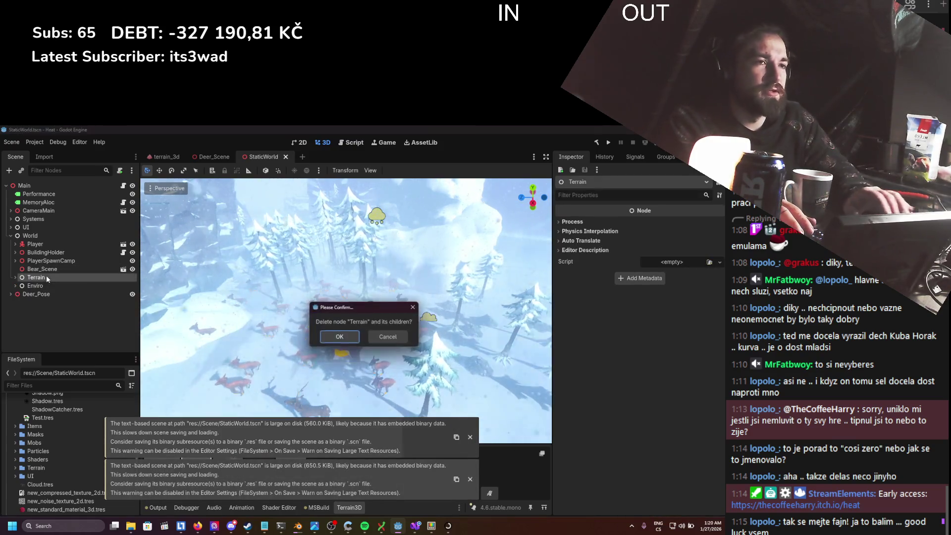
{"action": "key", "text": "Return"}
{"action": "key", "text": "ctrl+s"}
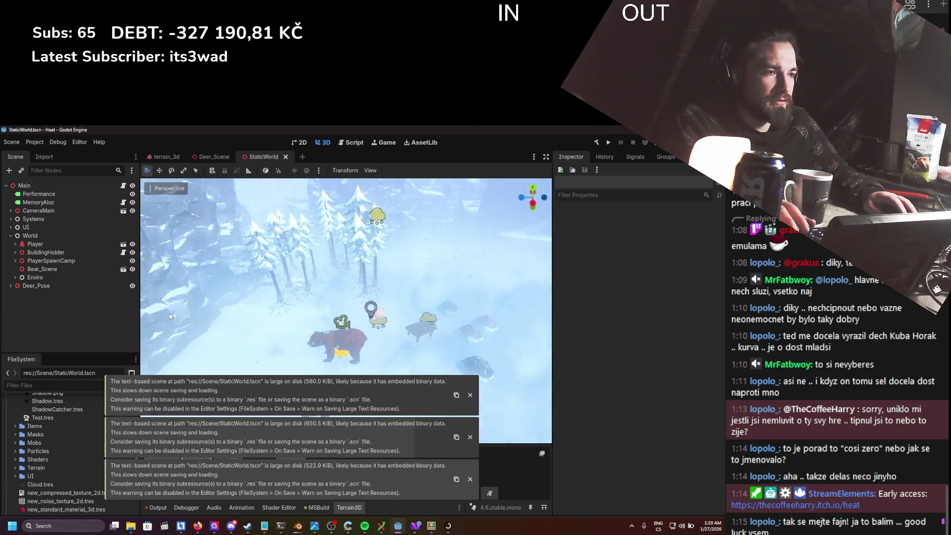
{"action": "key", "text": "ctrl+z"}
{"action": "left_click", "coordinate": [30, 237]}
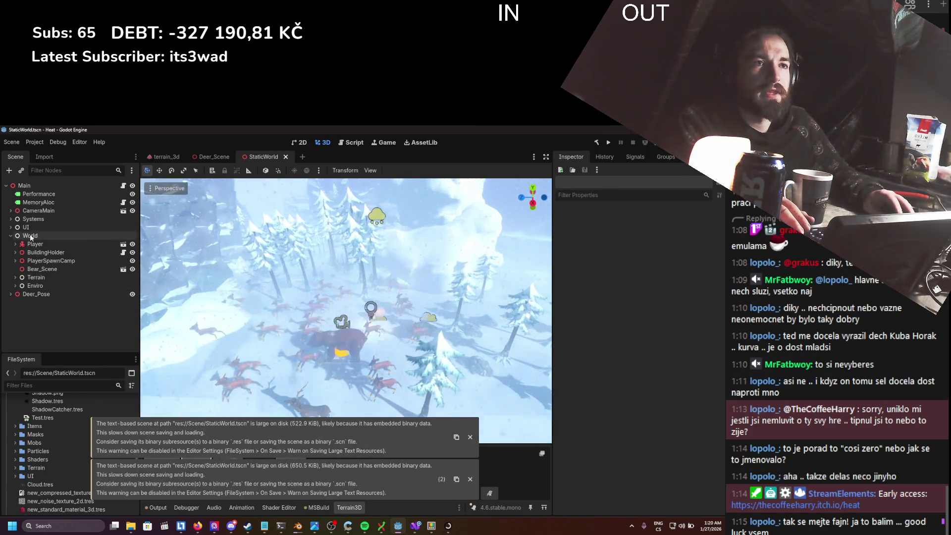
{"action": "key", "text": "Return"}
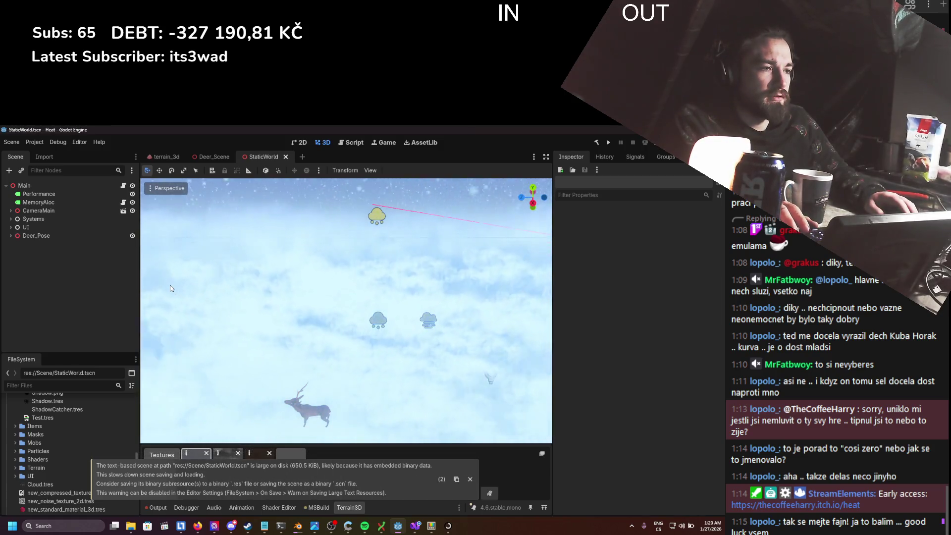
{"action": "key", "text": "ctrl+z"}
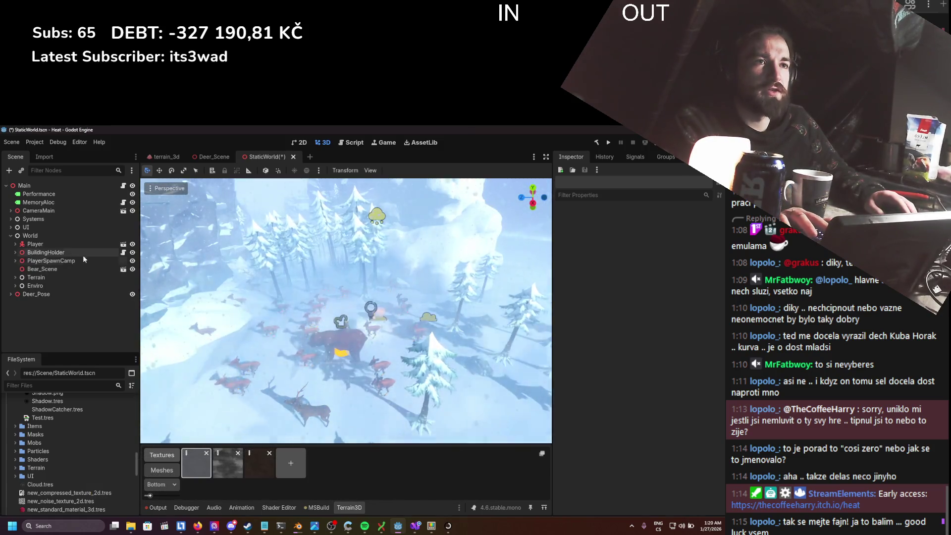
- Expand Player, BuildingHolder and PlayerSpawnCamp in the Scene tree to inspect their children
{"action": "left_click", "coordinate": [15, 244]}
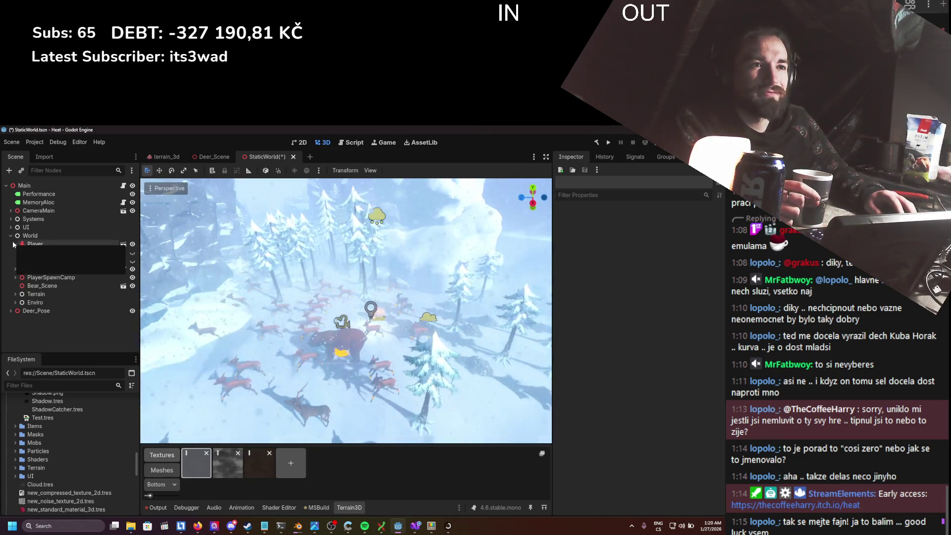
{"action": "left_click", "coordinate": [15, 243]}
{"action": "left_click", "coordinate": [16, 254]}
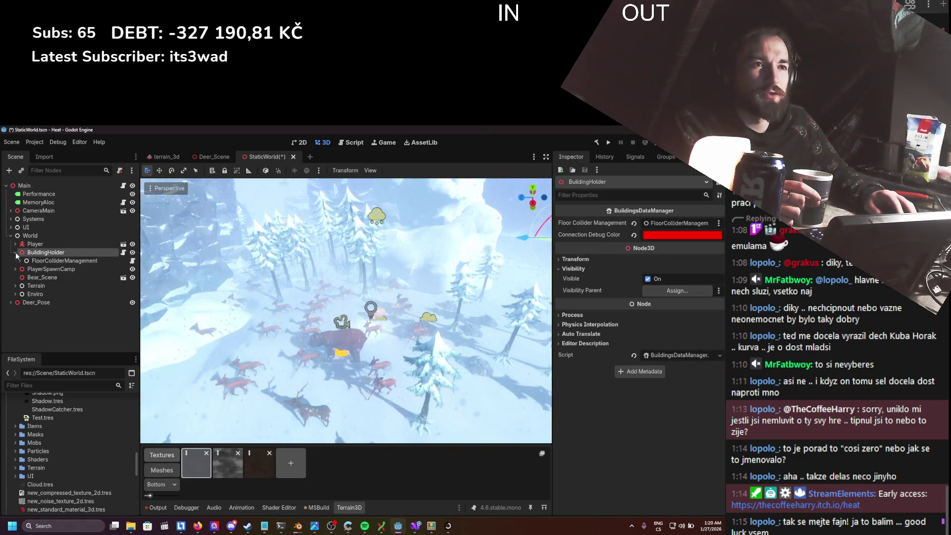
{"action": "left_click", "coordinate": [21, 262]}
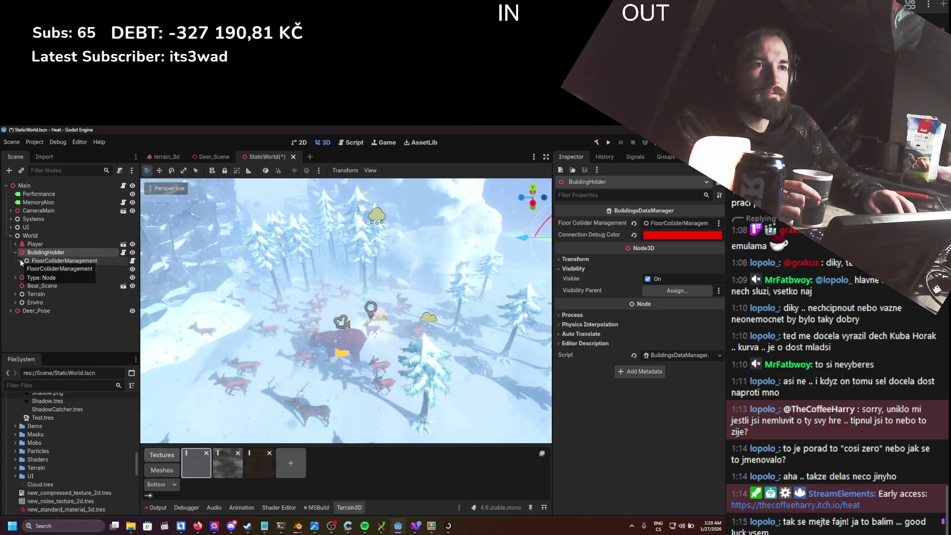
{"action": "left_click", "coordinate": [16, 254]}
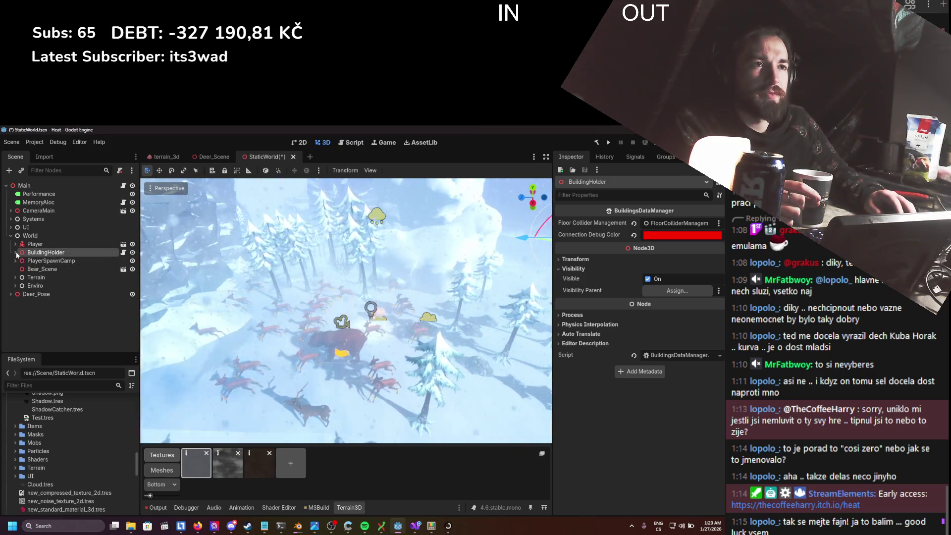
{"action": "left_click", "coordinate": [44, 260]}
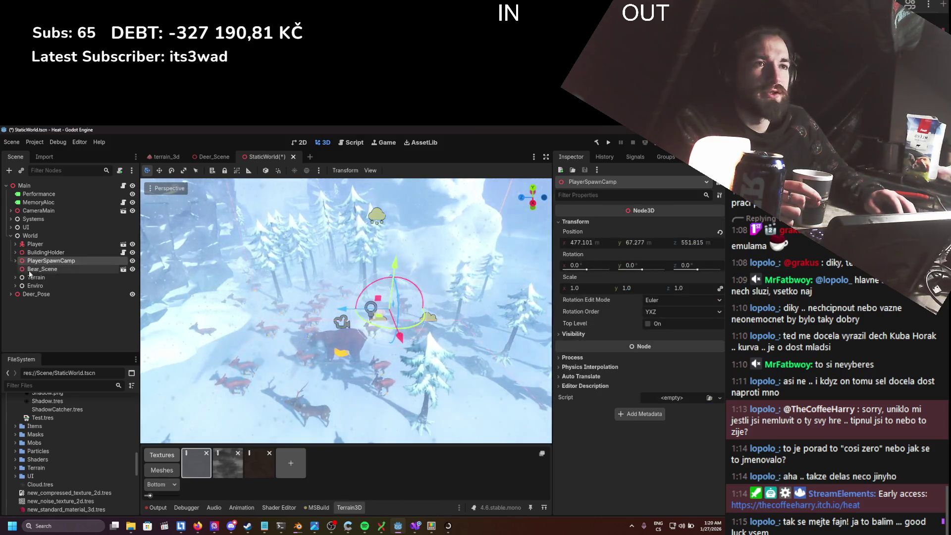
{"action": "left_click", "coordinate": [15, 260]}
{"action": "scroll", "coordinate": [67, 298], "scroll_direction": "down", "scroll_amount": 3}
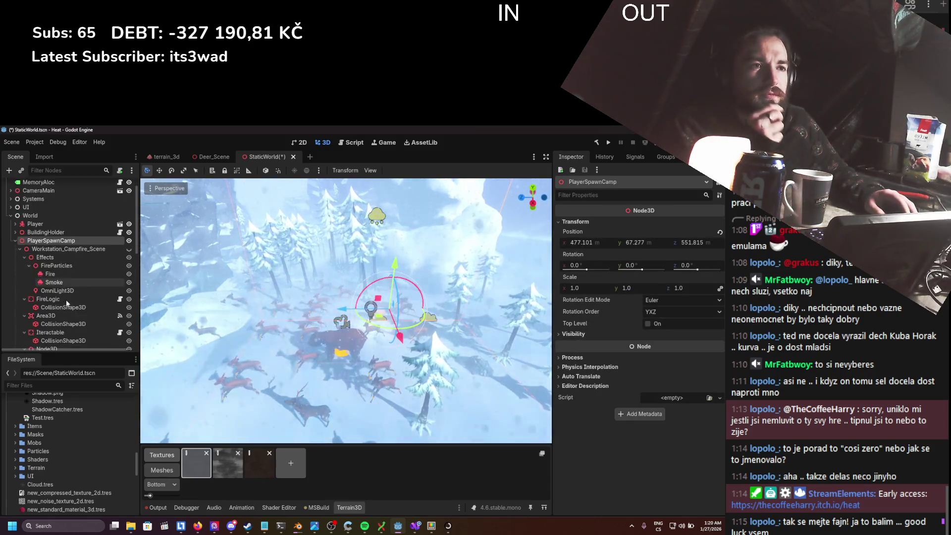
{"action": "scroll", "coordinate": [67, 298], "scroll_direction": "up", "scroll_amount": 3}
- Delete BuildingHolder and save, reading StaticWorld's size of 649.3 KiB
{"action": "left_click", "coordinate": [15, 261]}
{"action": "left_click", "coordinate": [45, 252]}
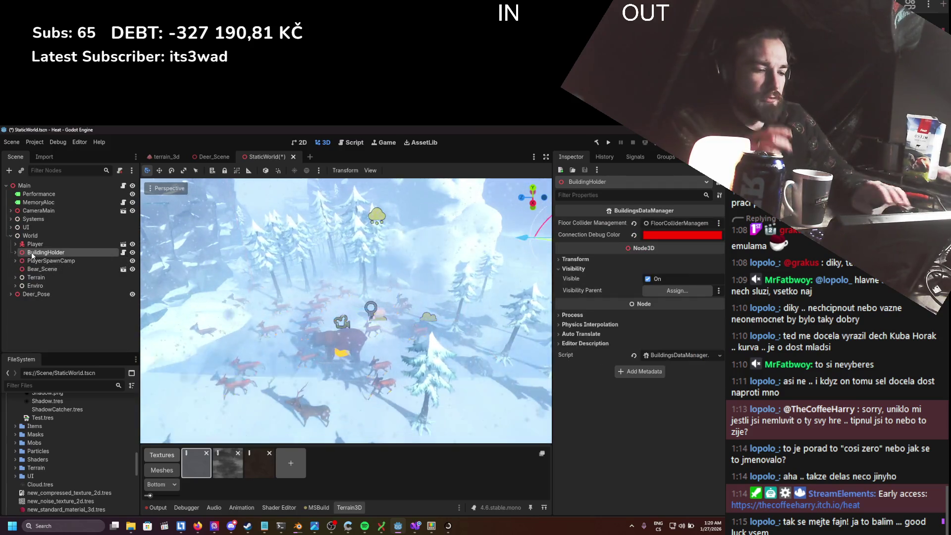
{"action": "key", "text": "Delete"}
{"action": "key", "text": "Escape"}
{"action": "key", "text": "ctrl+s"}
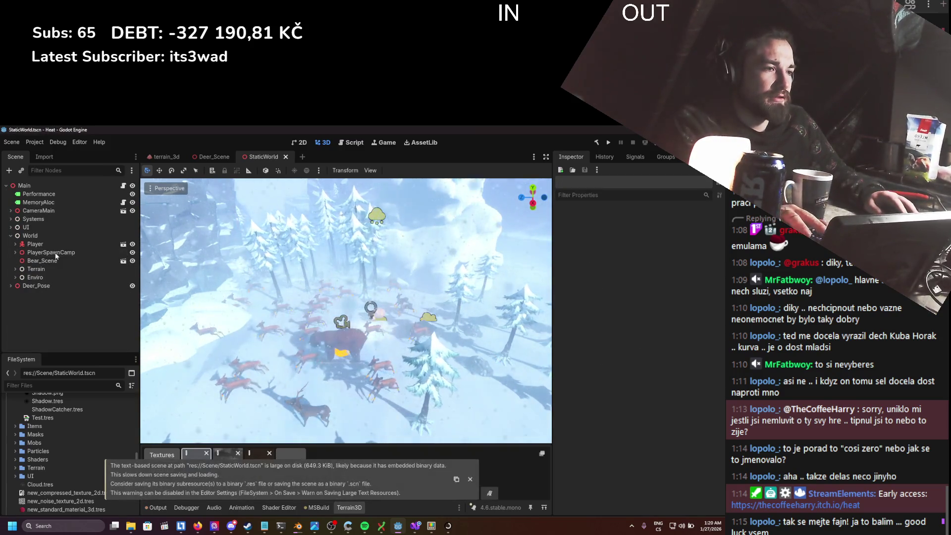
{"action": "left_click", "coordinate": [55, 263]}
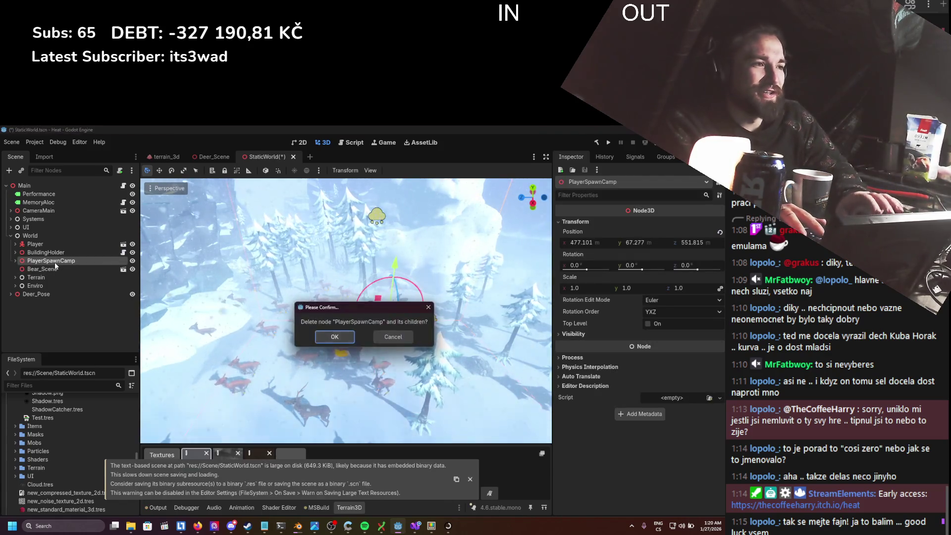
- Confirm deleting PlayerSpawnCamp and save, noting the scene at 521.5 KiB
{"action": "key", "text": "Return"}
{"action": "key", "text": "ctrl+s"}
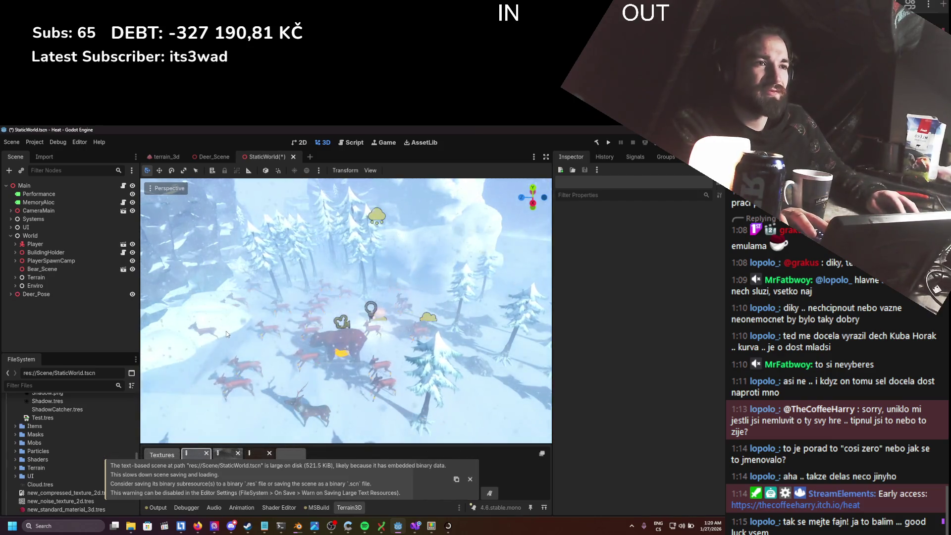
{"action": "left_click", "coordinate": [226, 334]}
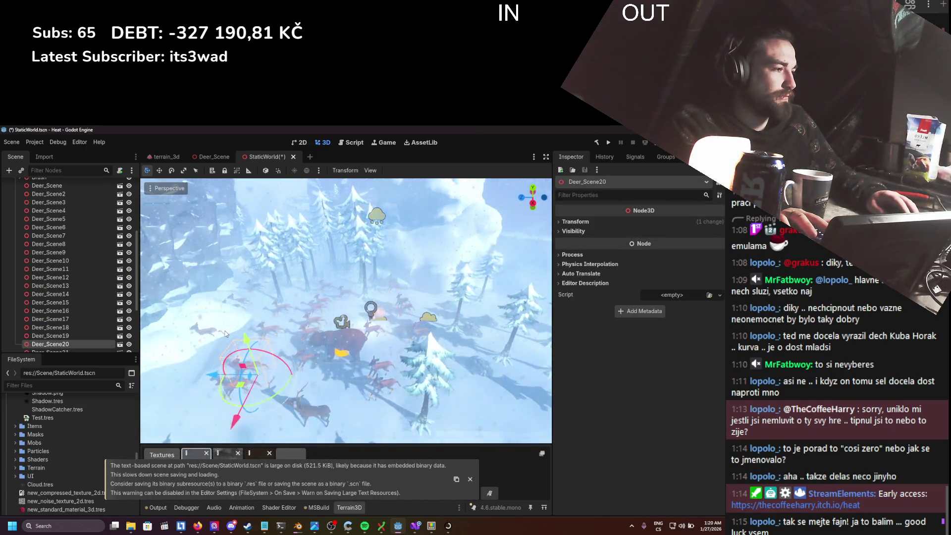
{"action": "scroll", "coordinate": [55, 267], "scroll_direction": "up", "scroll_amount": 10}
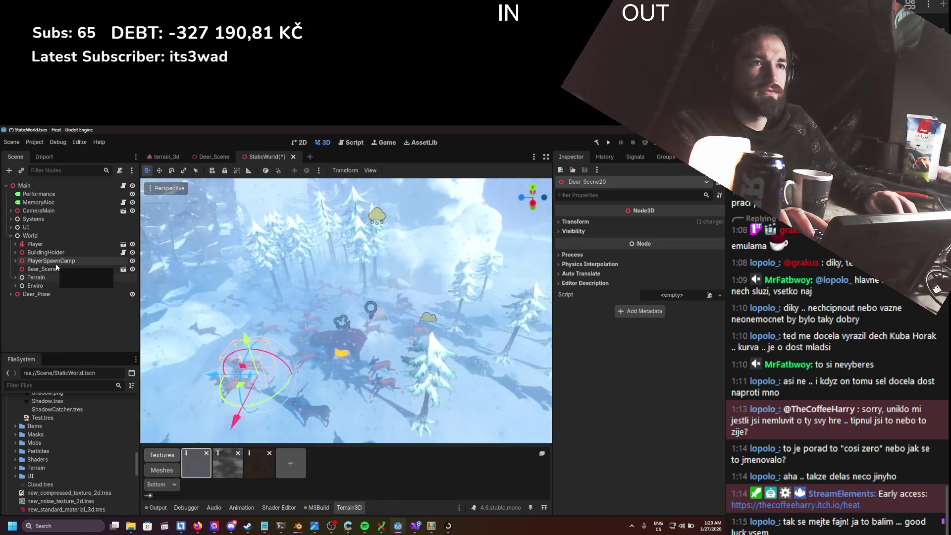
- Inspect the PlayerSpawnCamp and Bear_Scene nodes, then search the scene text for n7o1l
{"action": "left_click", "coordinate": [55, 264]}
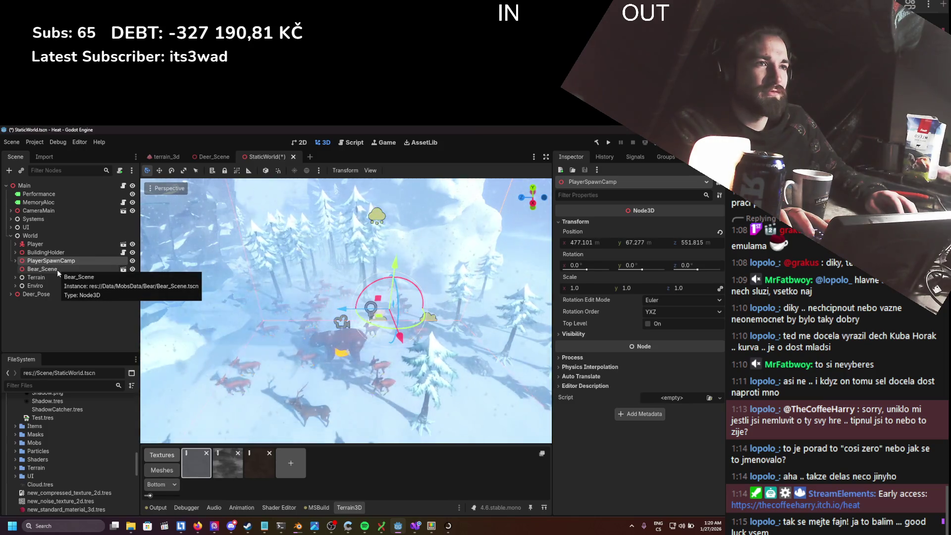
{"action": "left_click", "coordinate": [15, 262]}
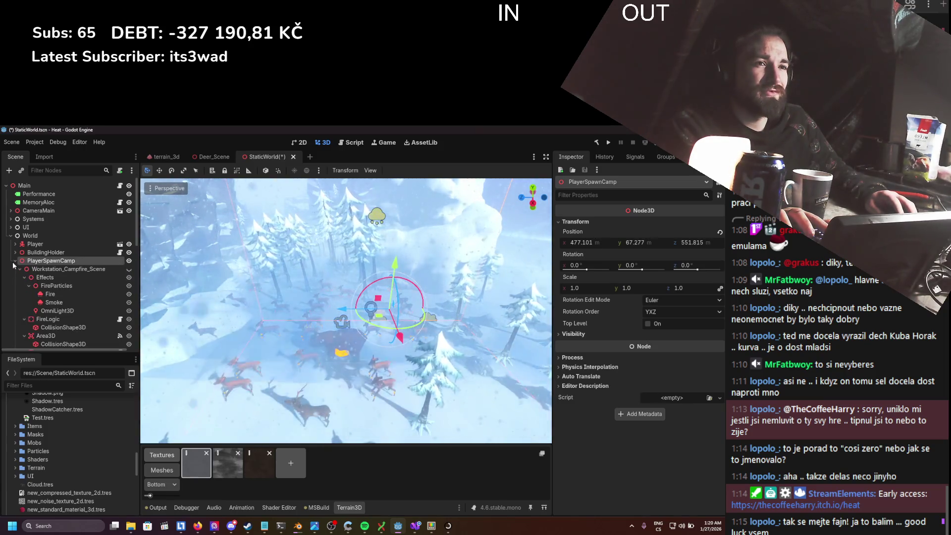
{"action": "left_click", "coordinate": [13, 263]}
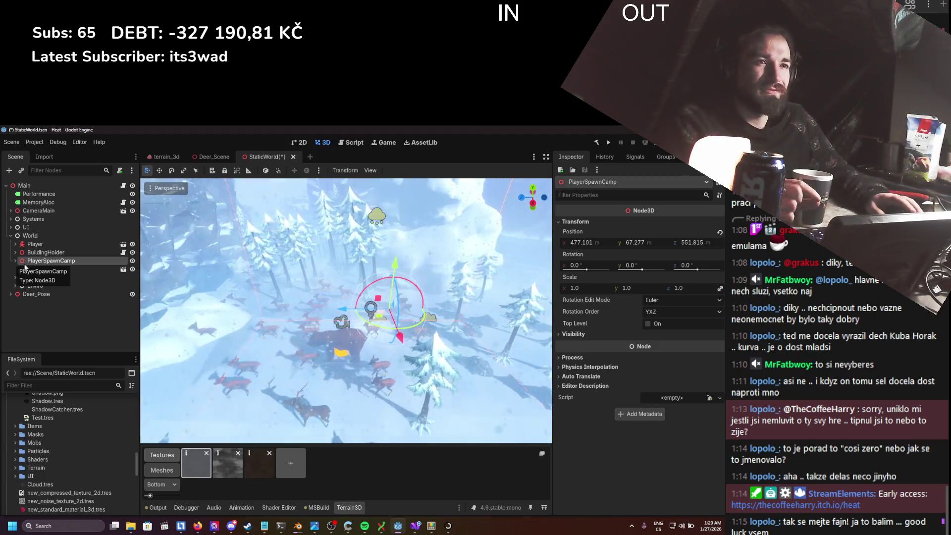
{"action": "left_click", "coordinate": [52, 271]}
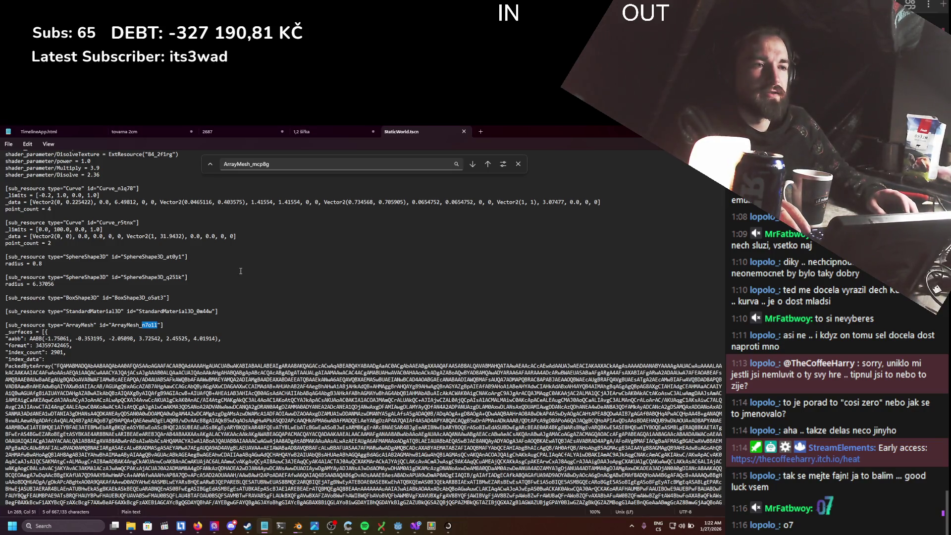
{"action": "key", "text": "ctrl+f"}
- Find the n7o1l match in StaticWorld.tscn and scroll through the surrounding text
{"action": "left_click", "coordinate": [485, 167]}
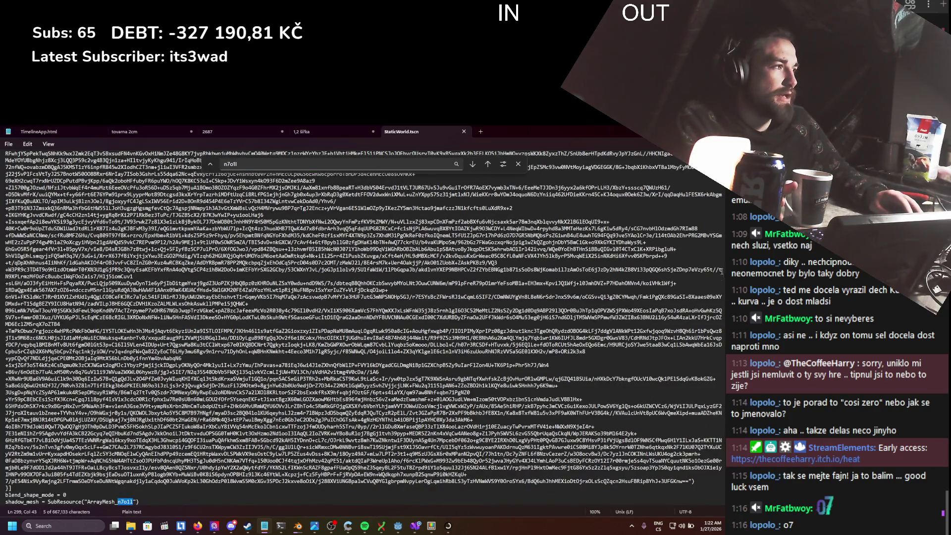
{"action": "scroll", "coordinate": [391, 417], "scroll_direction": "up", "scroll_amount": 20}
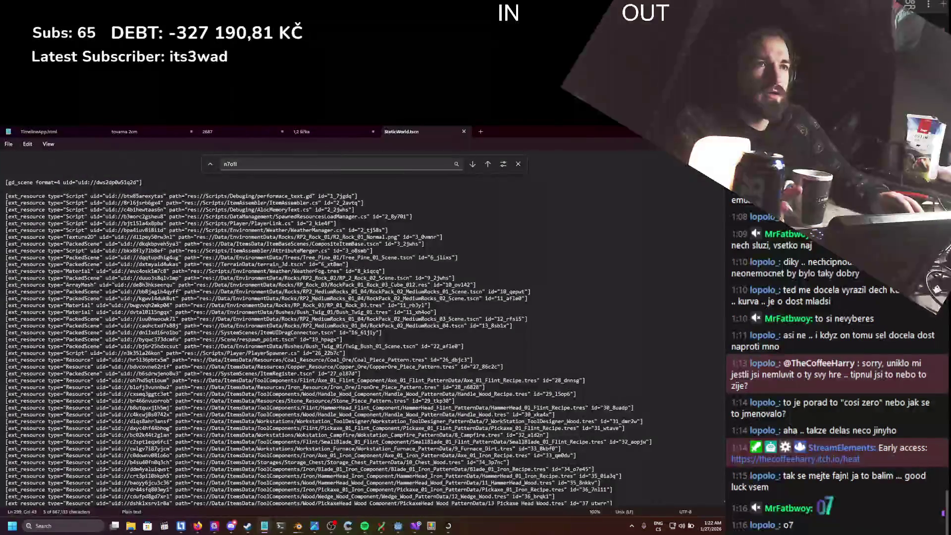
{"action": "key", "text": "ctrl+a"}
{"action": "scroll", "coordinate": [365, 344], "scroll_direction": "down", "scroll_amount": 10}
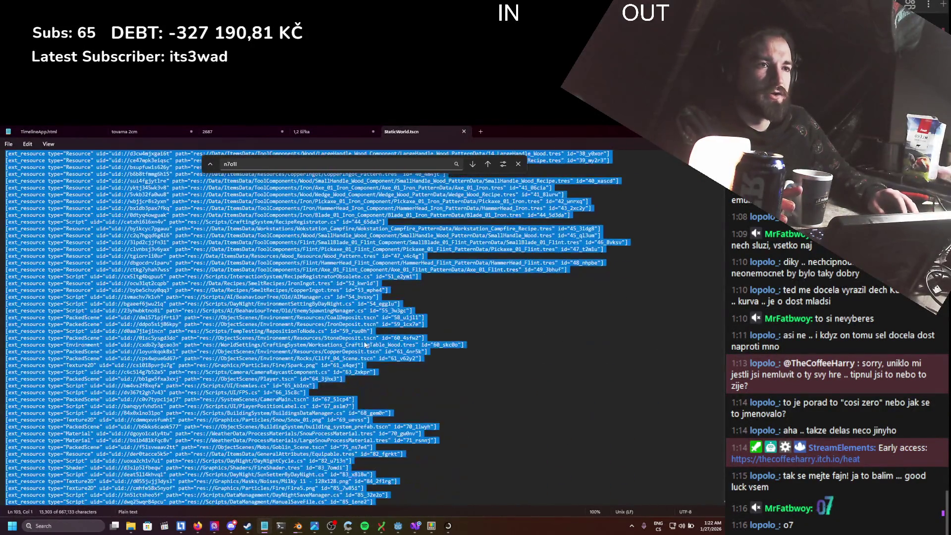
{"action": "left_click", "coordinate": [364, 344]}
{"action": "scroll", "coordinate": [364, 344], "scroll_direction": "down", "scroll_amount": 15}
{"action": "scroll", "coordinate": [364, 344], "scroll_direction": "down", "scroll_amount": 10}
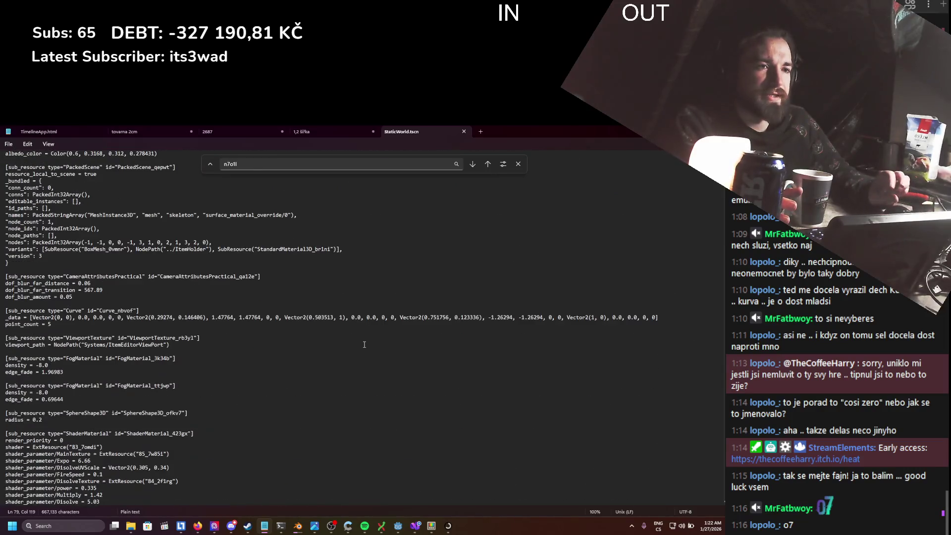
{"action": "scroll", "coordinate": [364, 345], "scroll_direction": "down", "scroll_amount": 8}
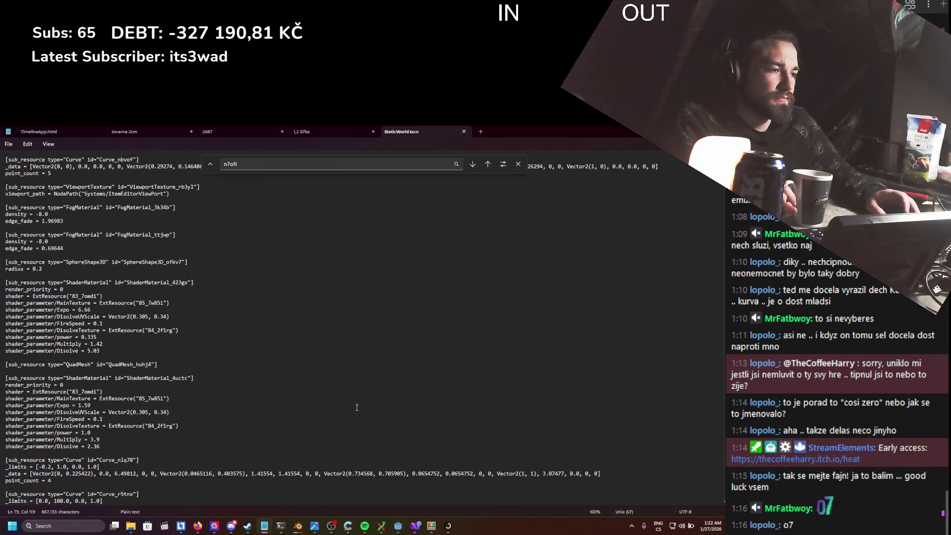
- Create a StaticWorld - Copy.tscn backup in the Scene folder, then return to Notepad
{"action": "left_click", "coordinate": [131, 526]}
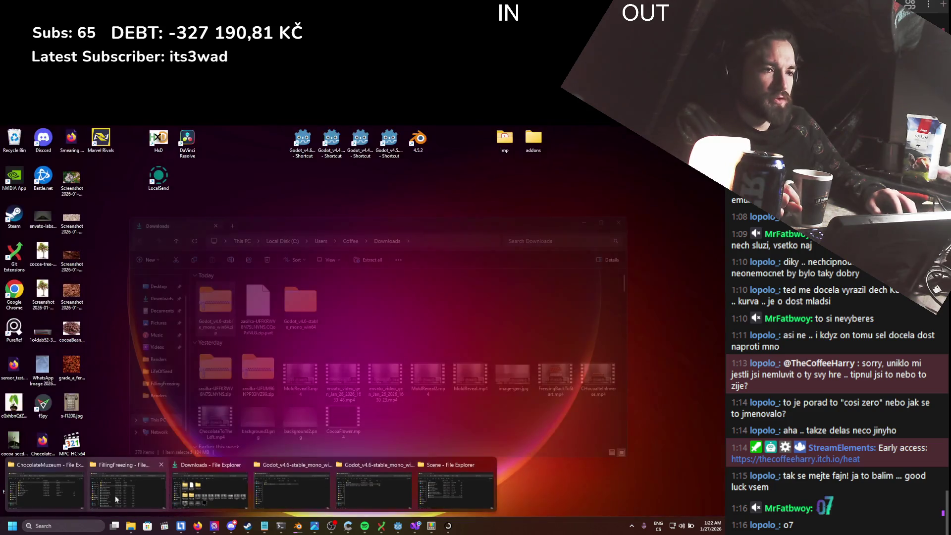
{"action": "left_click", "coordinate": [442, 475]}
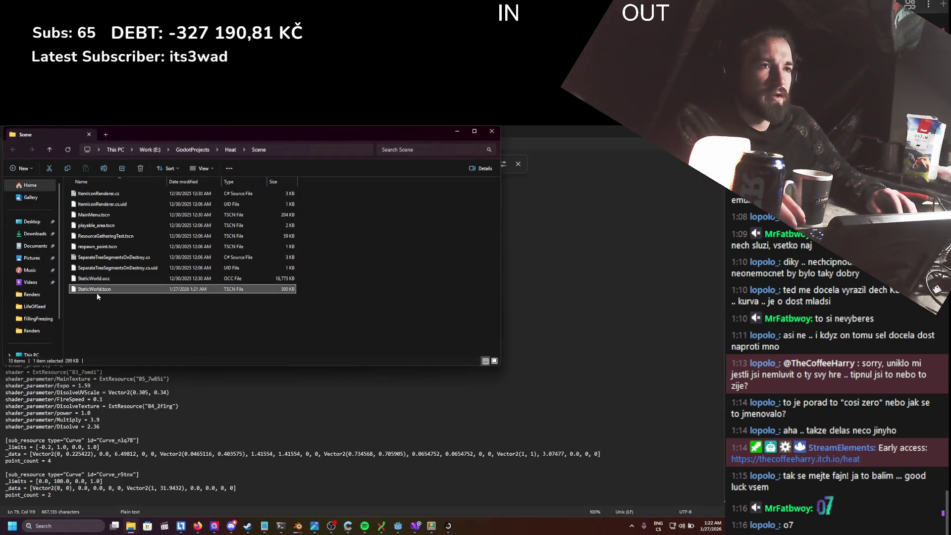
{"action": "key", "text": "ctrl+c"}
{"action": "key", "text": "ctrl+v"}
{"action": "key", "text": "F2"}
{"action": "key", "text": "alt+Tab"}
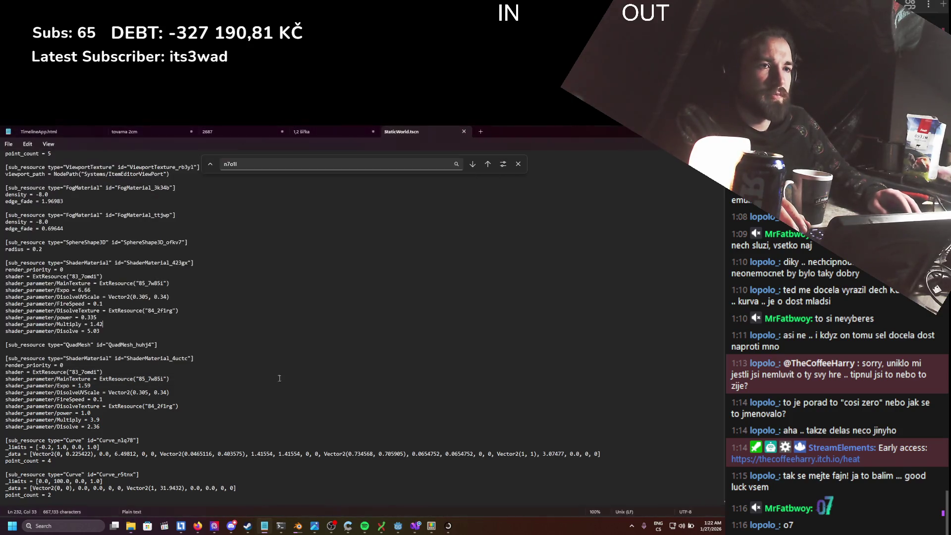
- Delete the ArrayMesh_n7o1l data block and the blank line above it
{"action": "key", "text": "Return"}
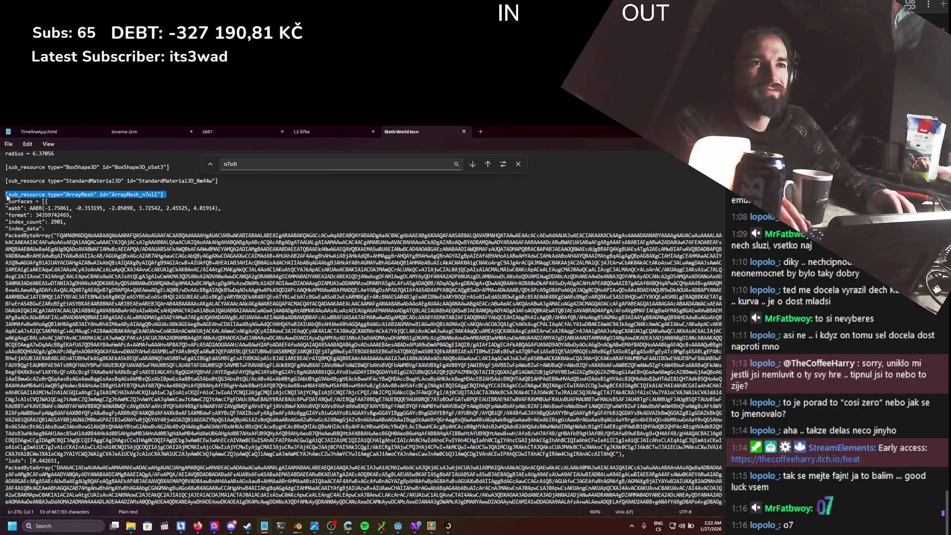
{"action": "mouse_move", "coordinate": [7, 195]}
{"action": "left_mouse_down"}
{"action": "mouse_move", "coordinate": [346, 270]}
{"action": "mouse_move", "coordinate": [110, 276]}
{"action": "mouse_move", "coordinate": [118, 284]}
{"action": "mouse_move", "coordinate": [124, 262]}
{"action": "mouse_move", "coordinate": [75, 332]}
{"action": "mouse_move", "coordinate": [99, 297]}
{"action": "mouse_move", "coordinate": [158, 382]}
{"action": "mouse_move", "coordinate": [147, 251]}
{"action": "left_mouse_up"}
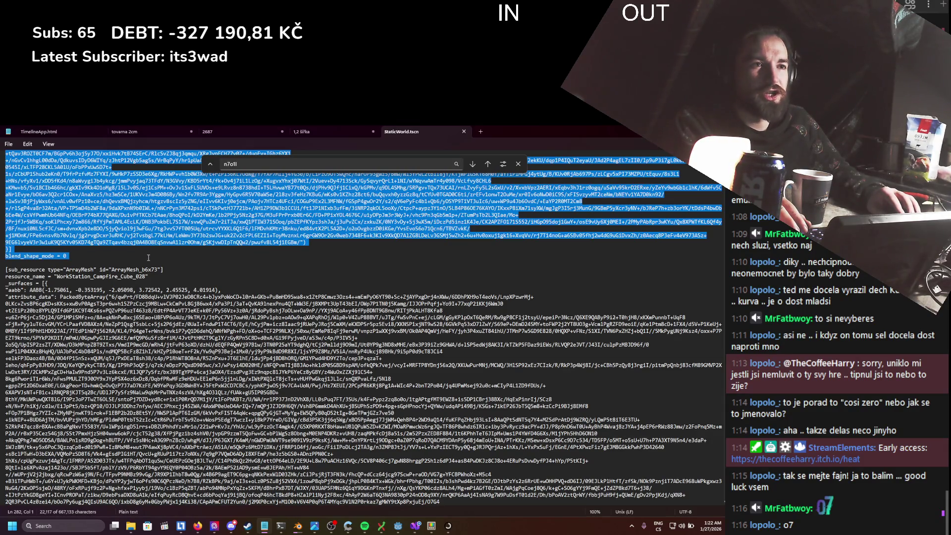
{"action": "key", "text": "Delete"}
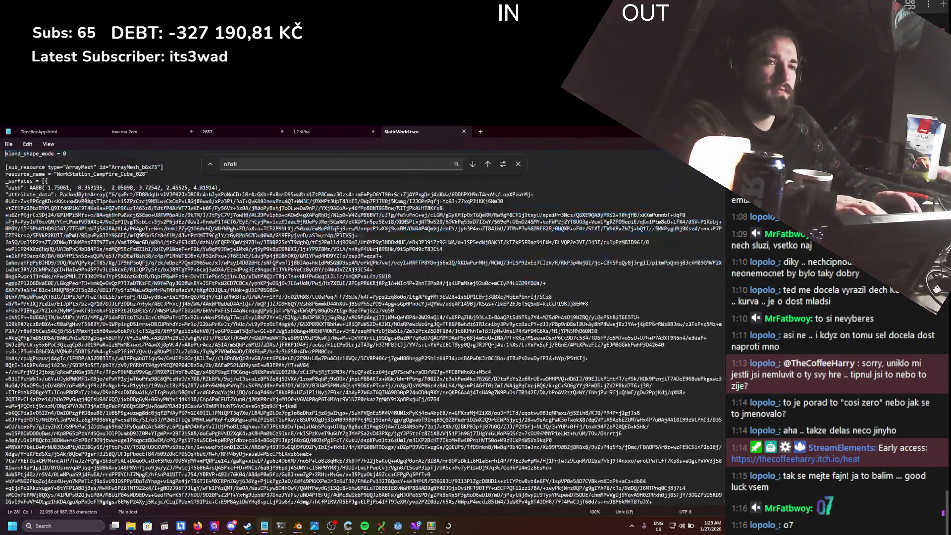
{"action": "scroll", "coordinate": [147, 299], "scroll_direction": "up", "scroll_amount": 5}
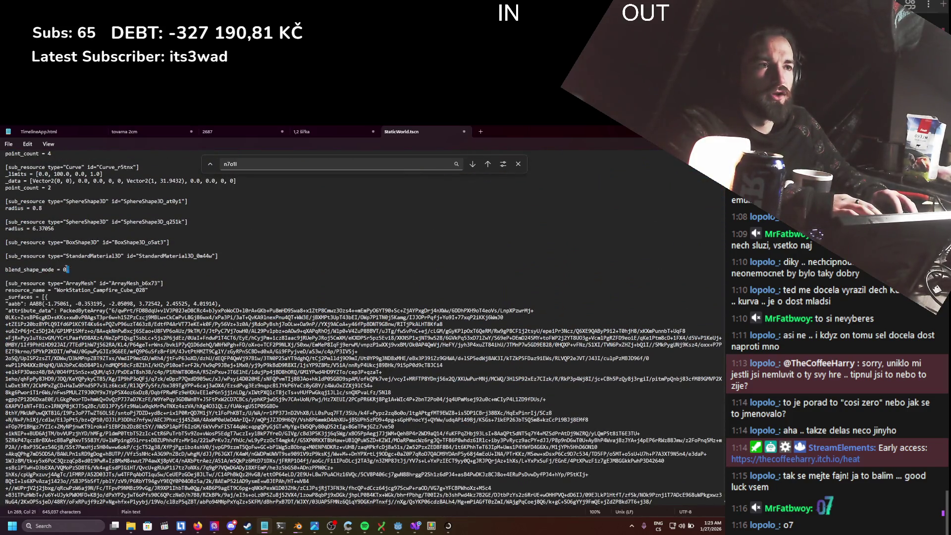
{"action": "key", "text": "BackSpace"}
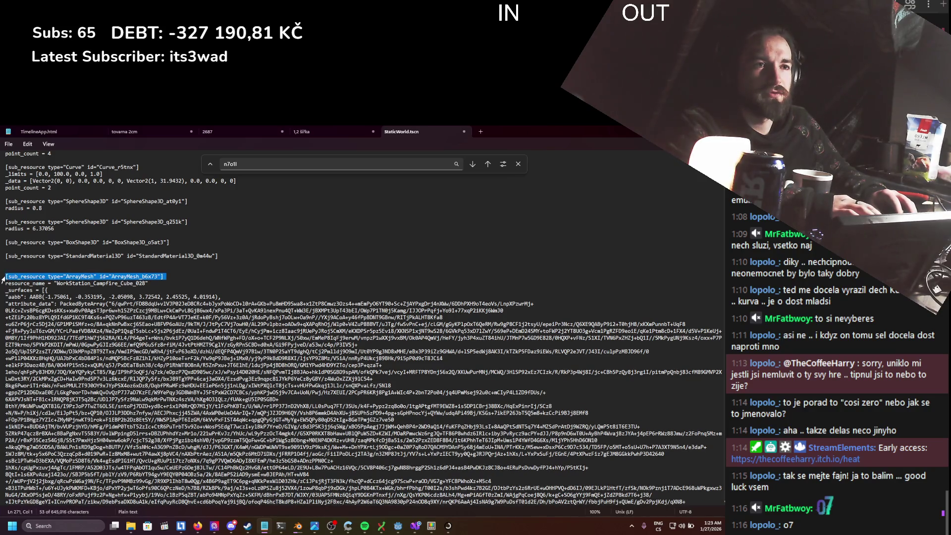
- Examine the ArrayMesh_b6x73 data block, pasting mesh data back in, then return to Godot
{"action": "left_click_drag", "start_coordinate": [6, 276], "coordinate": [191, 331]}
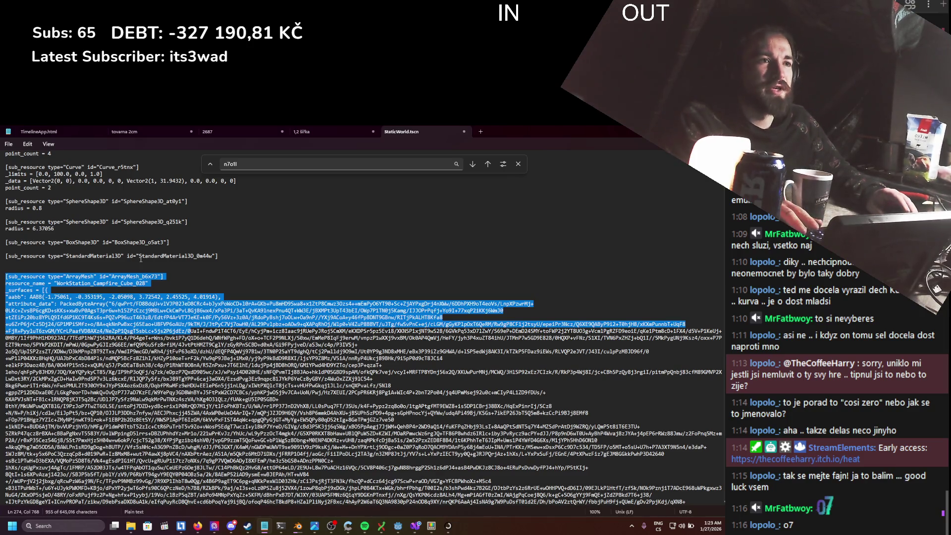
{"action": "key", "text": "ctrl+z"}
{"action": "key", "text": "ctrl+v"}
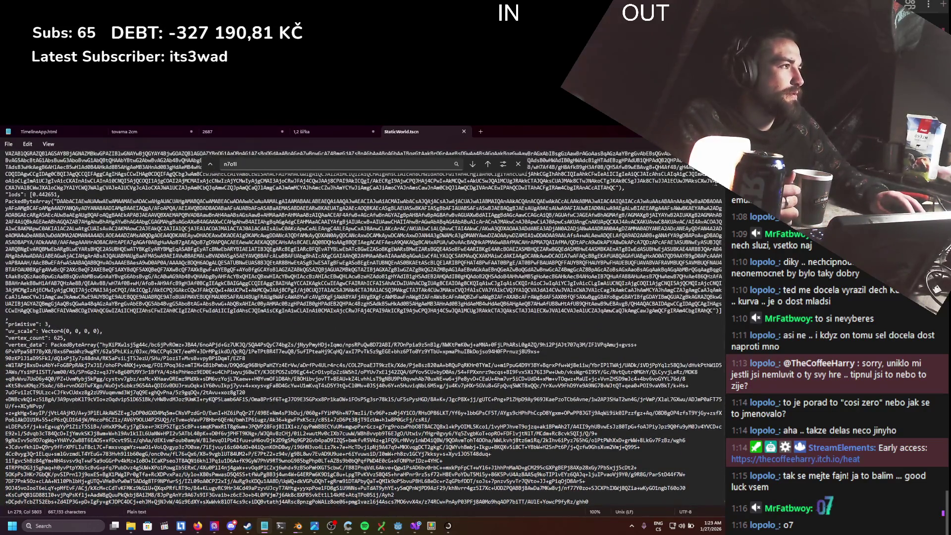
{"action": "scroll", "coordinate": [327, 327], "scroll_direction": "up", "scroll_amount": 15}
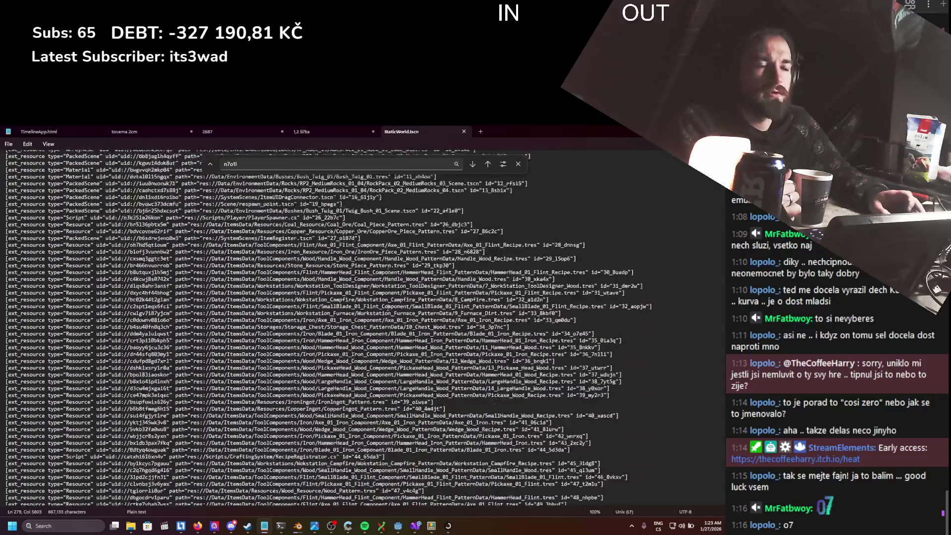
{"action": "scroll", "coordinate": [245, 275], "scroll_direction": "down", "scroll_amount": 15}
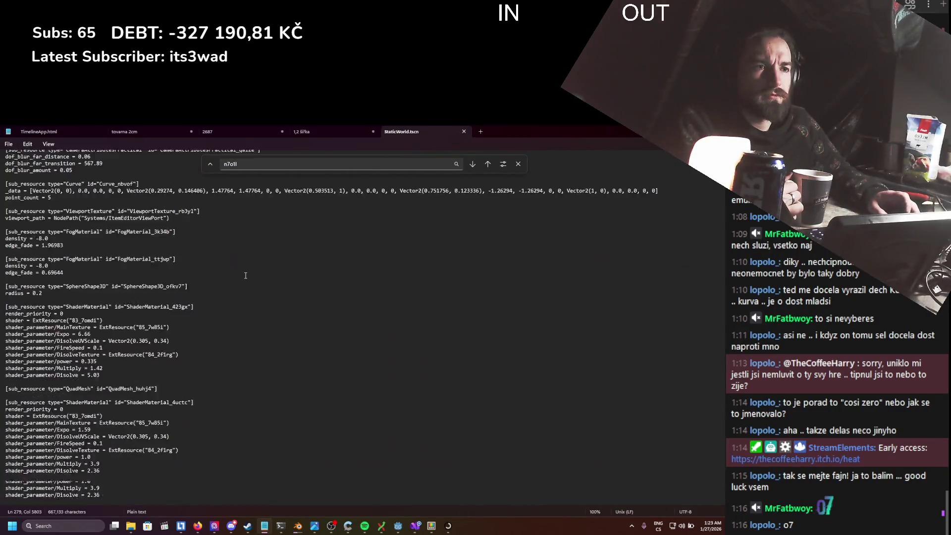
{"action": "scroll", "coordinate": [244, 276], "scroll_direction": "down", "scroll_amount": 9}
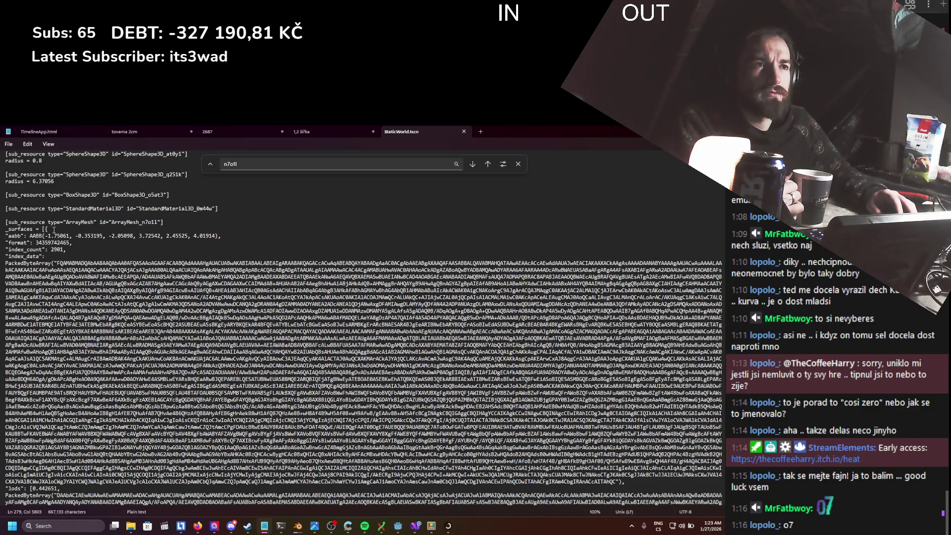
{"action": "left_click_drag", "start_coordinate": [59, 230], "coordinate": [139, 270]}
{"action": "scroll", "coordinate": [139, 270], "scroll_direction": "down", "scroll_amount": 6}
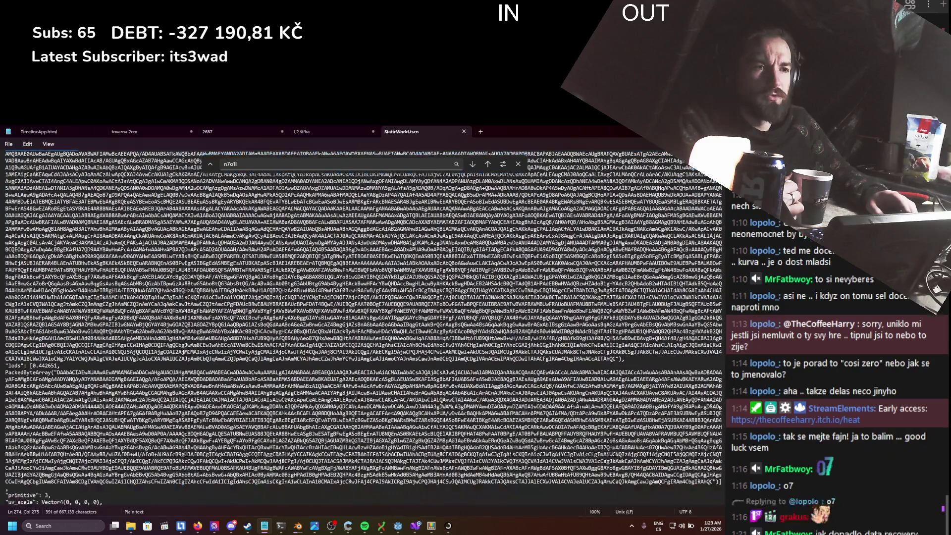
{"action": "scroll", "coordinate": [363, 328], "scroll_direction": "down", "scroll_amount": 20}
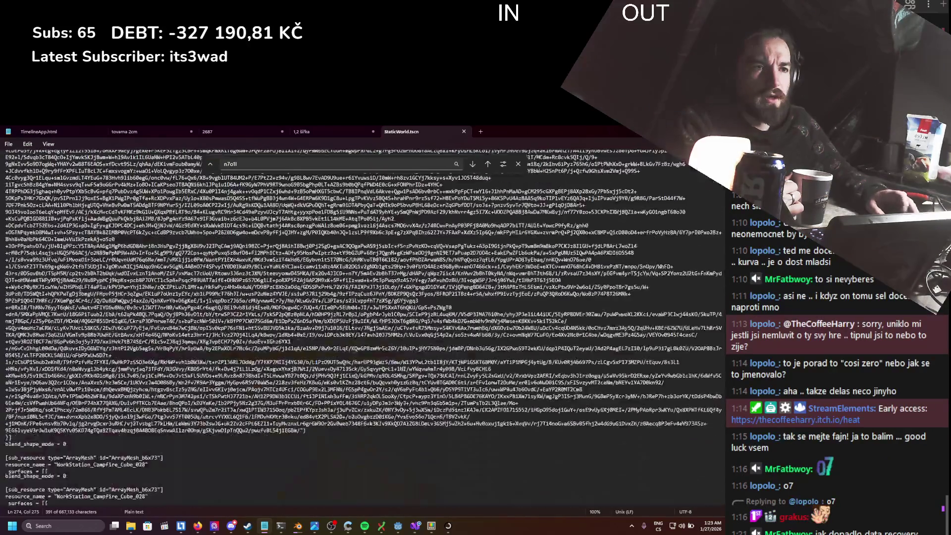
{"action": "scroll", "coordinate": [80, 290], "scroll_direction": "up", "scroll_amount": 9}
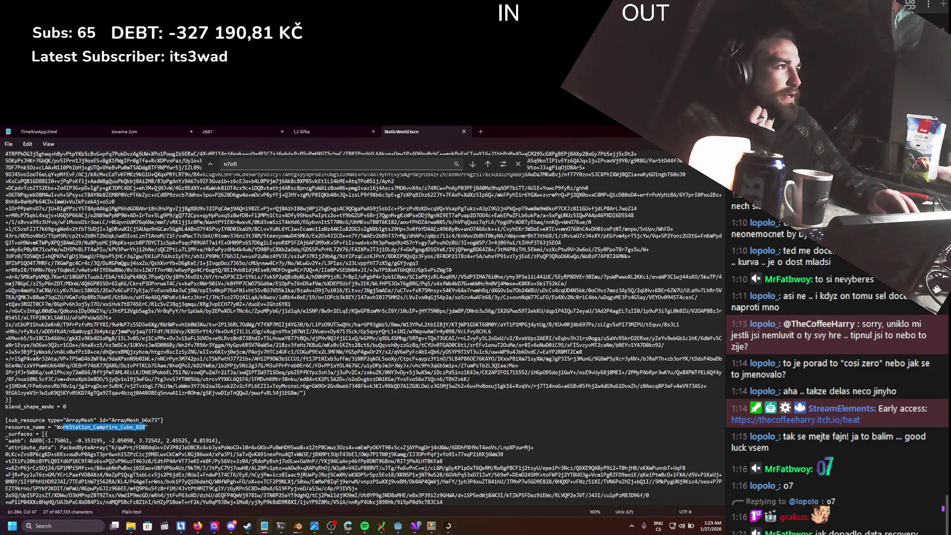
{"action": "key", "text": "alt+Tab"}
{"action": "left_click", "coordinate": [542, 129]}
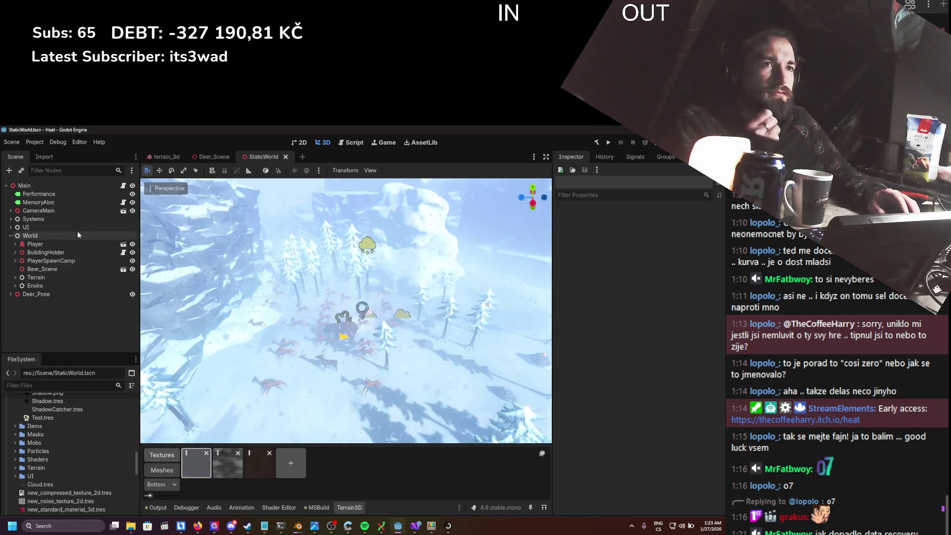
- Filter the Scene tree for 'camp', select the Campfire node and centre the view on it
{"action": "left_click", "coordinate": [63, 170]}
{"action": "type", "text": "cam"}
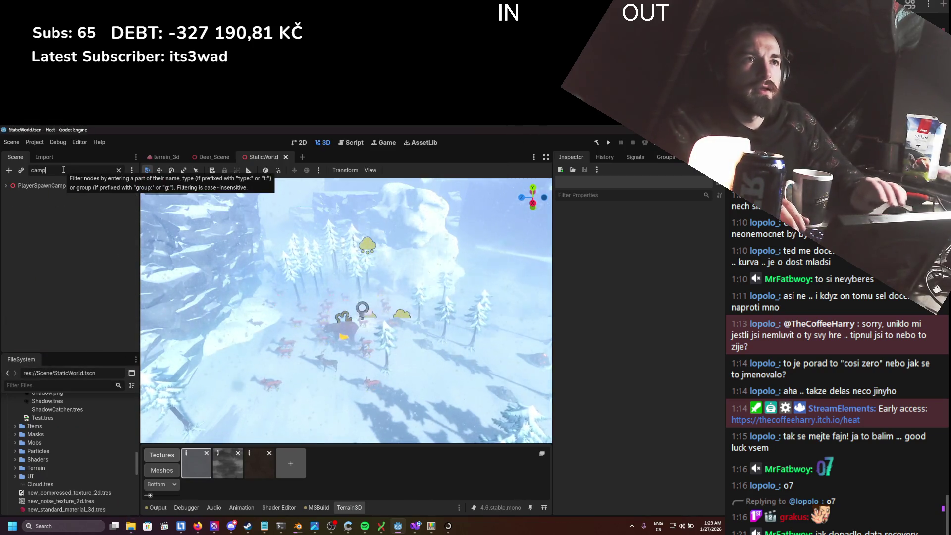
{"action": "type", "text": "p"}
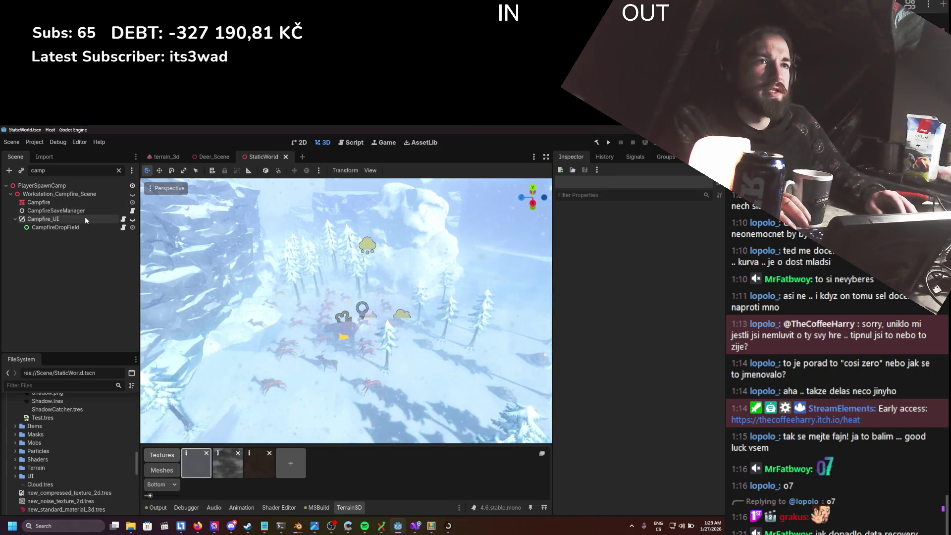
{"action": "left_click", "coordinate": [73, 202]}
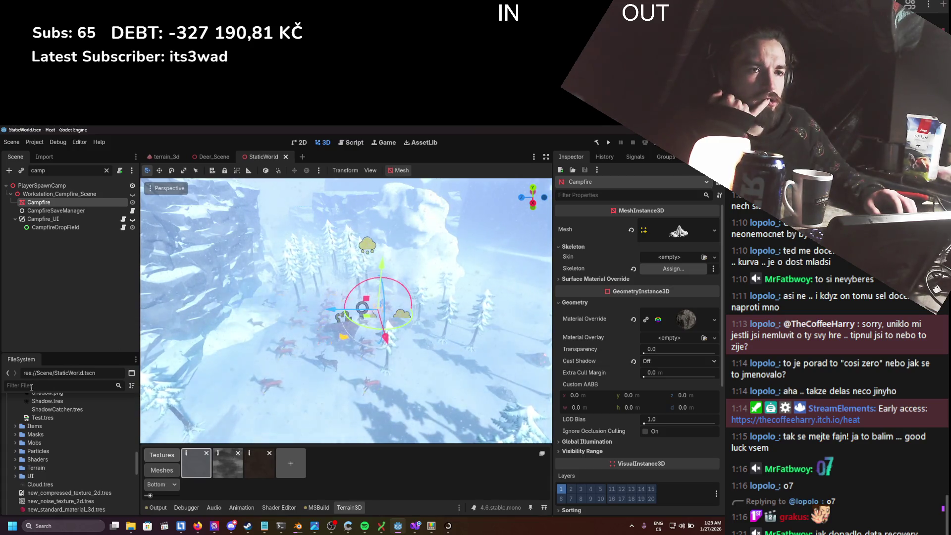
{"action": "scroll", "coordinate": [223, 322], "scroll_direction": "up", "scroll_amount": 5}
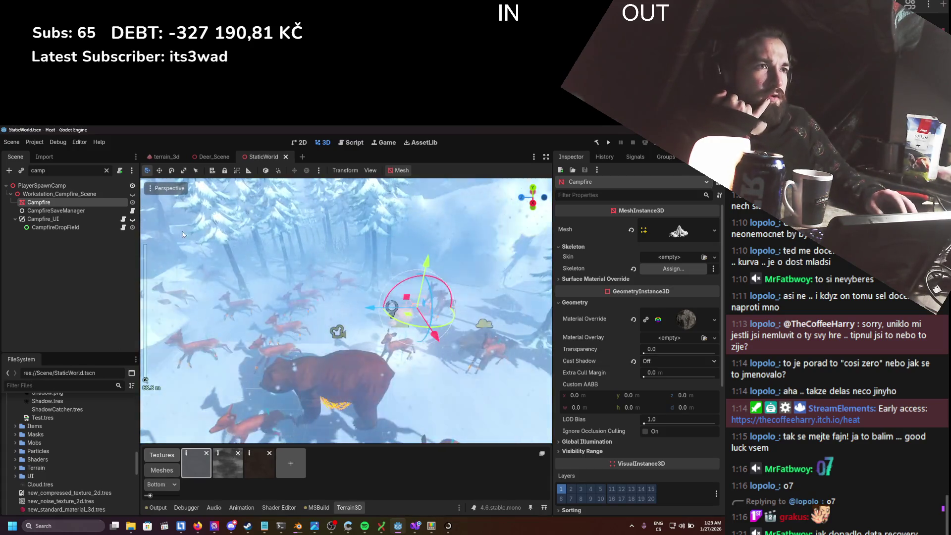
{"action": "scroll", "coordinate": [347, 307], "scroll_direction": "up", "scroll_amount": 3}
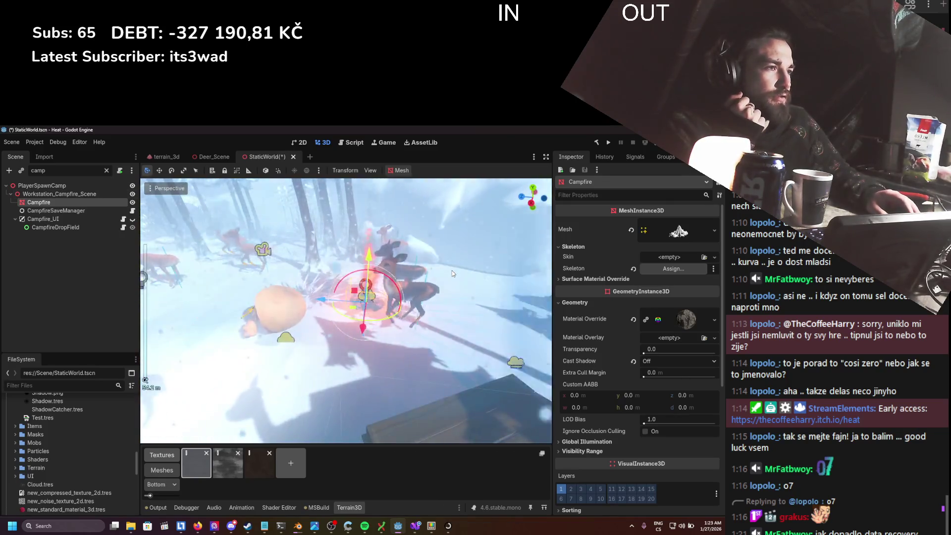
{"action": "left_click_drag", "start_coordinate": [347, 307], "coordinate": [267, 288]}
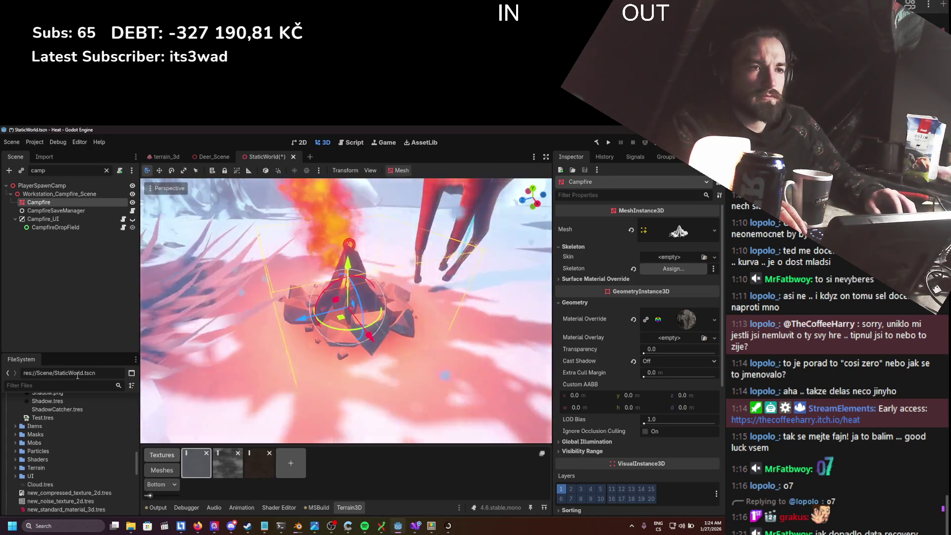
- Filter FileSystem for 'campfire', select Workstation_Campfire_Scenes and open the Campfire mesh options
{"action": "type", "text": "campfire"}
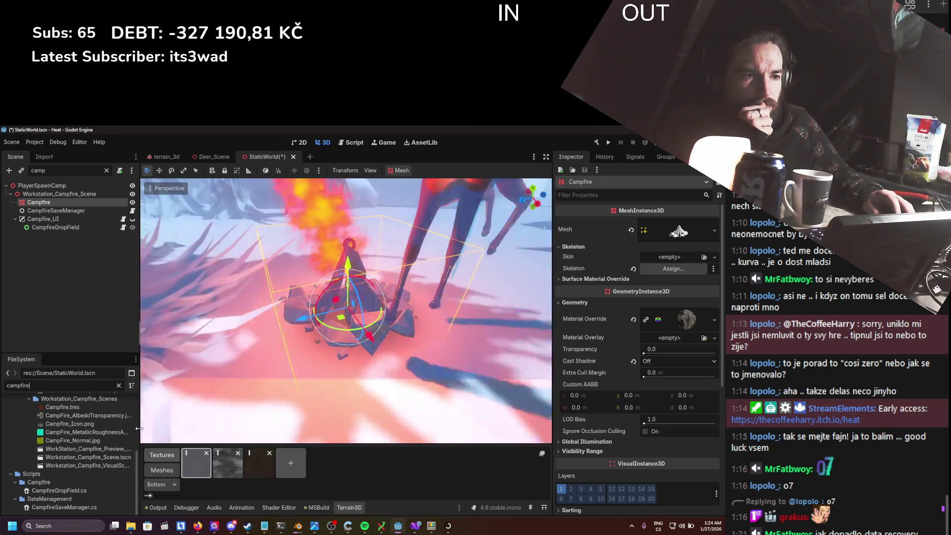
{"action": "left_click_drag", "start_coordinate": [140, 414], "coordinate": [201, 414]}
{"action": "scroll", "coordinate": [120, 468], "scroll_direction": "up", "scroll_amount": 3}
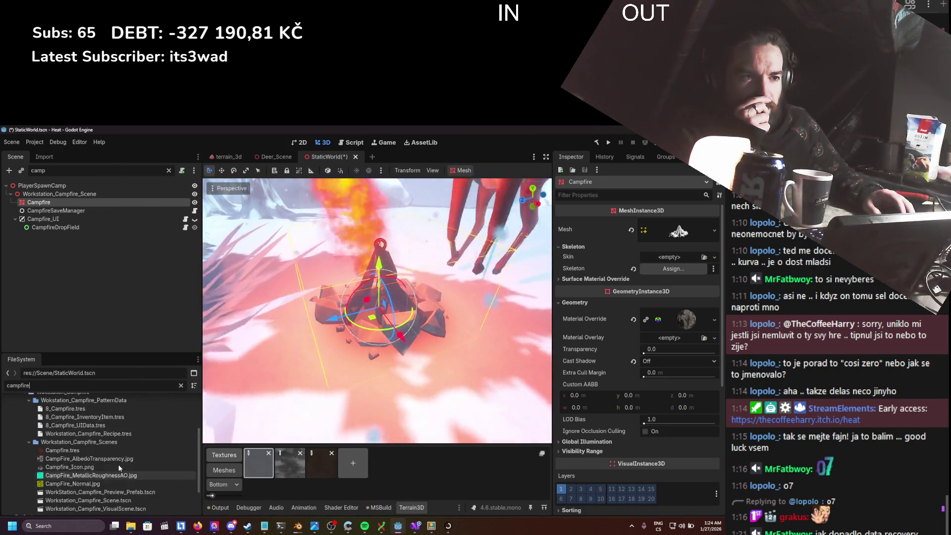
{"action": "left_click", "coordinate": [109, 463]}
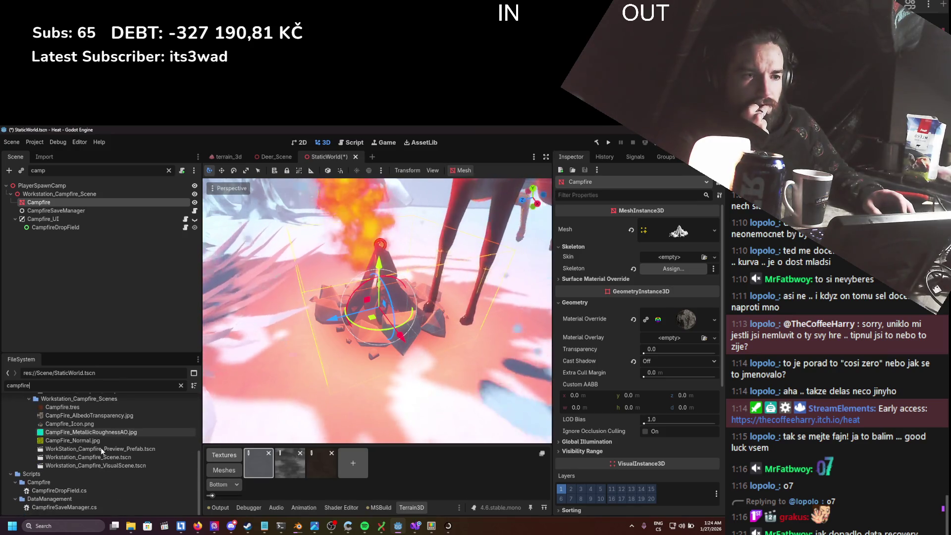
{"action": "scroll", "coordinate": [100, 449], "scroll_direction": "down", "scroll_amount": 1}
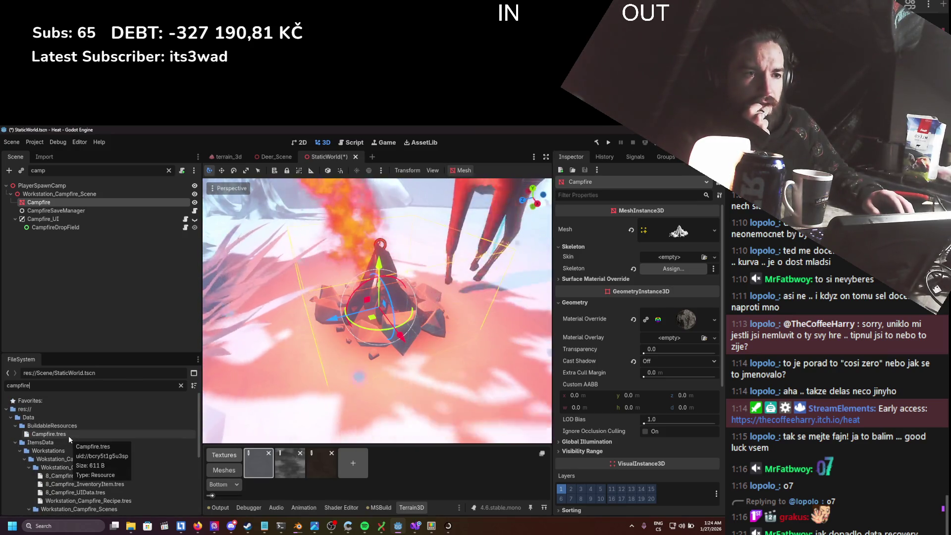
{"action": "scroll", "coordinate": [120, 439], "scroll_direction": "down", "scroll_amount": 3}
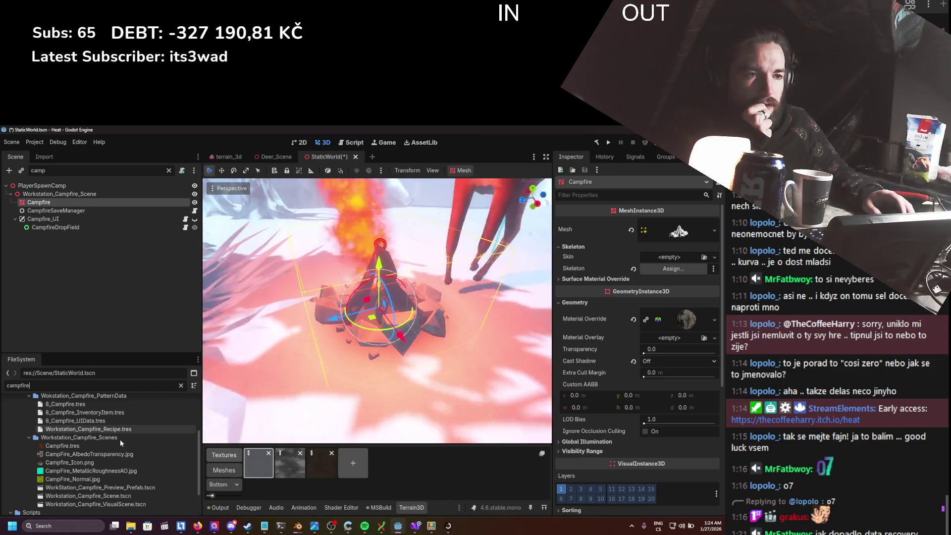
{"action": "scroll", "coordinate": [120, 439], "scroll_direction": "up", "scroll_amount": 2}
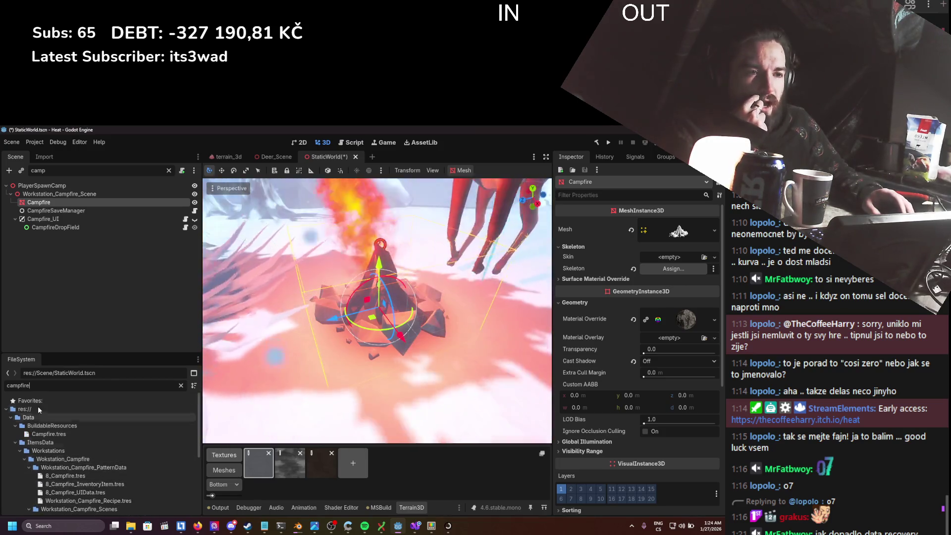
{"action": "scroll", "coordinate": [98, 398], "scroll_direction": "up", "scroll_amount": 3}
{"action": "scroll", "coordinate": [85, 426], "scroll_direction": "down", "scroll_amount": 1}
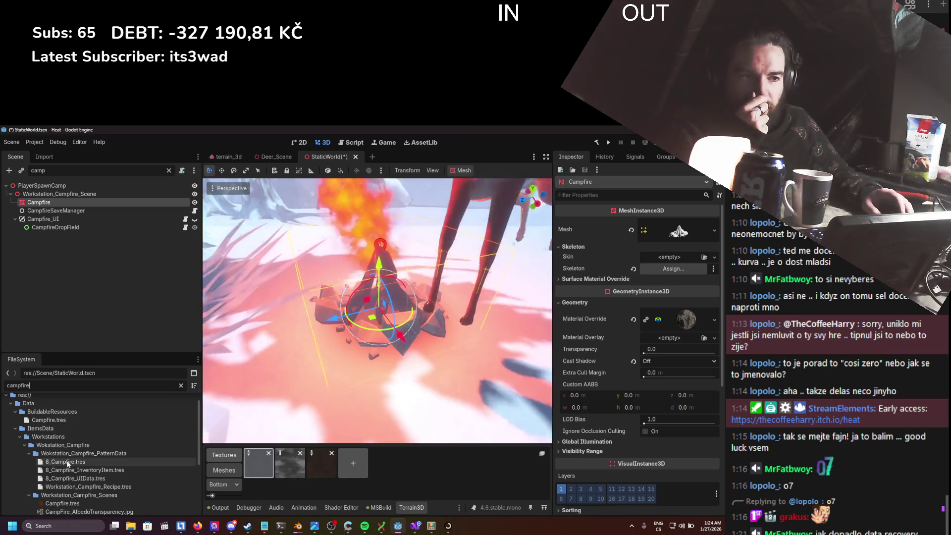
{"action": "scroll", "coordinate": [68, 456], "scroll_direction": "down", "scroll_amount": 2}
{"action": "left_click", "coordinate": [74, 467]}
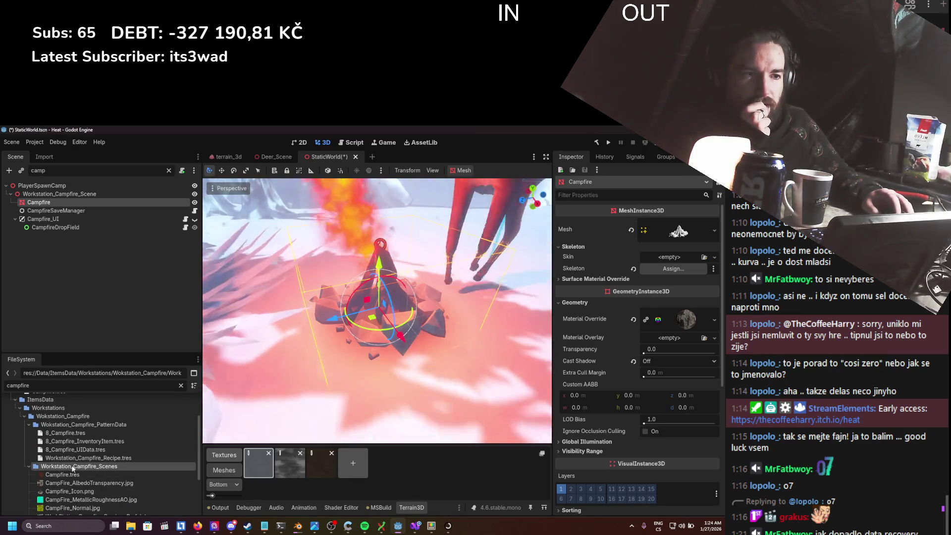
{"action": "left_click", "coordinate": [714, 230]}
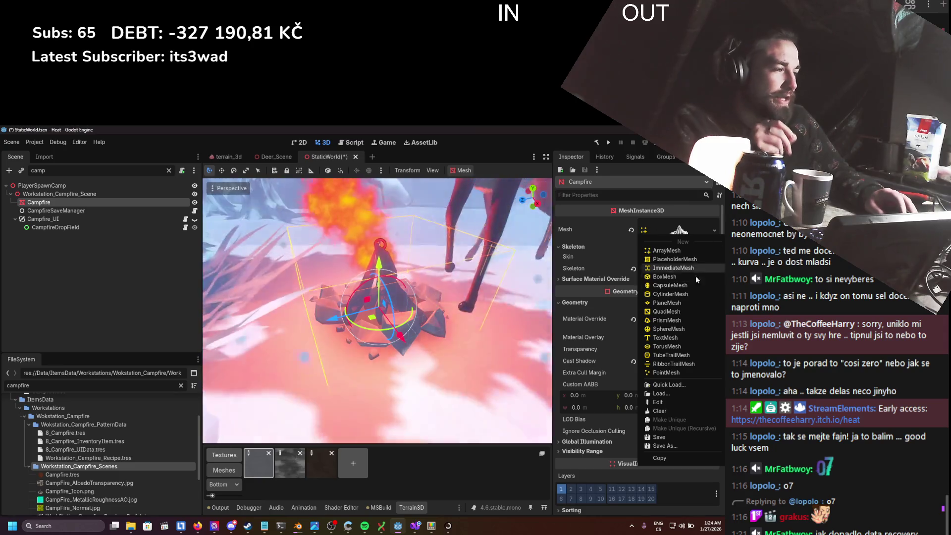
- Save the Campfire mesh as Campfire_Mesh.tres under Workstations/Wokstation_Campfire/Workstation_Campfire_Scenes, then save the scene
{"action": "left_click", "coordinate": [664, 446]}
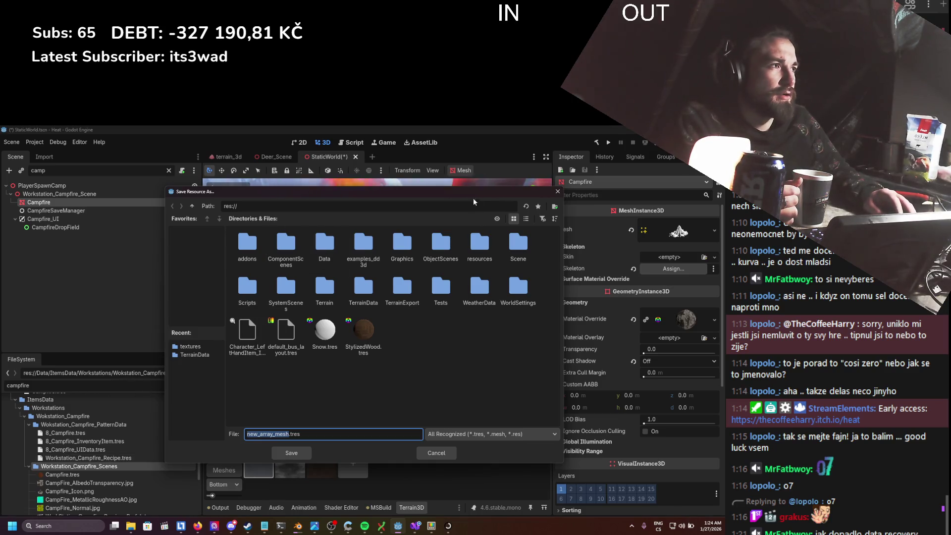
{"action": "left_click", "coordinate": [527, 218]}
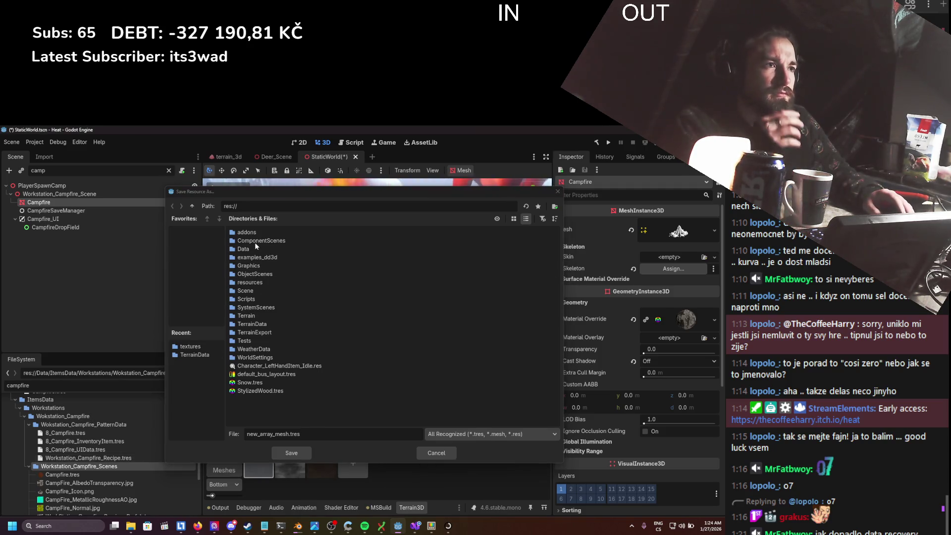
{"action": "left_click", "coordinate": [194, 355]}
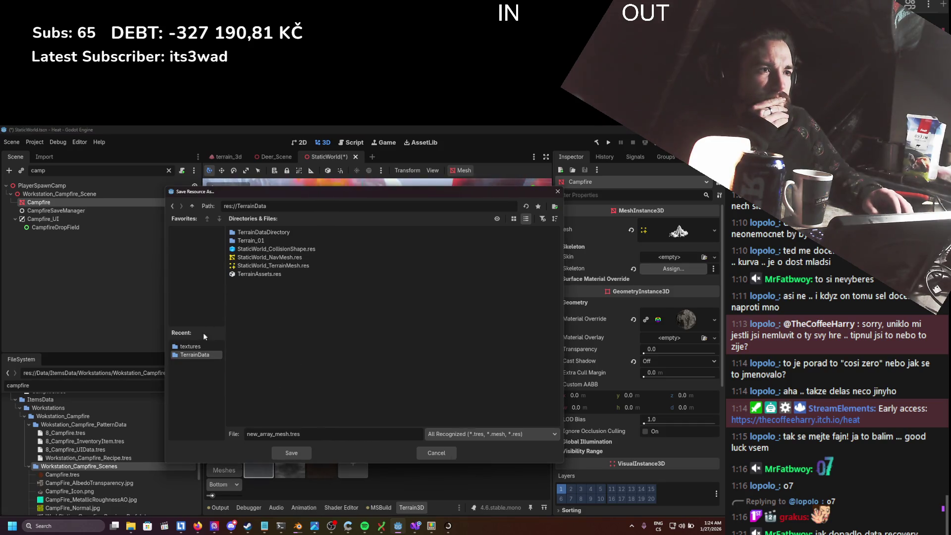
{"action": "left_click", "coordinate": [192, 205]}
{"action": "left_click", "coordinate": [191, 205]}
{"action": "left_click", "coordinate": [191, 205]}
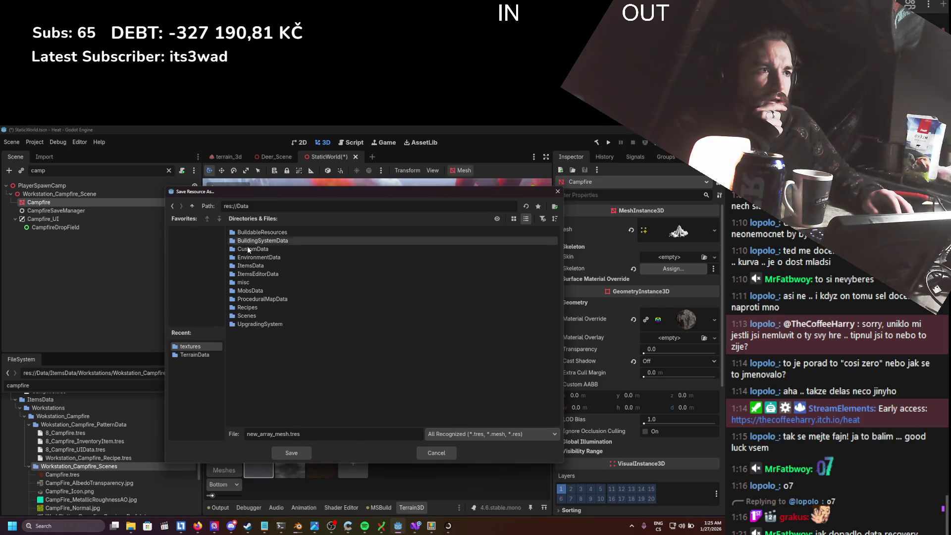
{"action": "double_click", "coordinate": [254, 265]}
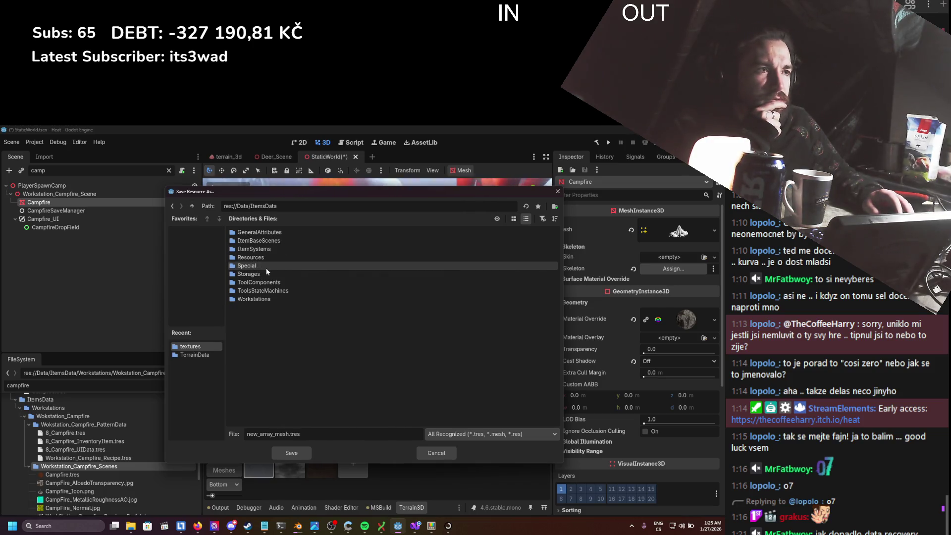
{"action": "double_click", "coordinate": [262, 299]}
{"action": "double_click", "coordinate": [305, 232]}
{"action": "double_click", "coordinate": [314, 240]}
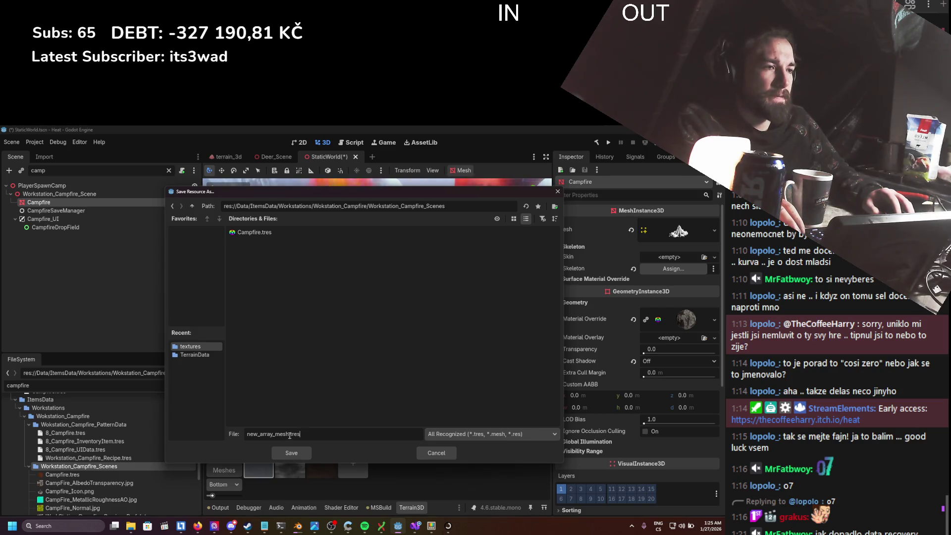
{"action": "type", "text": "Campfire_Me"}
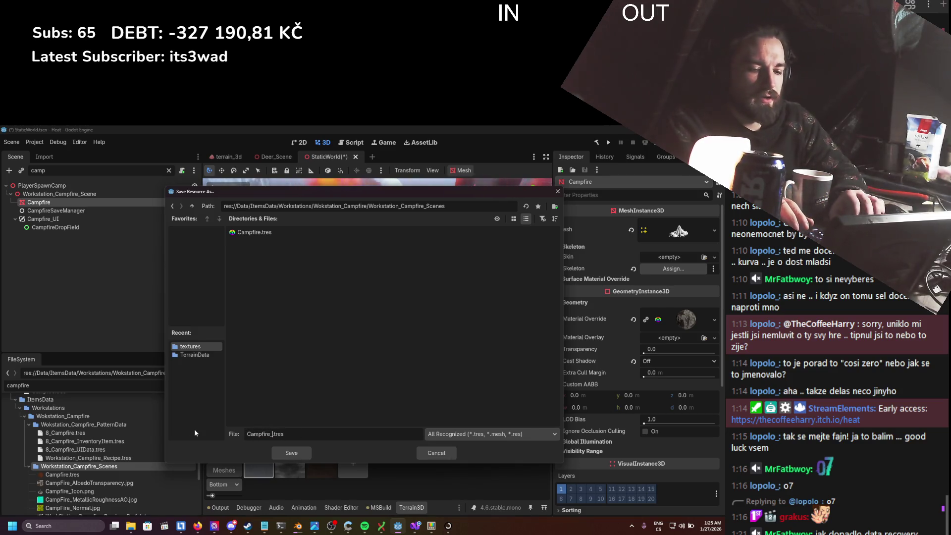
{"action": "type", "text": "sh"}
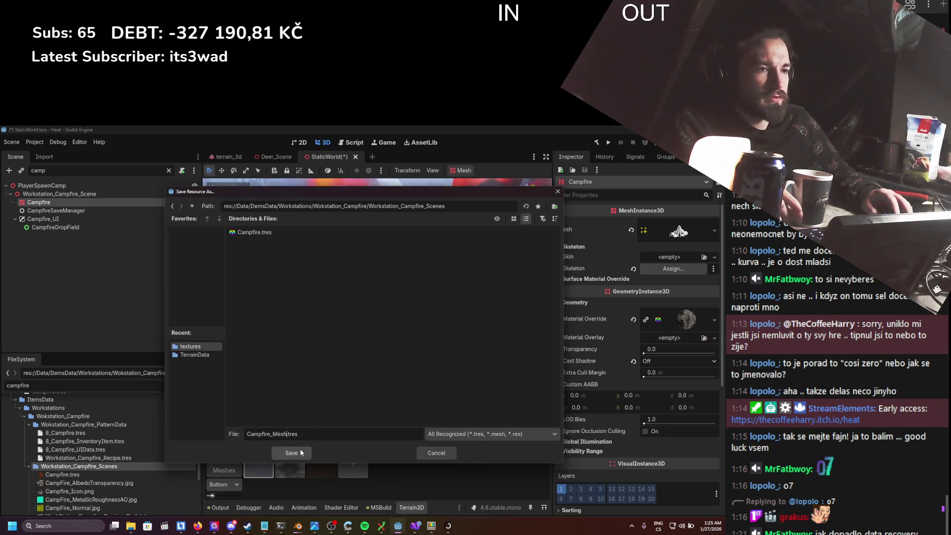
{"action": "left_click", "coordinate": [302, 453]}
{"action": "key", "text": "ctrl+s"}
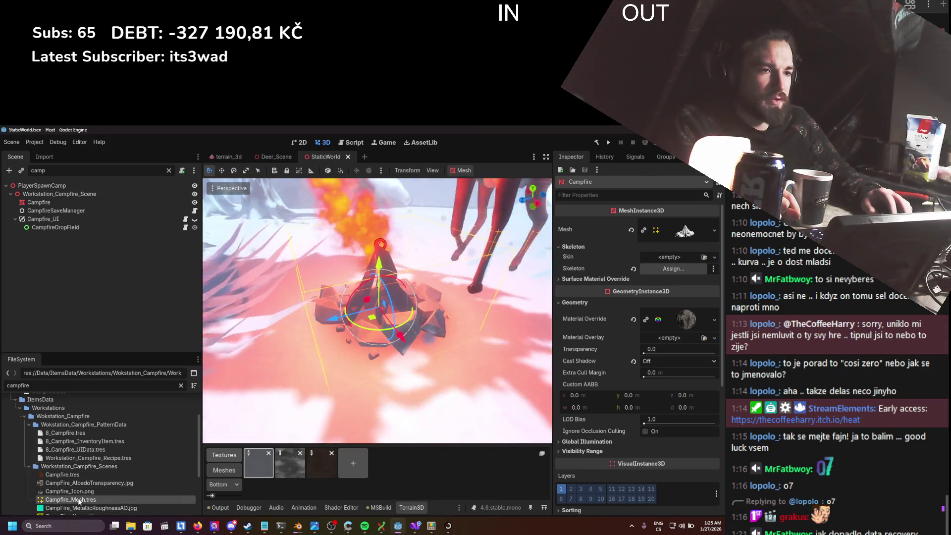
- Filter project files for 'mesh', inspect Campfire_Mesh.tres and the Twig wall meshes, then switch to Notepad
{"action": "left_click", "coordinate": [79, 502]}
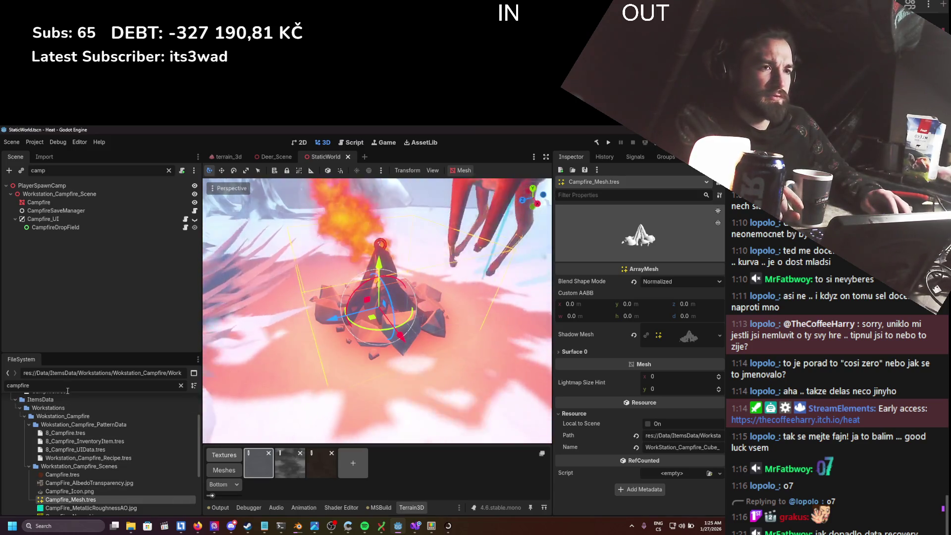
{"action": "key", "text": "BackSpace"}
{"action": "key", "text": "BackSpace"}
{"action": "key", "text": "BackSpace"}
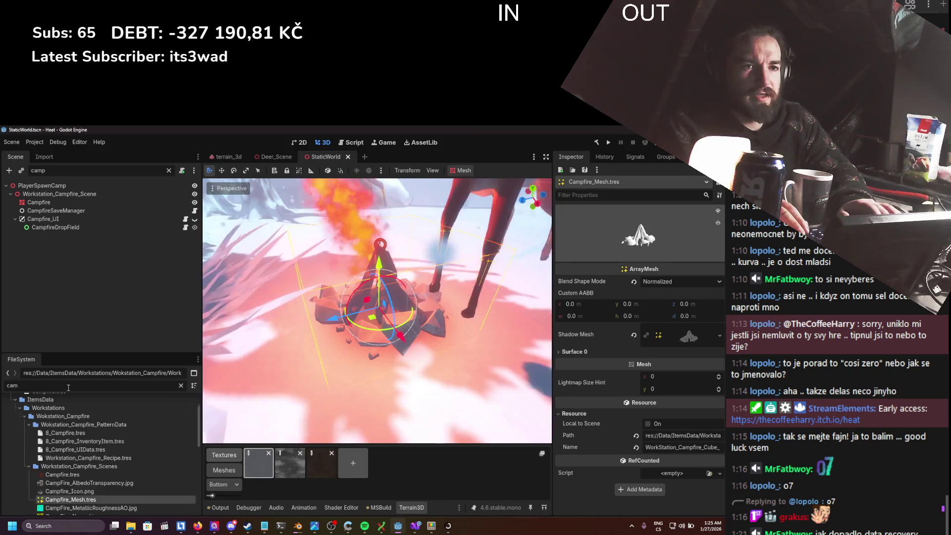
{"action": "key", "text": "BackSpace"}
{"action": "key", "text": "BackSpace"}
{"action": "key", "text": "BackSpace"}
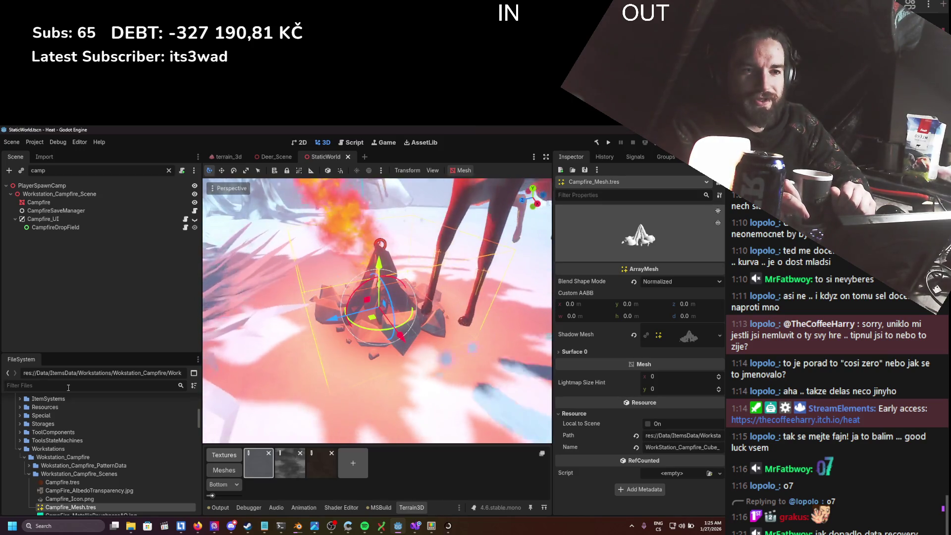
{"action": "type", "text": "mesh"}
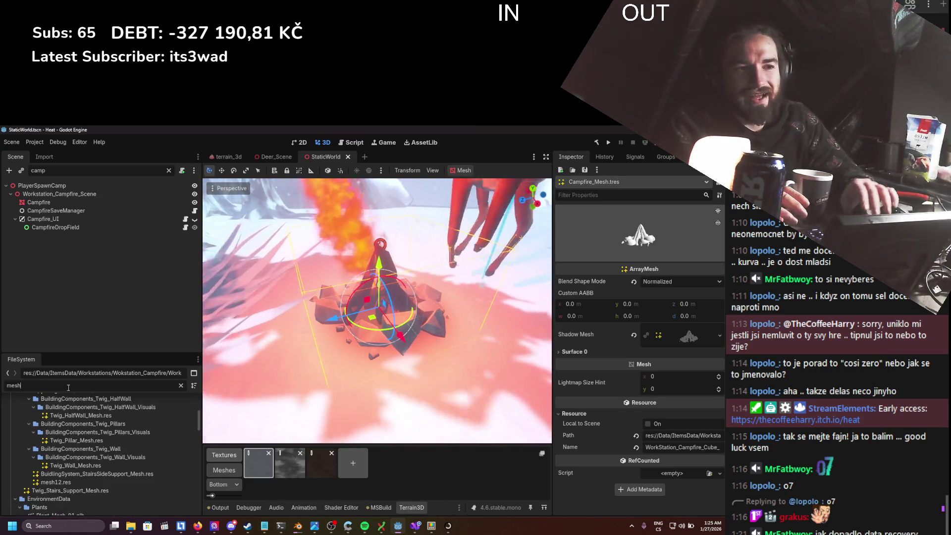
{"action": "left_click", "coordinate": [72, 466]}
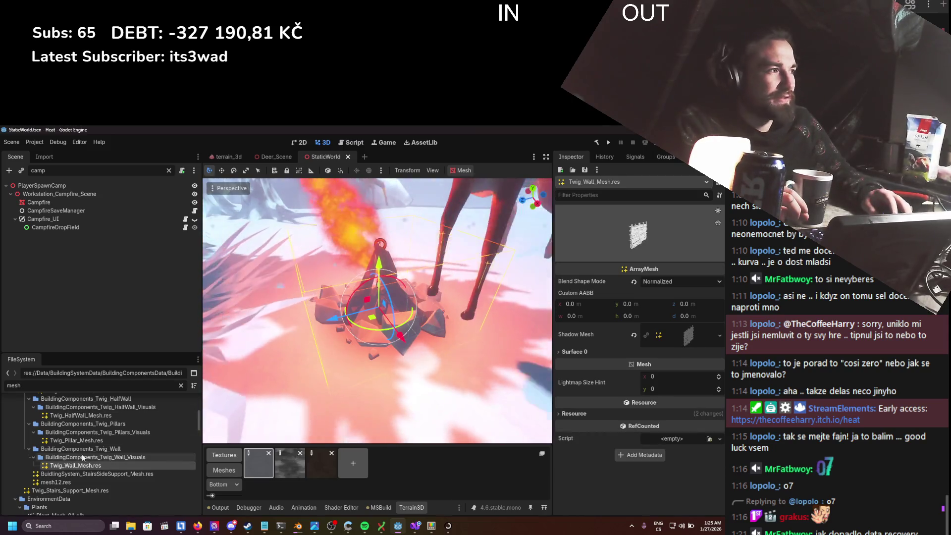
{"action": "key", "text": "Up"}
{"action": "key", "text": "Up"}
{"action": "key", "text": "Up"}
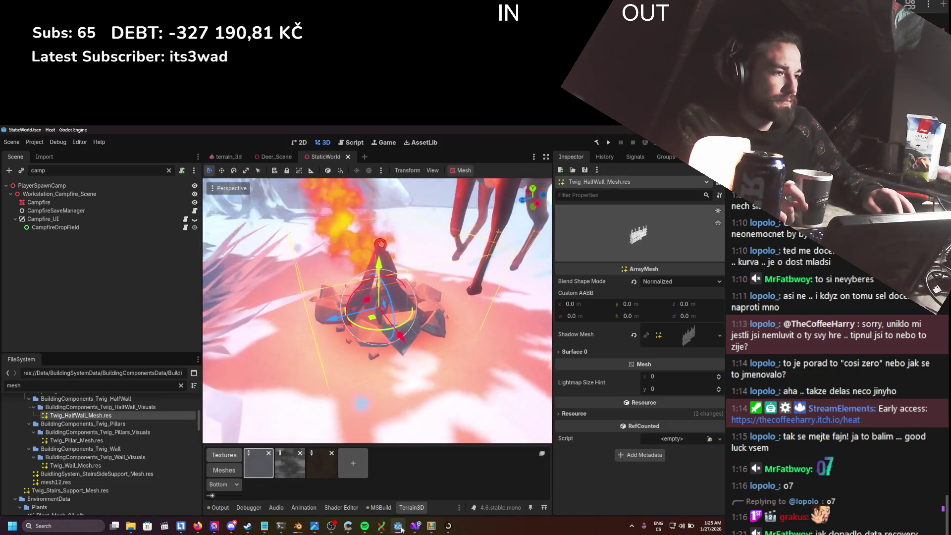
{"action": "left_click", "coordinate": [261, 528]}
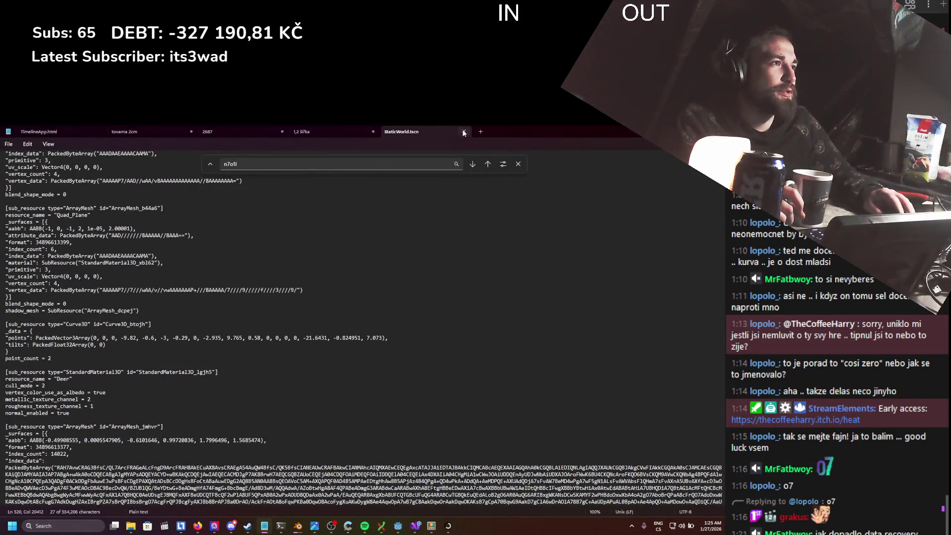
- Close the outdated tab and reopen the saved StaticWorld.tscn in Notepad from the Scene folder
{"action": "left_click", "coordinate": [464, 132]}
{"action": "left_click", "coordinate": [47, 530]}
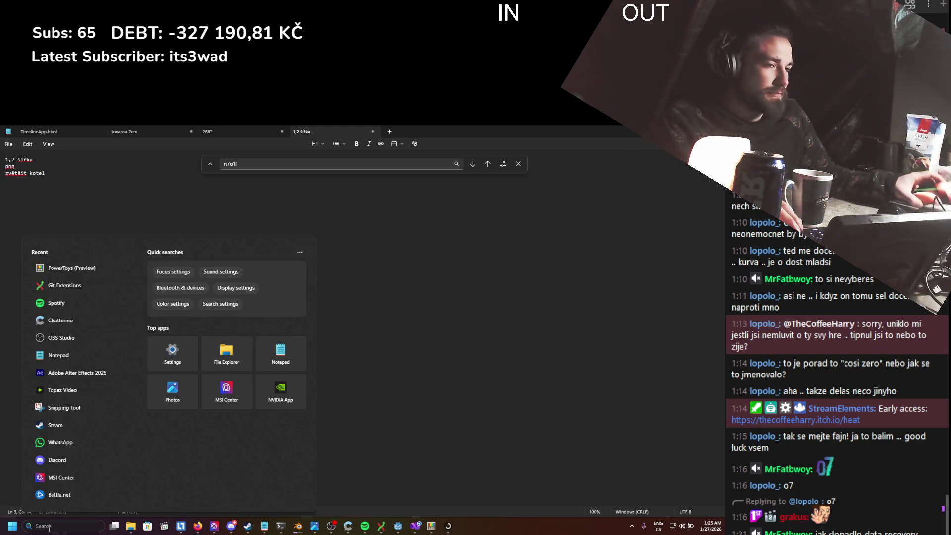
{"action": "mouse_move", "coordinate": [132, 529]}
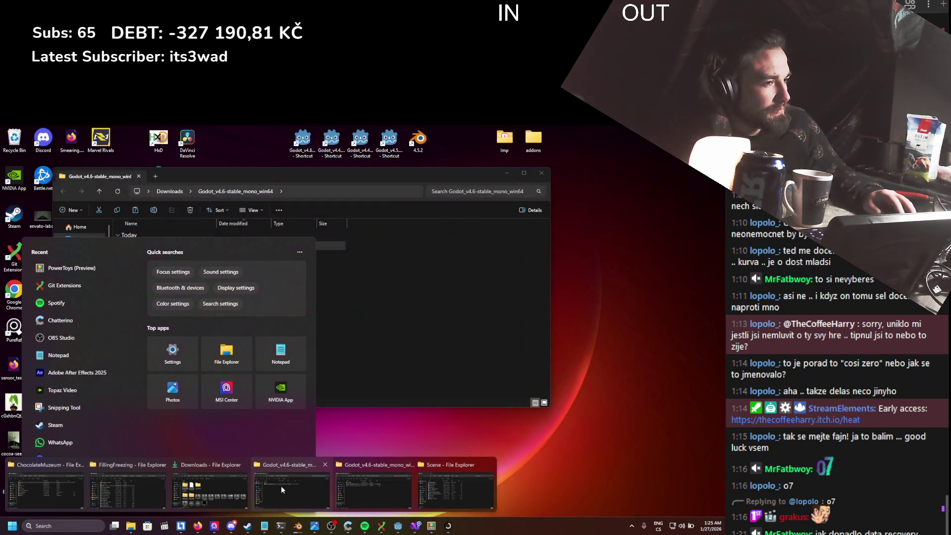
{"action": "left_click", "coordinate": [435, 491]}
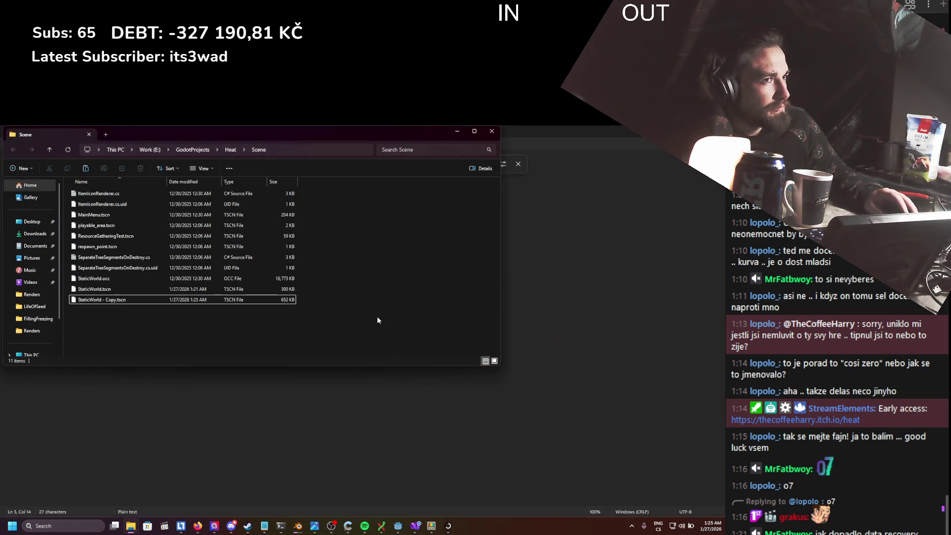
{"action": "right_click", "coordinate": [87, 290]}
{"action": "mouse_move", "coordinate": [115, 318]}
{"action": "left_click", "coordinate": [233, 319]}
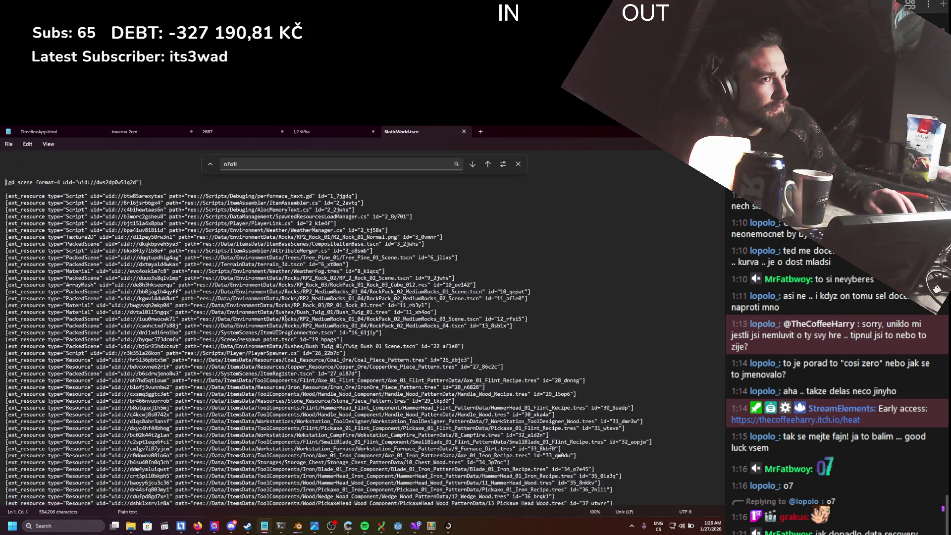
{"action": "key", "text": "alt+Tab"}
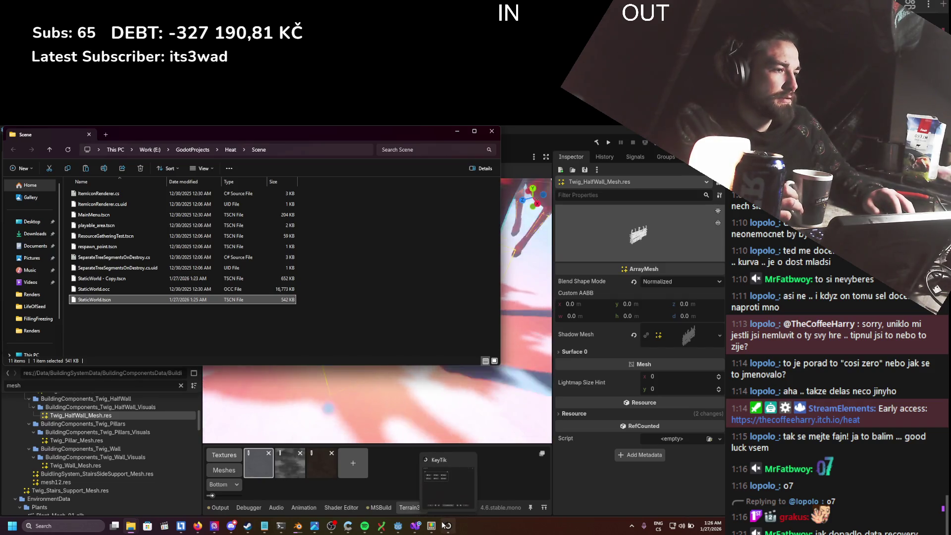
{"action": "mouse_move", "coordinate": [402, 527]}
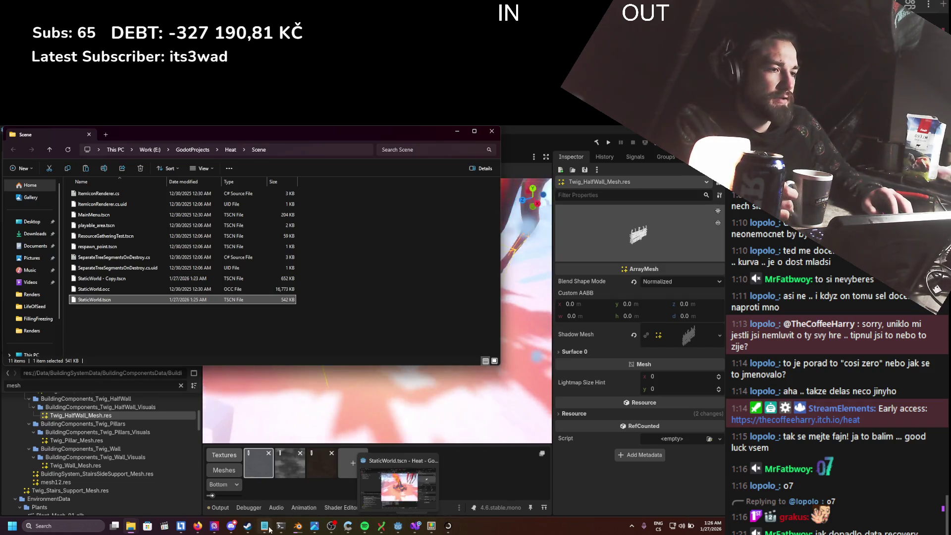
{"action": "key", "text": "alt+Tab"}
- Examine the embedded Deer_Pose_deer_low ArrayMesh data around line 320, then return to Godot
{"action": "scroll", "coordinate": [175, 311], "scroll_direction": "down", "scroll_amount": 20}
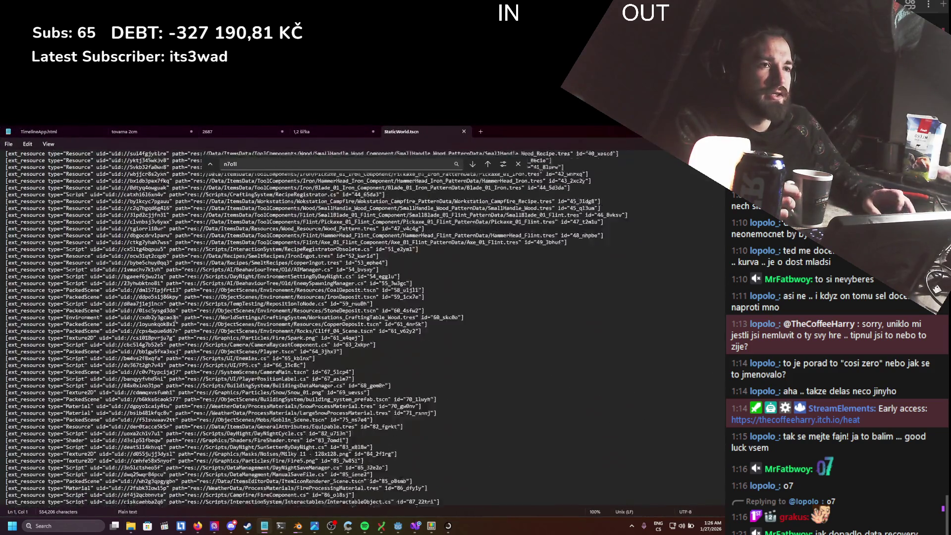
{"action": "scroll", "coordinate": [170, 309], "scroll_direction": "up", "scroll_amount": 1}
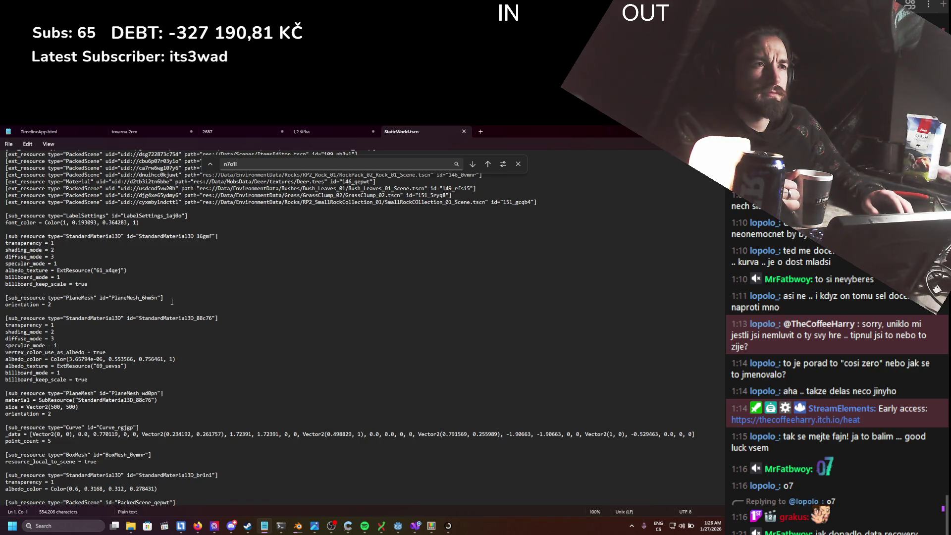
{"action": "scroll", "coordinate": [172, 302], "scroll_direction": "down", "scroll_amount": 20}
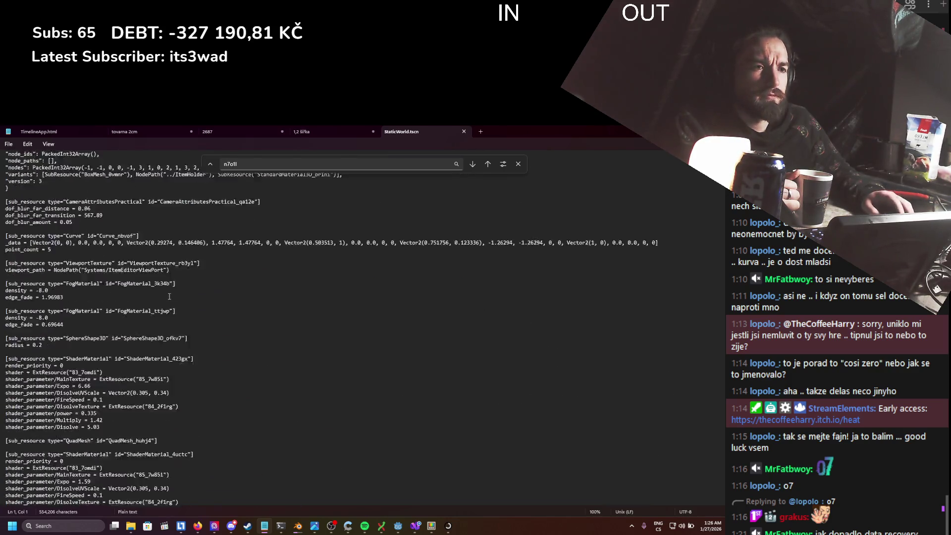
{"action": "scroll", "coordinate": [169, 295], "scroll_direction": "down", "scroll_amount": 8}
{"action": "left_click", "coordinate": [169, 347]}
{"action": "mouse_move", "coordinate": [156, 311]}
{"action": "left_mouse_down"}
{"action": "mouse_move", "coordinate": [475, 458]}
{"action": "mouse_move", "coordinate": [298, 500]}
{"action": "mouse_move", "coordinate": [318, 240]}
{"action": "left_mouse_up"}
{"action": "scroll", "coordinate": [361, 327], "scroll_direction": "up", "scroll_amount": 20}
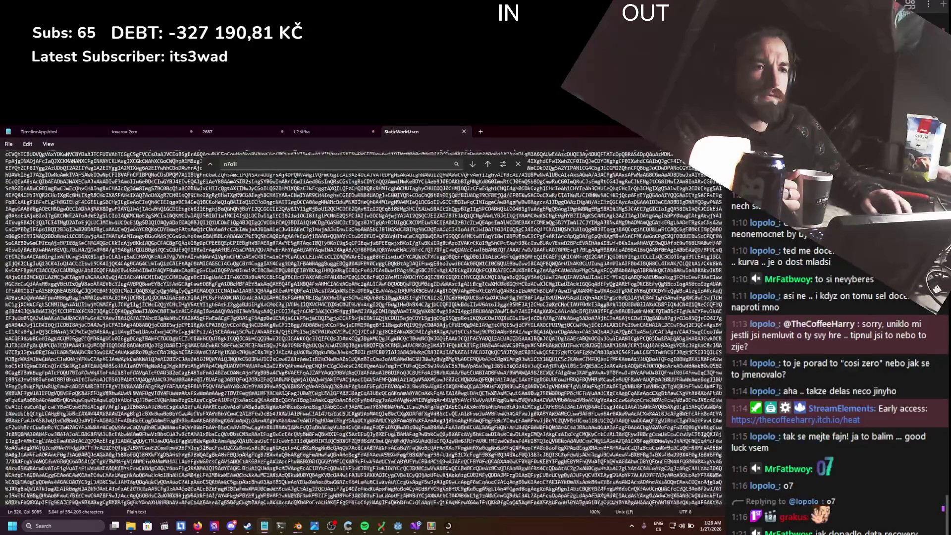
{"action": "scroll", "coordinate": [144, 298], "scroll_direction": "up", "scroll_amount": 20}
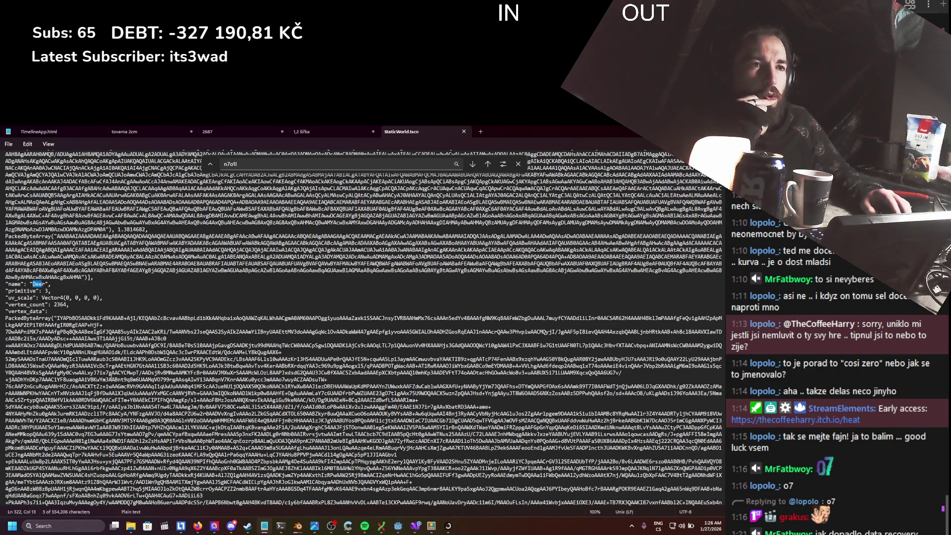
{"action": "scroll", "coordinate": [102, 349], "scroll_direction": "down", "scroll_amount": 20}
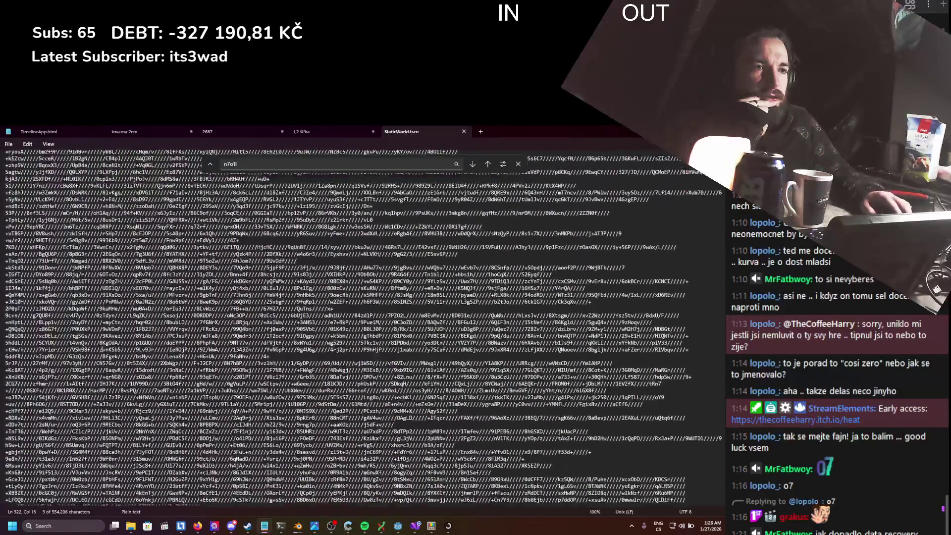
{"action": "scroll", "coordinate": [102, 349], "scroll_direction": "up", "scroll_amount": 15}
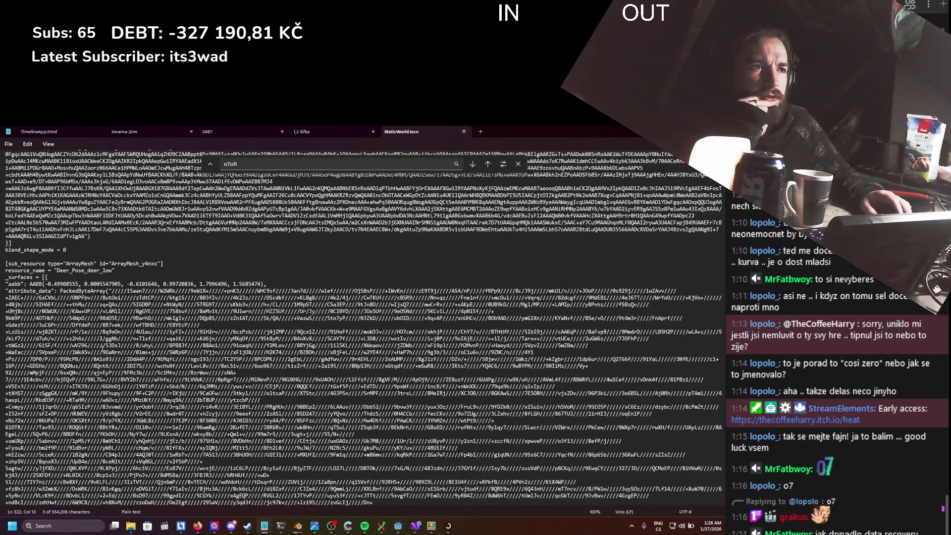
{"action": "left_click_drag", "start_coordinate": [85, 312], "coordinate": [248, 427]}
{"action": "left_click_drag", "start_coordinate": [73, 271], "coordinate": [109, 270]}
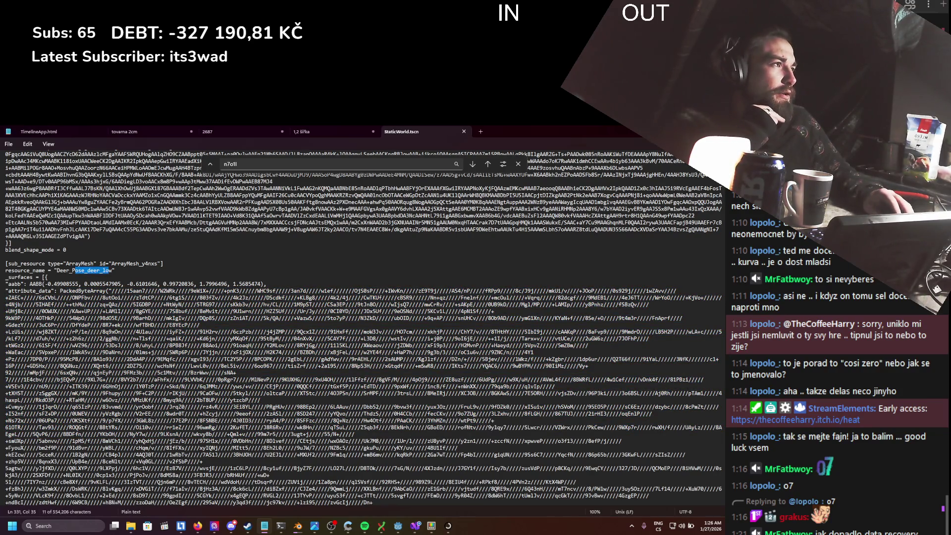
{"action": "key", "text": "alt+Tab"}
- Select one of the deer in the viewport and orbit around it to inspect it
{"action": "left_click", "coordinate": [340, 299]}
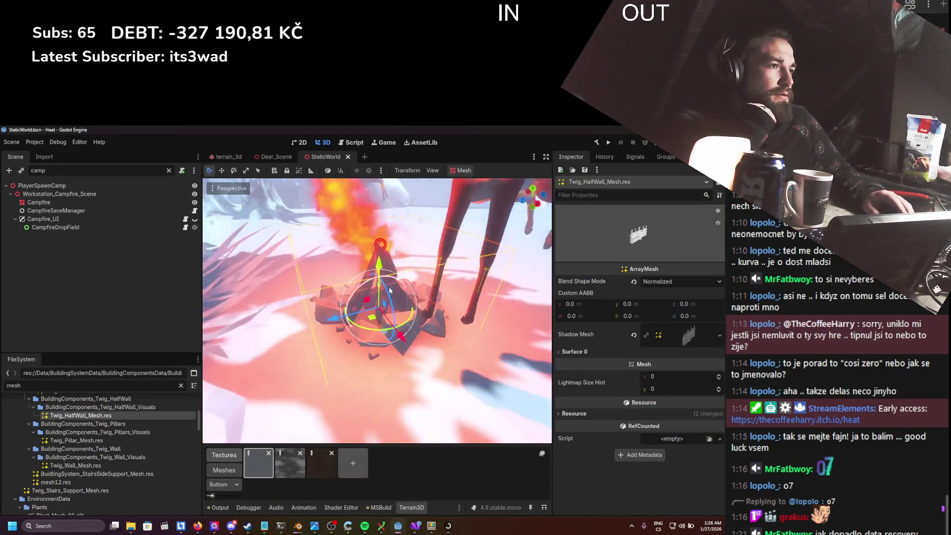
{"action": "scroll", "coordinate": [387, 298], "scroll_direction": "up", "scroll_amount": 5}
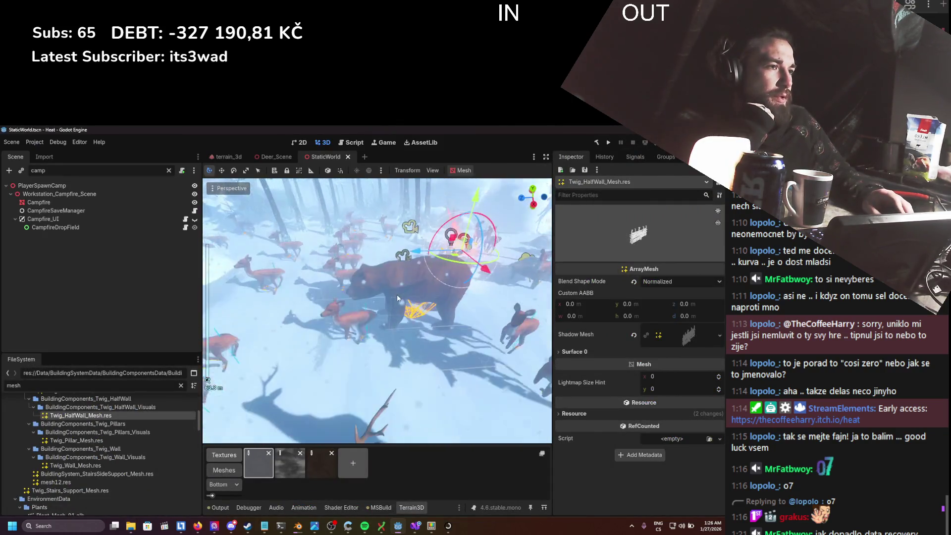
{"action": "scroll", "coordinate": [396, 295], "scroll_direction": "down", "scroll_amount": 3}
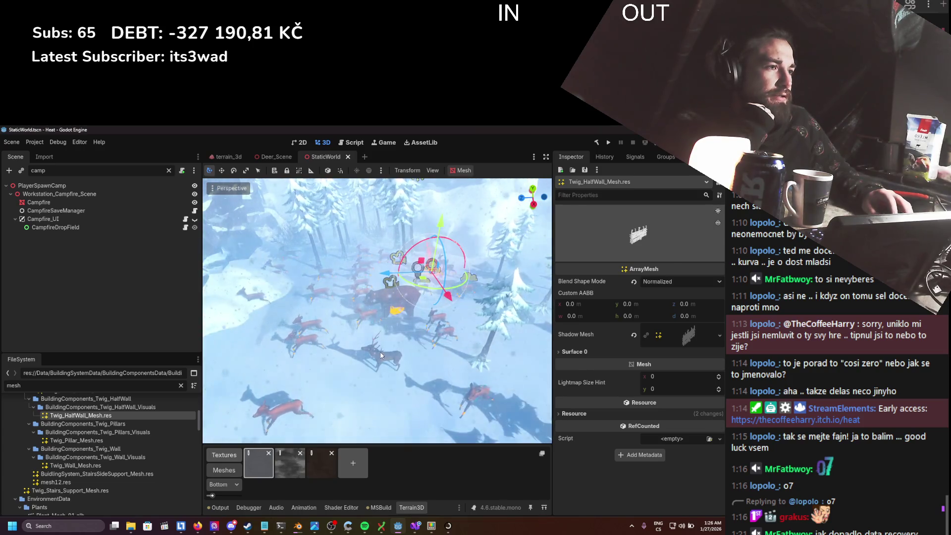
{"action": "left_click", "coordinate": [383, 362]}
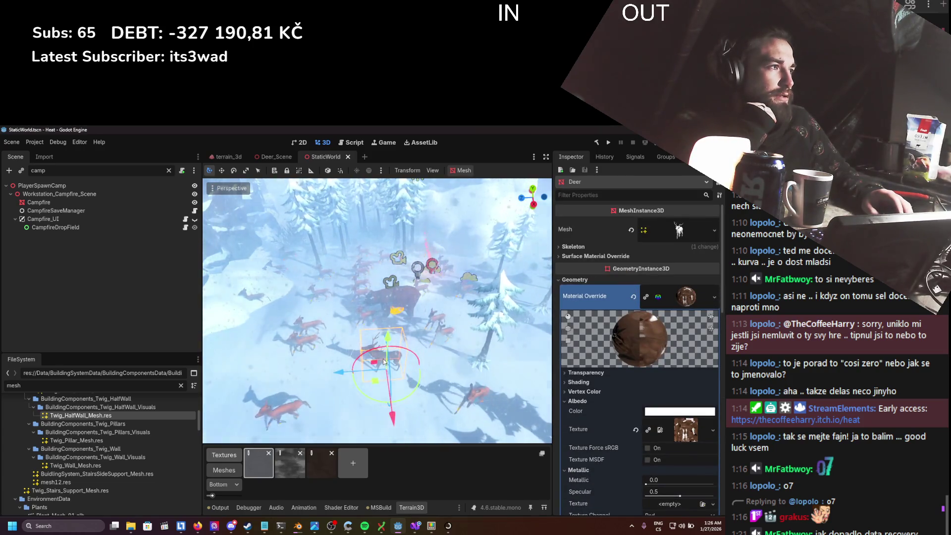
{"action": "left_click_drag", "start_coordinate": [416, 353], "coordinate": [299, 326]}
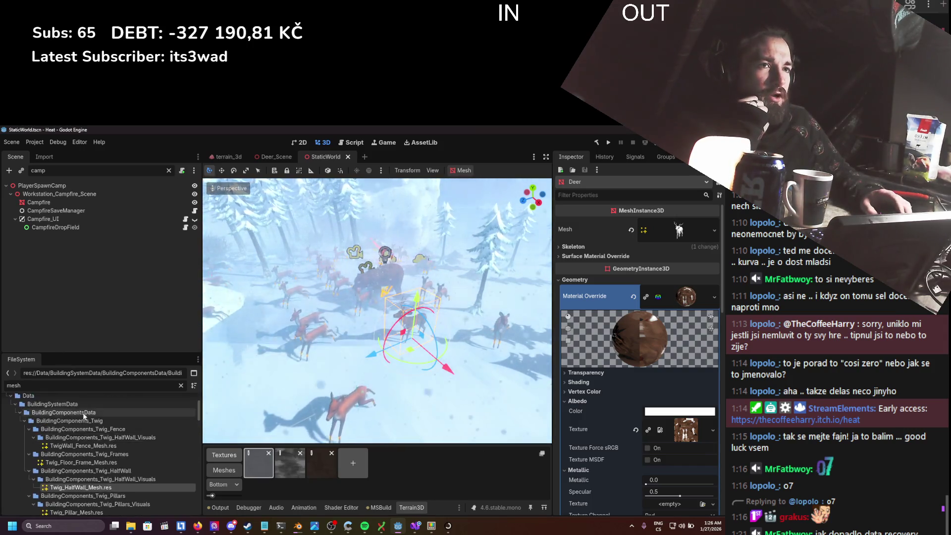
- Clear the scene tree filter, delete Deer_Pose with its child Deer mesh, and save
{"action": "double_click", "coordinate": [40, 172]}
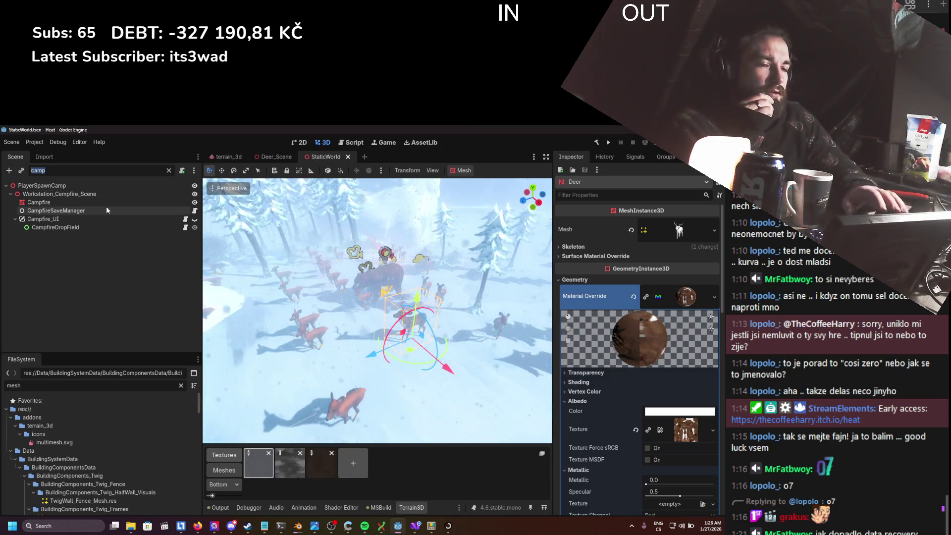
{"action": "key", "text": "BackSpace"}
{"action": "left_click", "coordinate": [51, 337]}
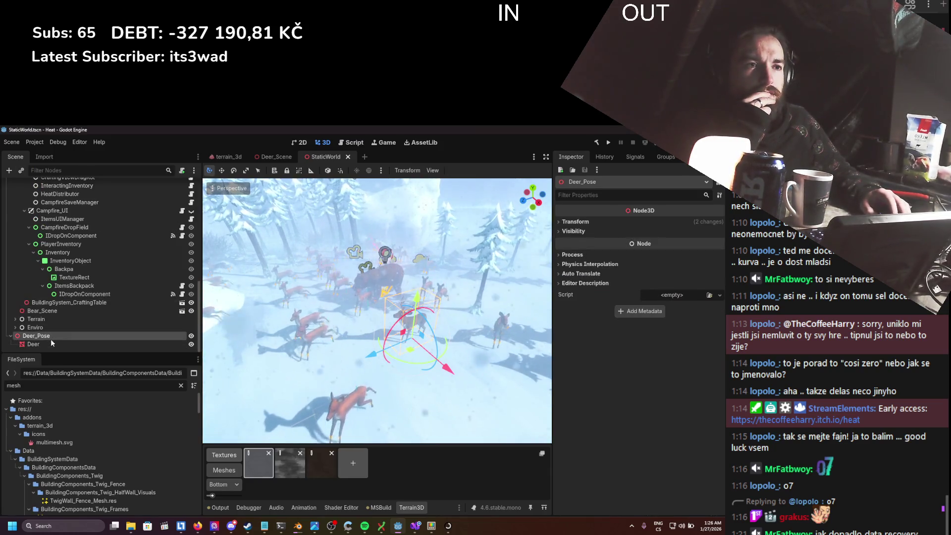
{"action": "key", "text": "Delete"}
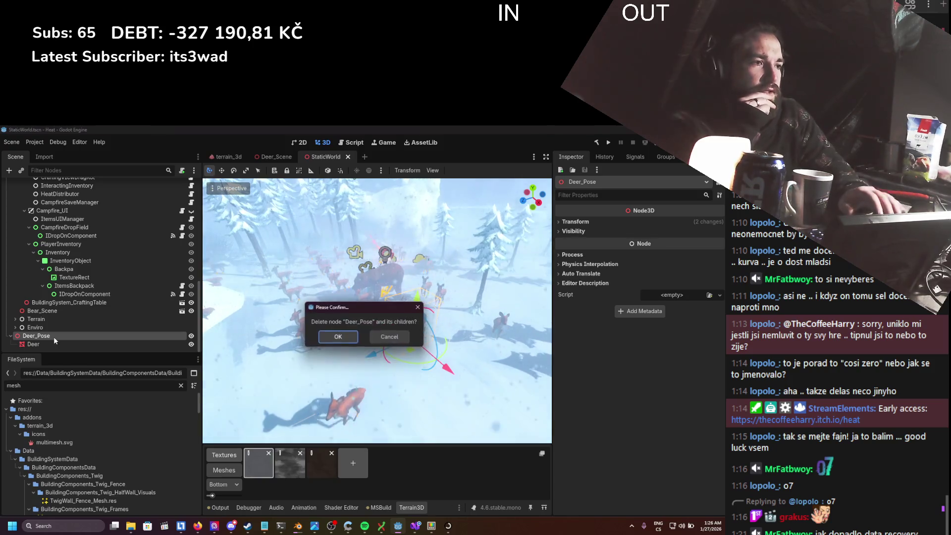
{"action": "key", "text": "Return"}
{"action": "key", "text": "ctrl+s"}
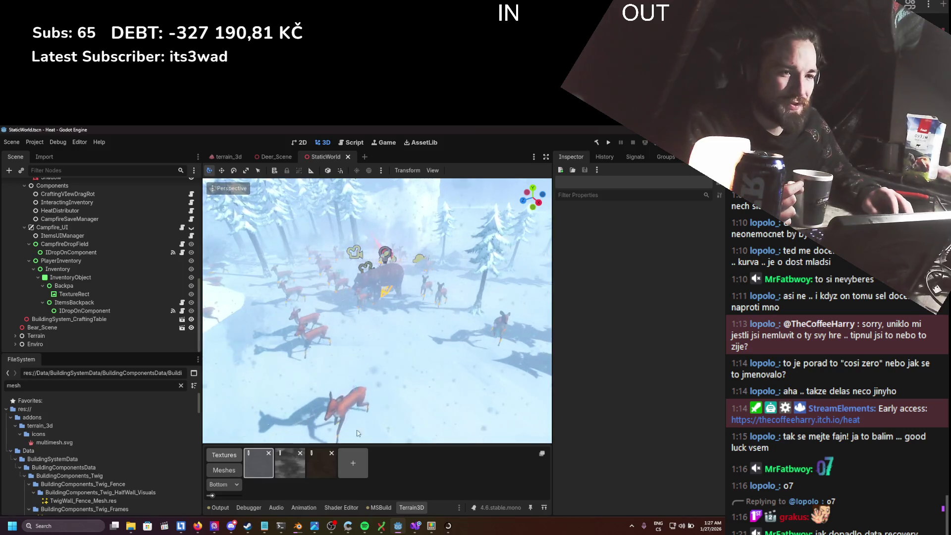
- Save StaticWorld and refresh the Scene folder to check the new 275 KB file size
{"action": "left_click", "coordinate": [67, 443]}
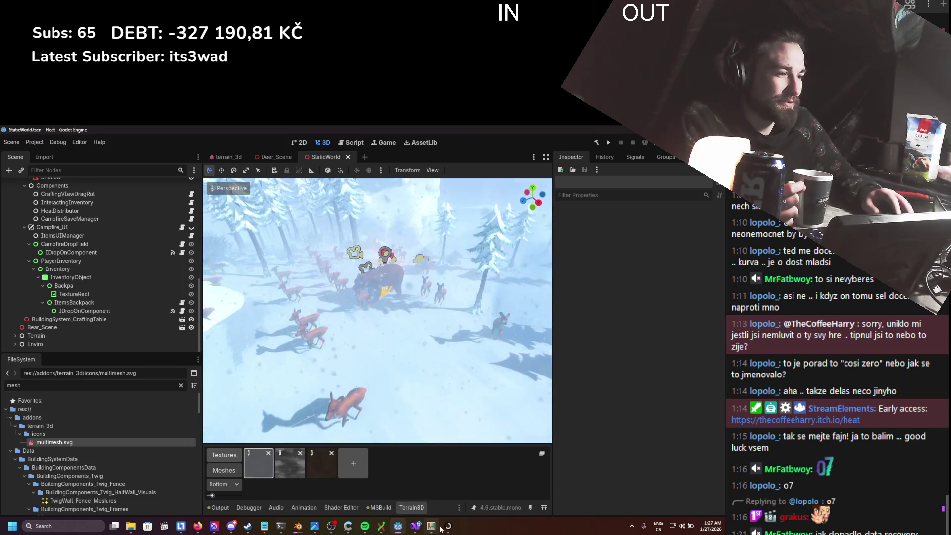
{"action": "mouse_move", "coordinate": [264, 527]}
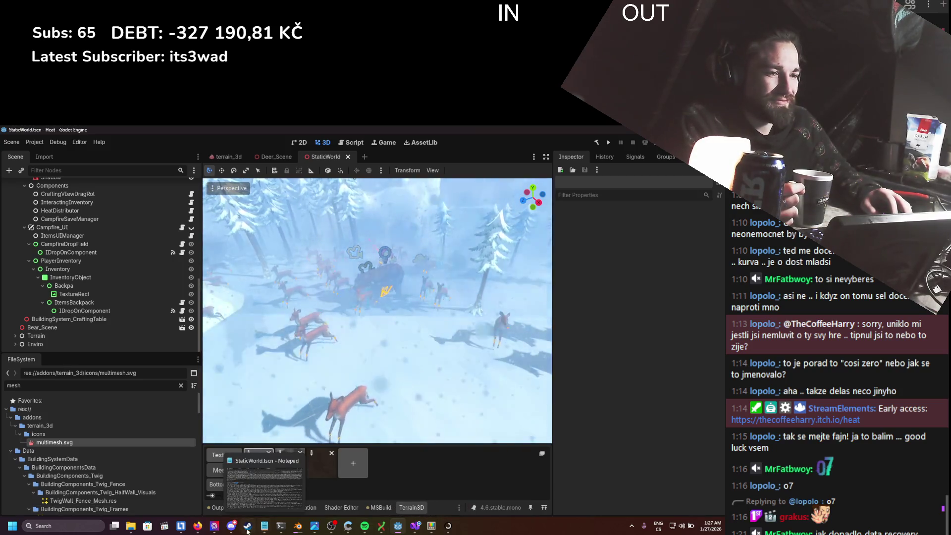
{"action": "key", "text": "ctrl+s"}
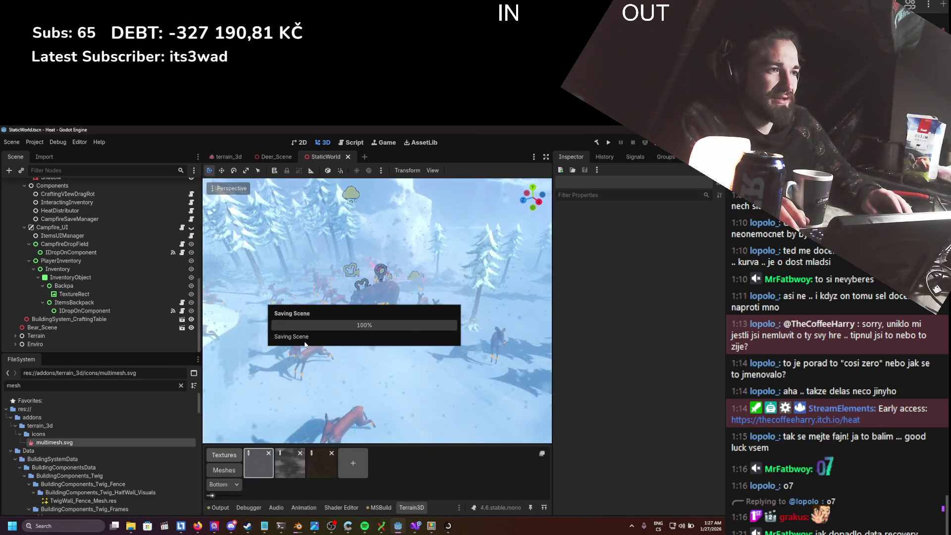
{"action": "mouse_move", "coordinate": [131, 527]}
{"action": "mouse_move", "coordinate": [201, 482]}
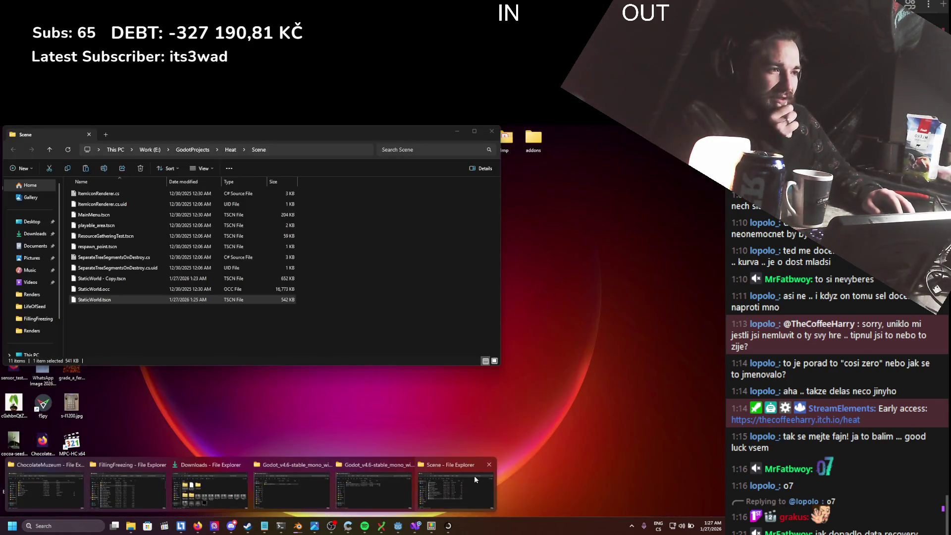
{"action": "left_click", "coordinate": [474, 475]}
{"action": "left_click", "coordinate": [69, 152]}
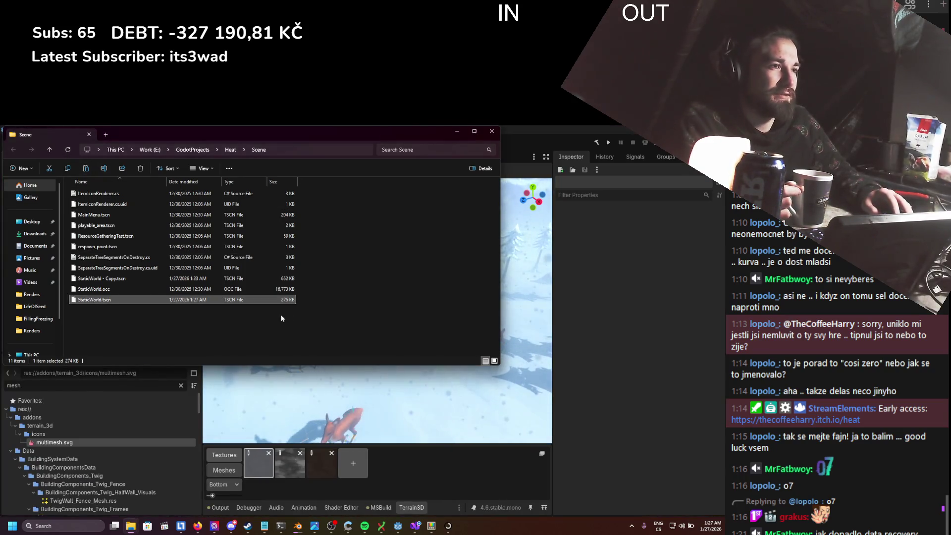
- Close the outdated StaticWorld.tscn text in Notepad
{"action": "key", "text": "alt+Tab"}
{"action": "scroll", "coordinate": [449, 253], "scroll_direction": "up", "scroll_amount": 5}
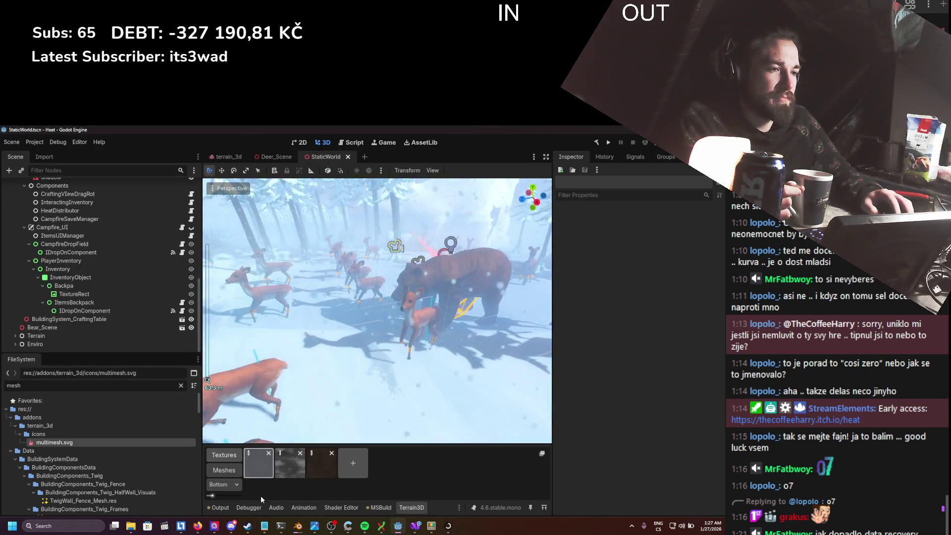
{"action": "left_click", "coordinate": [265, 525]}
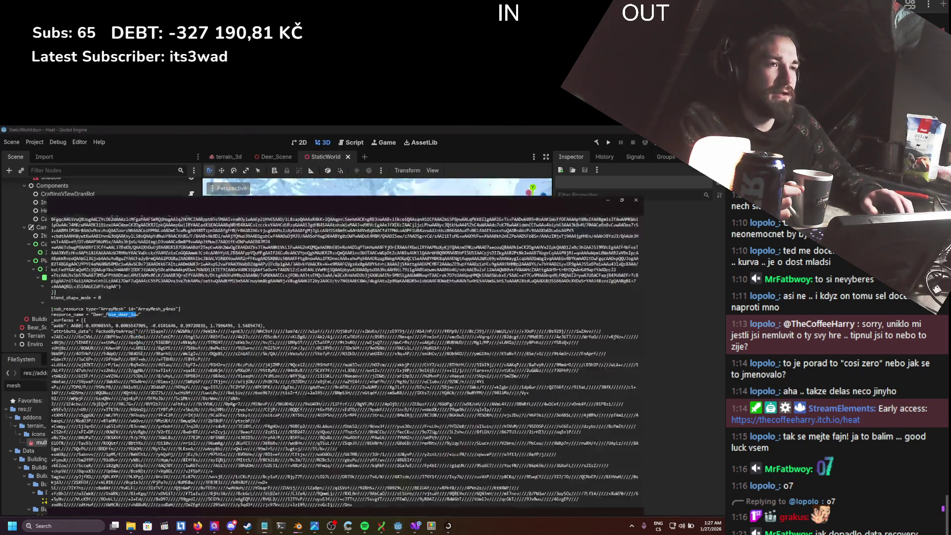
{"action": "key", "text": "ctrl+w"}
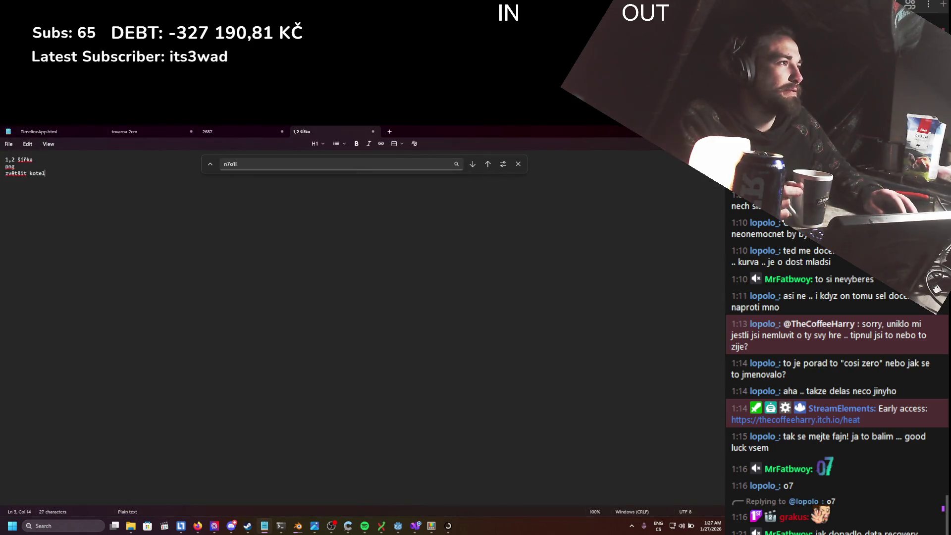
{"action": "key", "text": "alt+Tab"}
- Reopen the freshly saved StaticWorld.tscn from the Scene folder with Edit in Notepad
{"action": "mouse_move", "coordinate": [133, 528]}
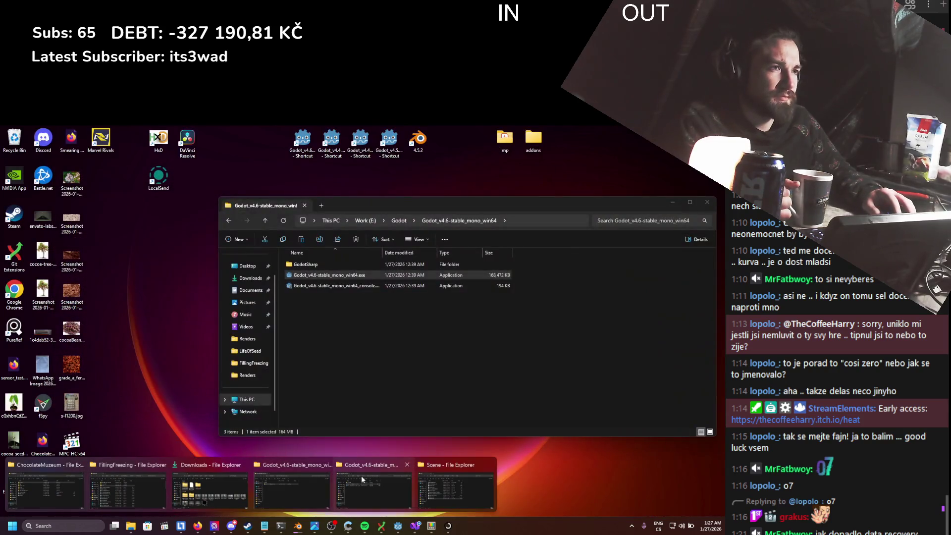
{"action": "left_click", "coordinate": [453, 482]}
{"action": "right_click", "coordinate": [114, 301]}
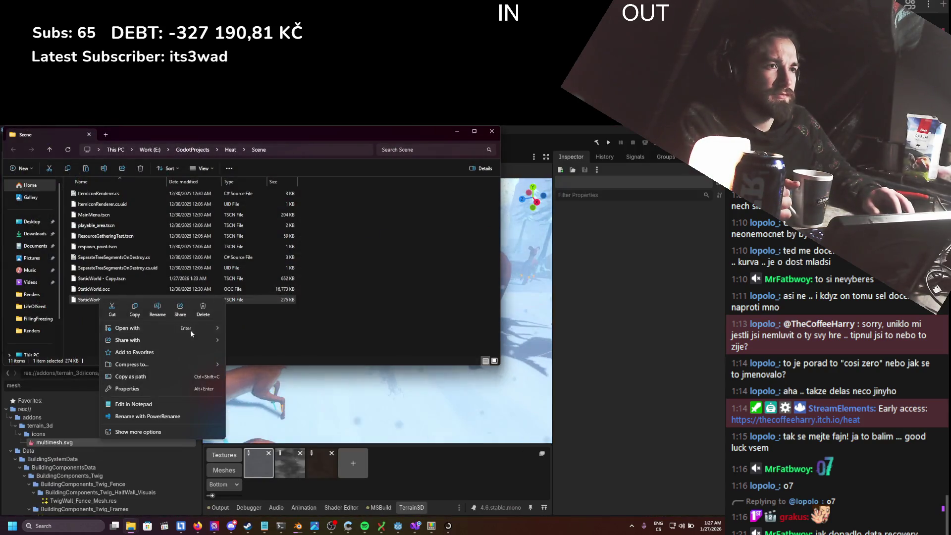
{"action": "mouse_move", "coordinate": [198, 330]}
{"action": "left_click", "coordinate": [272, 332]}
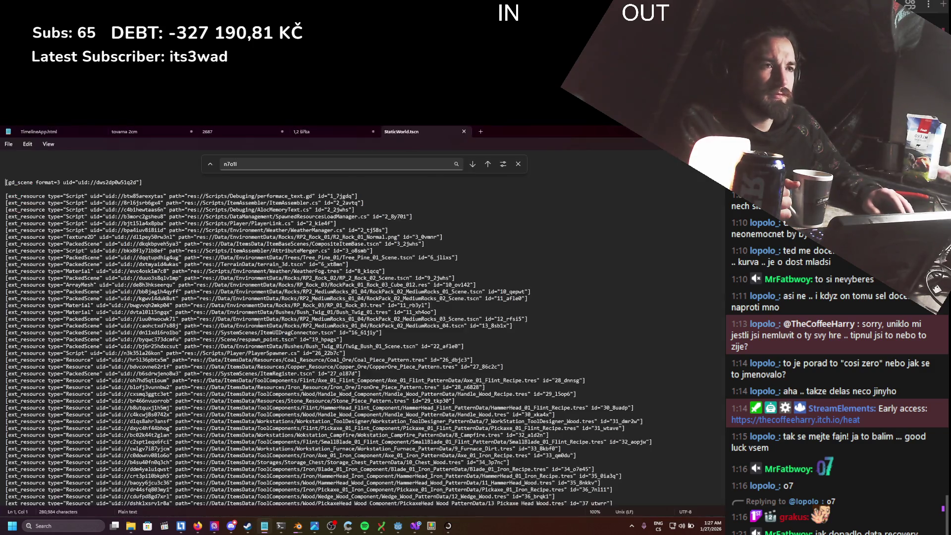
{"action": "scroll", "coordinate": [242, 319], "scroll_direction": "down", "scroll_amount": 20}
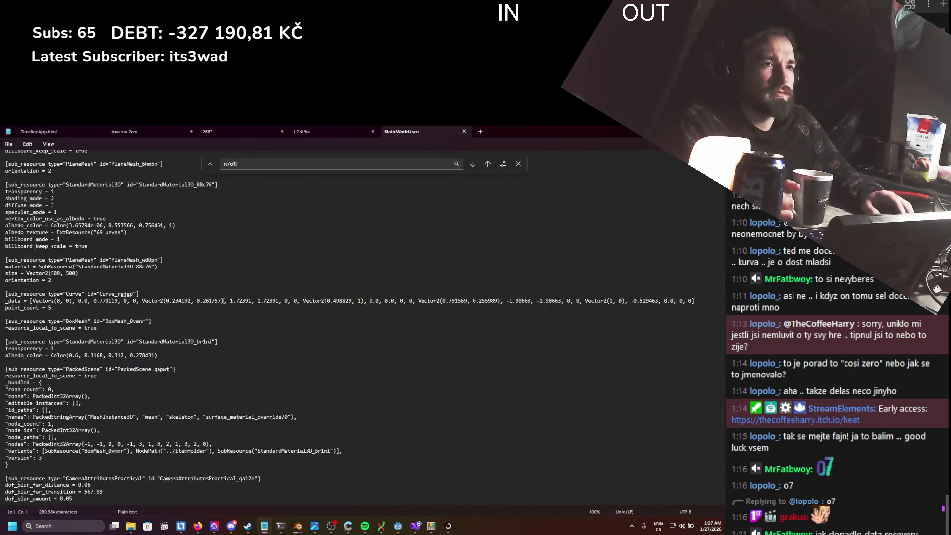
{"action": "scroll", "coordinate": [221, 302], "scroll_direction": "down", "scroll_amount": 20}
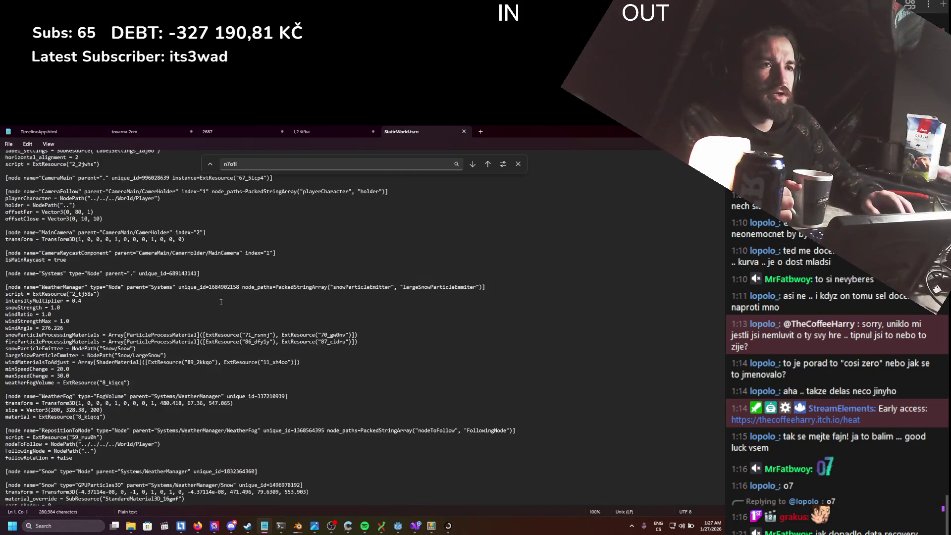
{"action": "scroll", "coordinate": [221, 302], "scroll_direction": "down", "scroll_amount": 20}
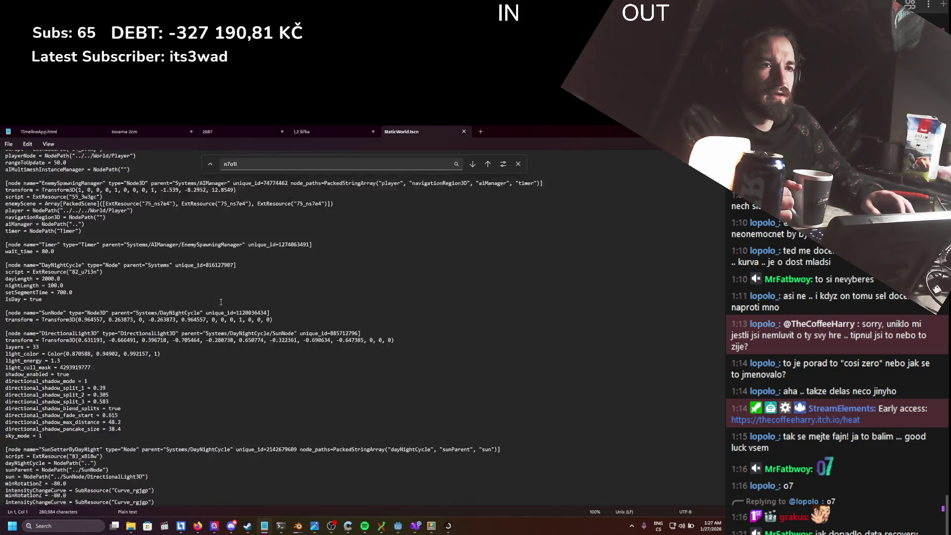
{"action": "scroll", "coordinate": [221, 302], "scroll_direction": "down", "scroll_amount": 20}
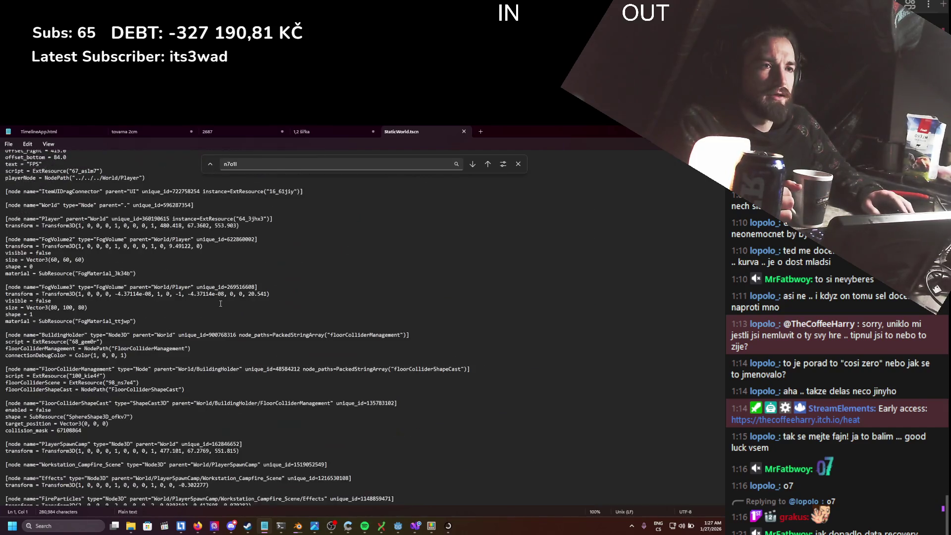
{"action": "scroll", "coordinate": [221, 301], "scroll_direction": "down", "scroll_amount": 20}
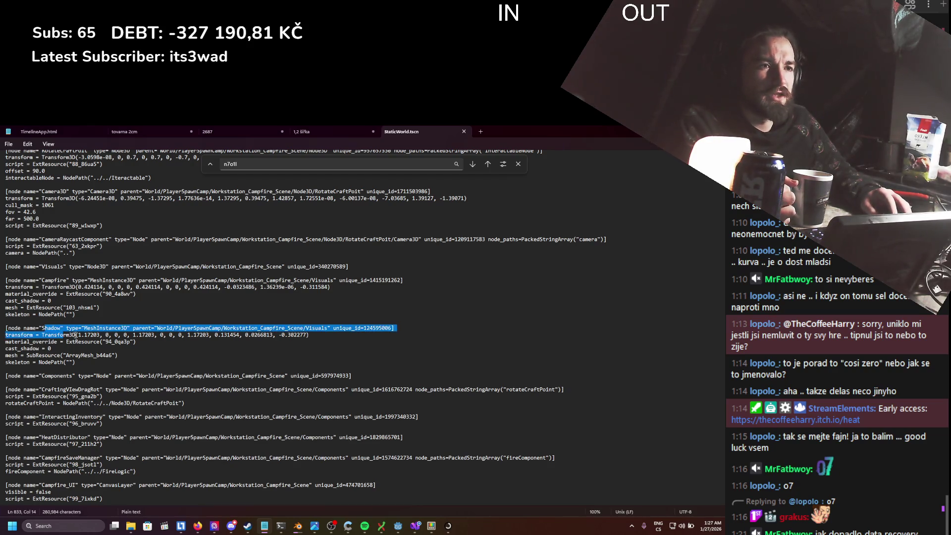
{"action": "left_click", "coordinate": [131, 365]}
{"action": "scroll", "coordinate": [130, 365], "scroll_direction": "down", "scroll_amount": 20}
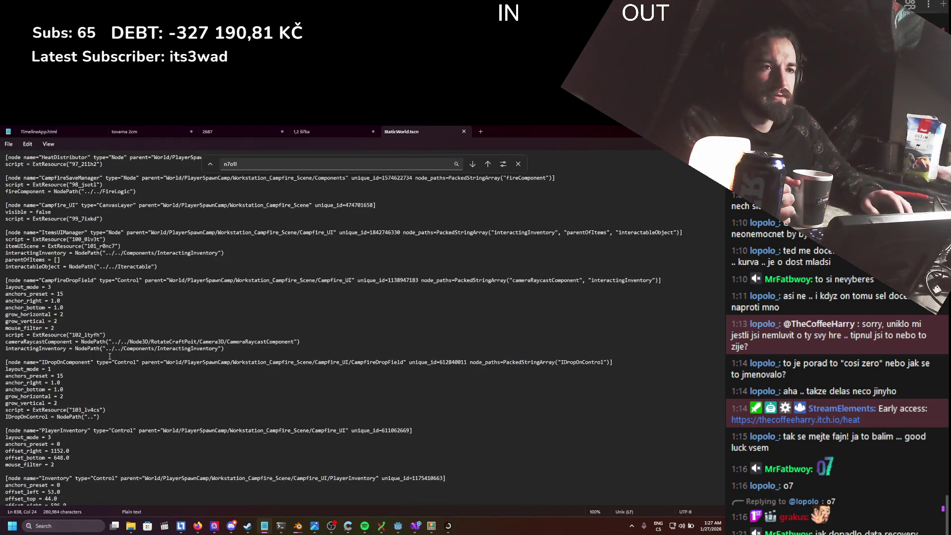
{"action": "scroll", "coordinate": [110, 350], "scroll_direction": "down", "scroll_amount": 15}
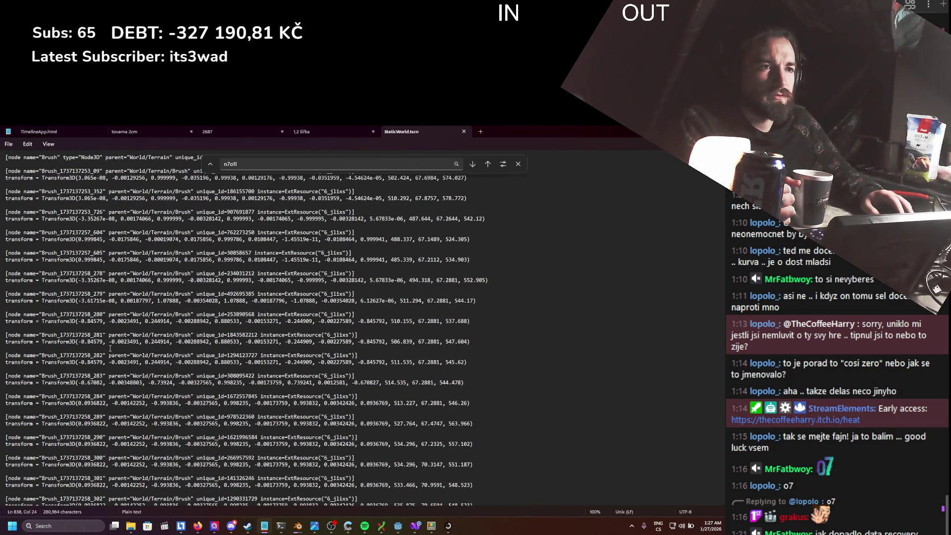
{"action": "scroll", "coordinate": [110, 348], "scroll_direction": "up", "scroll_amount": 1}
{"action": "mouse_move", "coordinate": [104, 228]}
{"action": "left_mouse_down"}
{"action": "mouse_move", "coordinate": [173, 285]}
{"action": "mouse_move", "coordinate": [307, 436]}
{"action": "mouse_move", "coordinate": [377, 492]}
{"action": "left_mouse_up"}
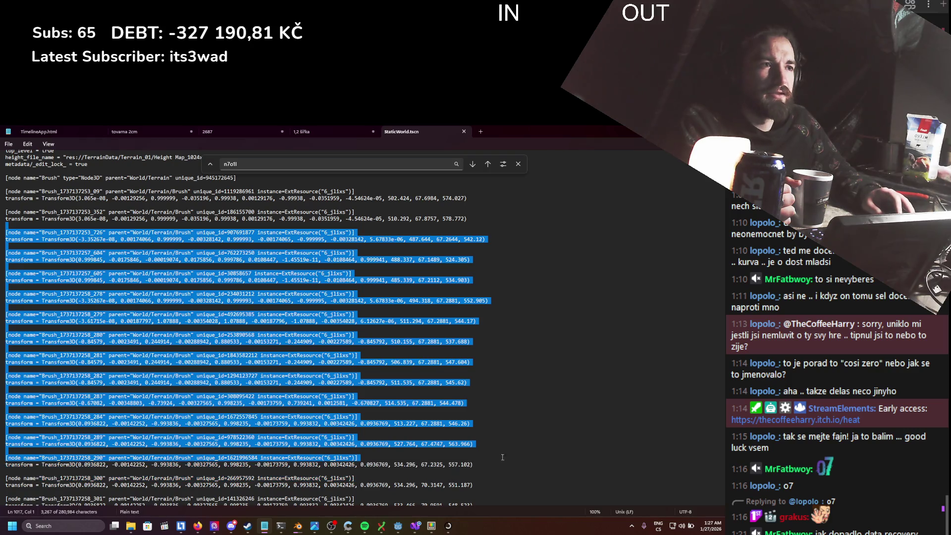
{"action": "left_click", "coordinate": [513, 418]}
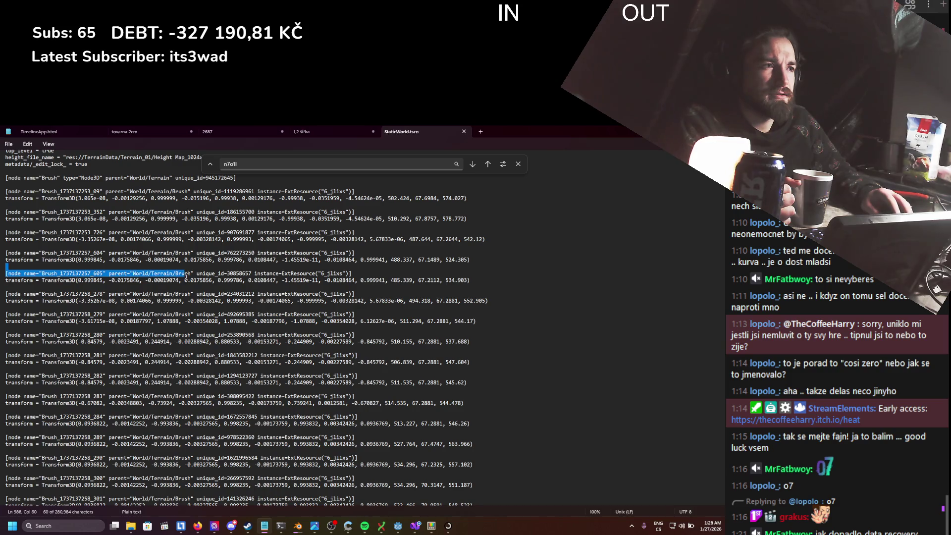
{"action": "scroll", "coordinate": [166, 304], "scroll_direction": "down", "scroll_amount": 15}
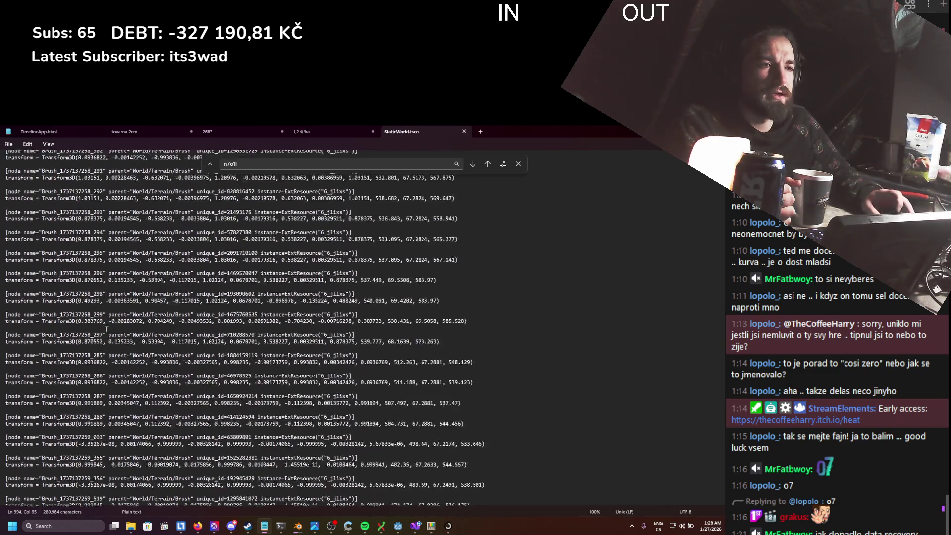
{"action": "scroll", "coordinate": [108, 337], "scroll_direction": "down", "scroll_amount": 10}
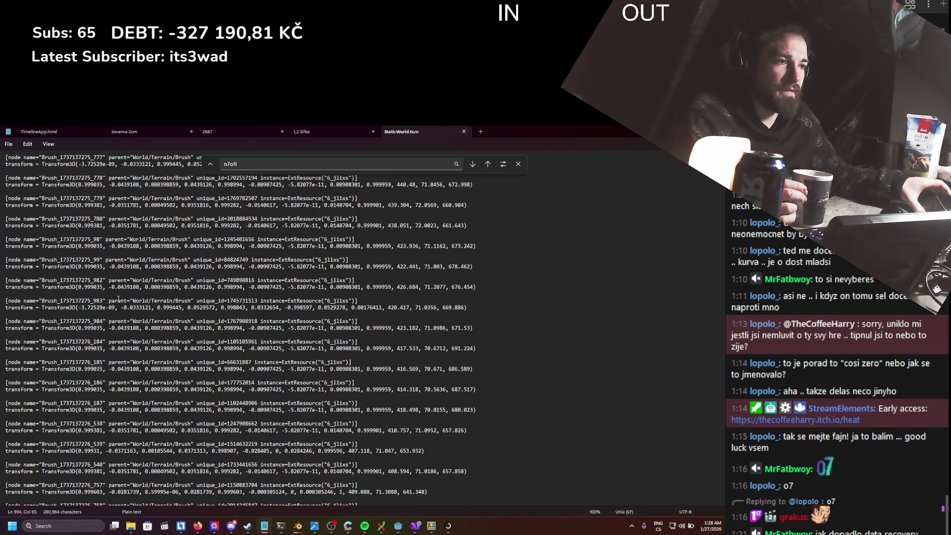
{"action": "scroll", "coordinate": [119, 298], "scroll_direction": "down", "scroll_amount": 20}
{"action": "scroll", "coordinate": [213, 350], "scroll_direction": "down", "scroll_amount": 20}
{"action": "scroll", "coordinate": [206, 385], "scroll_direction": "down", "scroll_amount": 20}
{"action": "scroll", "coordinate": [197, 404], "scroll_direction": "down", "scroll_amount": 12}
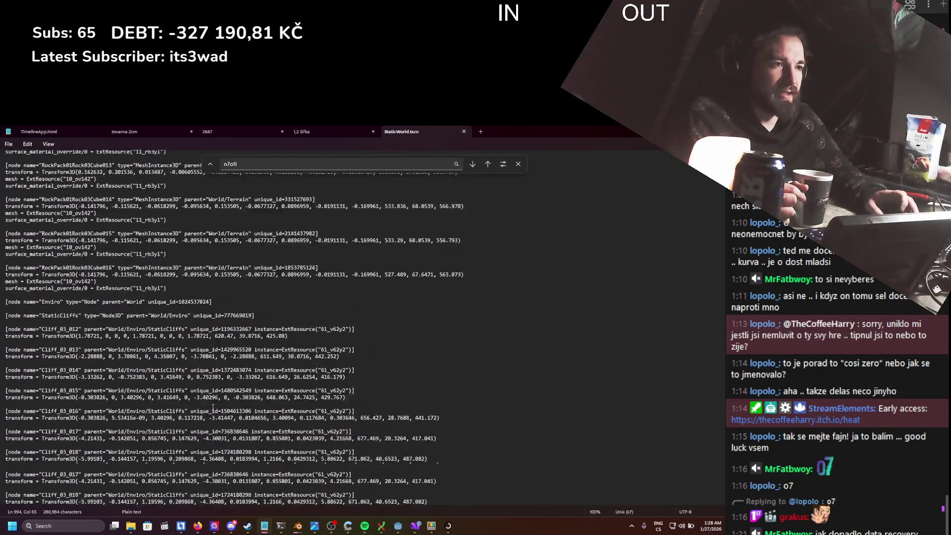